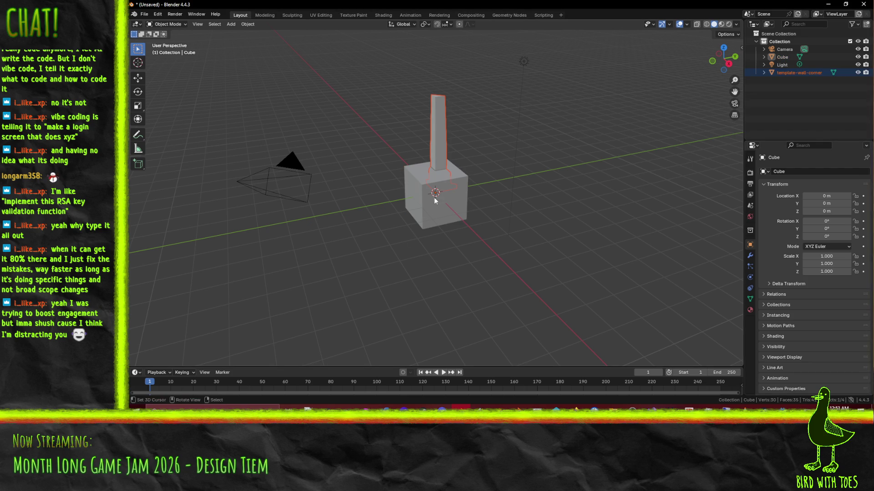
Orbit Blender's view around the cube and corner-wall piece, then bring up Godot's modular scene.
mouse_move(415, 192)
middle_down()
mouse_move(524, 168)
mouse_move(469, 168)
middle_up()
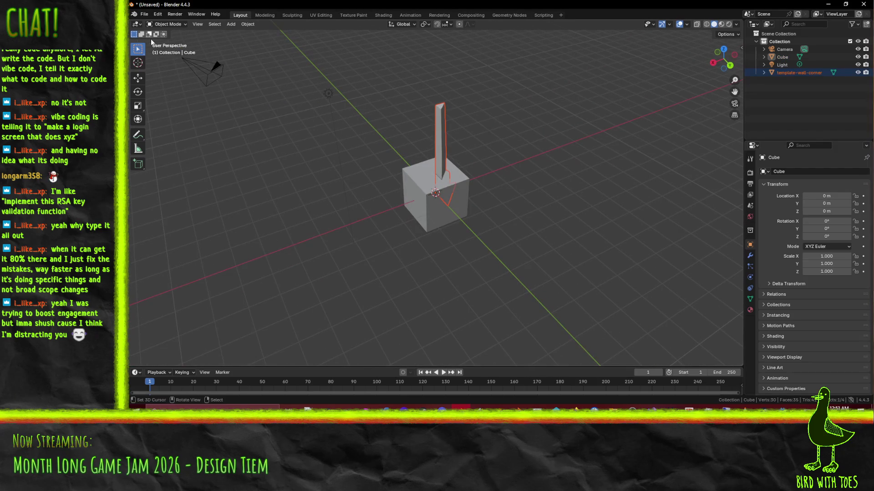
click(143, 15)
mouse_move(466, 204)
middle_down()
mouse_move(437, 234)
mouse_move(405, 226)
mouse_move(395, 234)
mouse_move(448, 226)
middle_up()
middle_drag(496, 219, 441, 222)
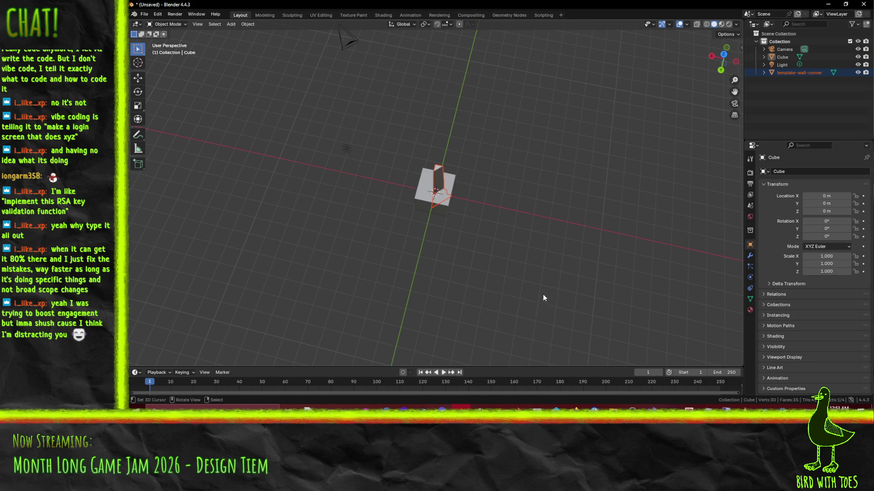
key(alt+Tab)
mouse_move(459, 228)
middle_down()
mouse_move(541, 235)
mouse_move(553, 239)
mouse_move(537, 241)
mouse_move(556, 250)
middle_up()
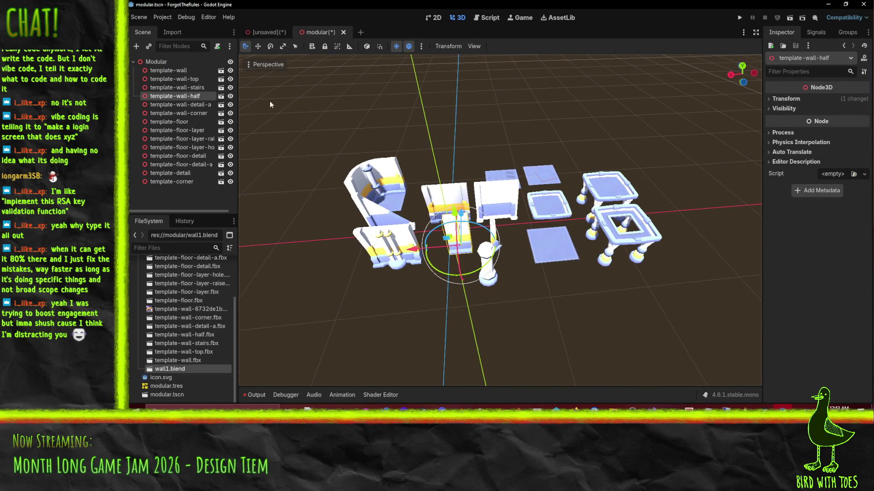
Glance at the unsaved GridMap scene, then return to modular.tscn and save it with Ctrl+S.
click(252, 31)
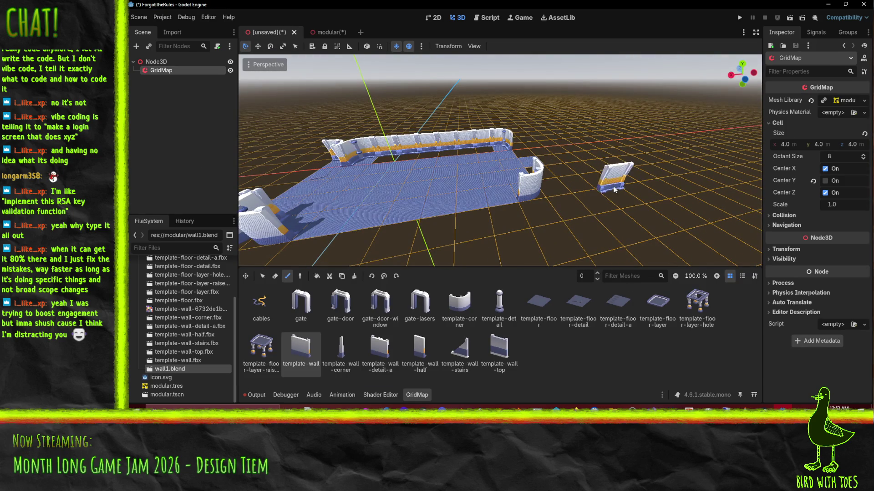
click(323, 32)
middle_drag(321, 82, 306, 124)
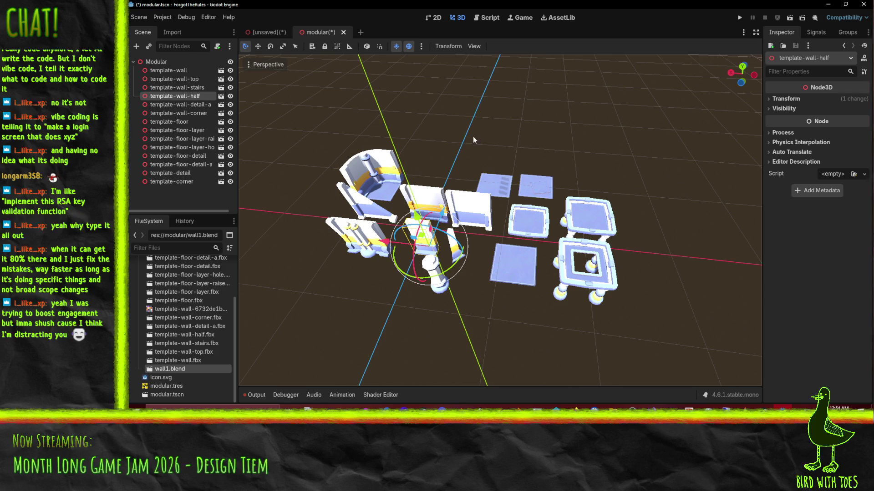
key(ctrl+s)
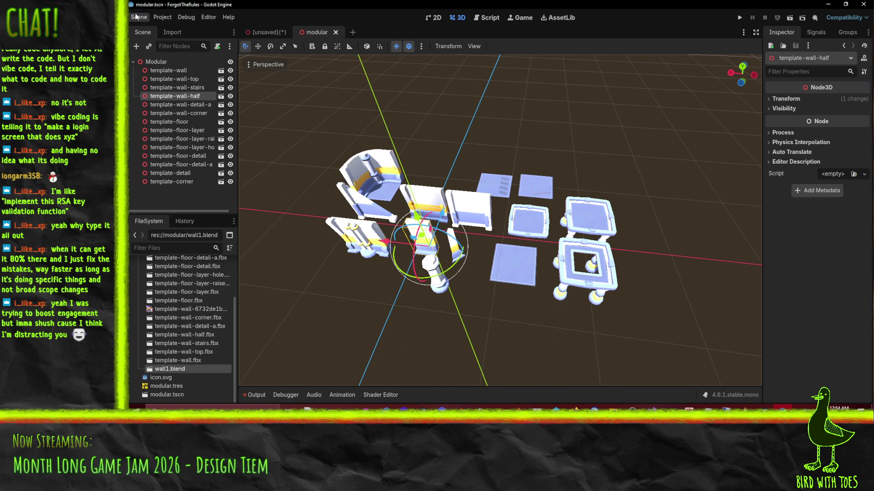
Export the template pieces as a MeshLibrary overwriting modular.tres, then reopen the GridMap tab.
click(139, 17)
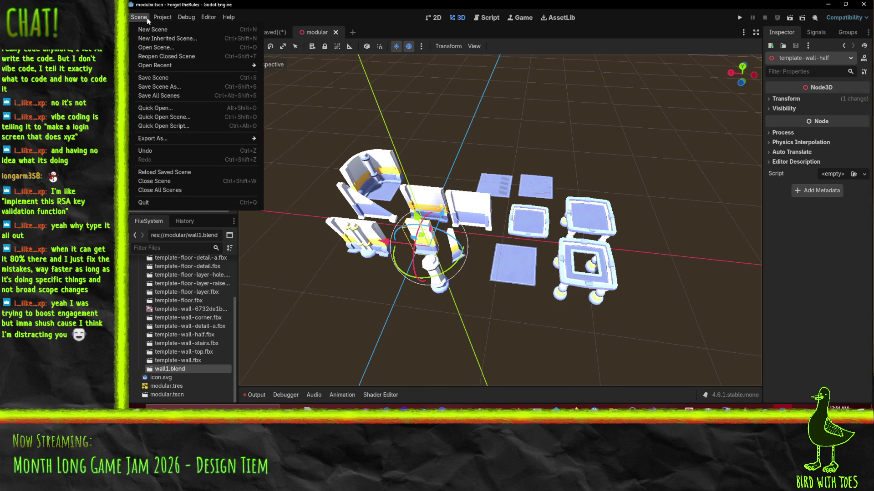
mouse_move(162, 21)
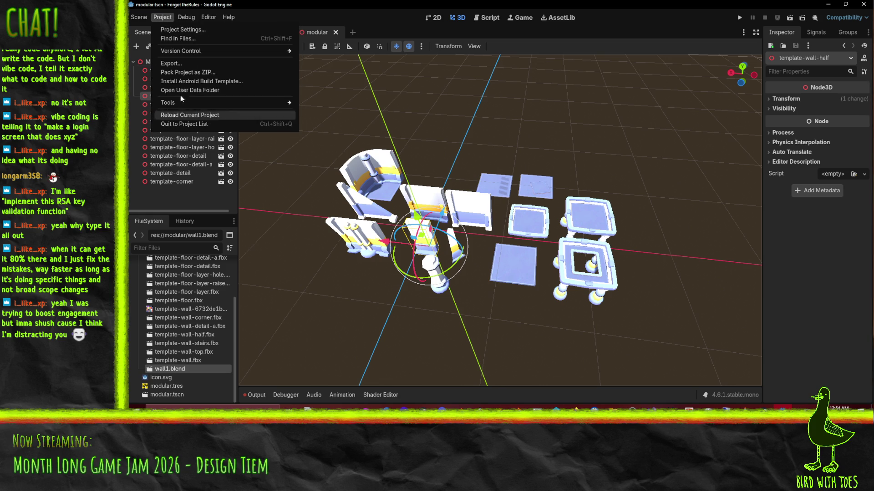
mouse_move(137, 15)
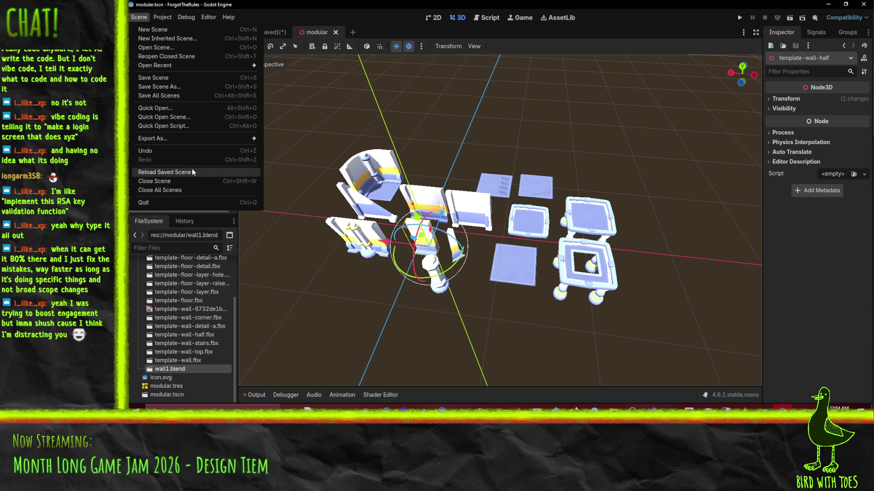
mouse_move(198, 139)
click(291, 137)
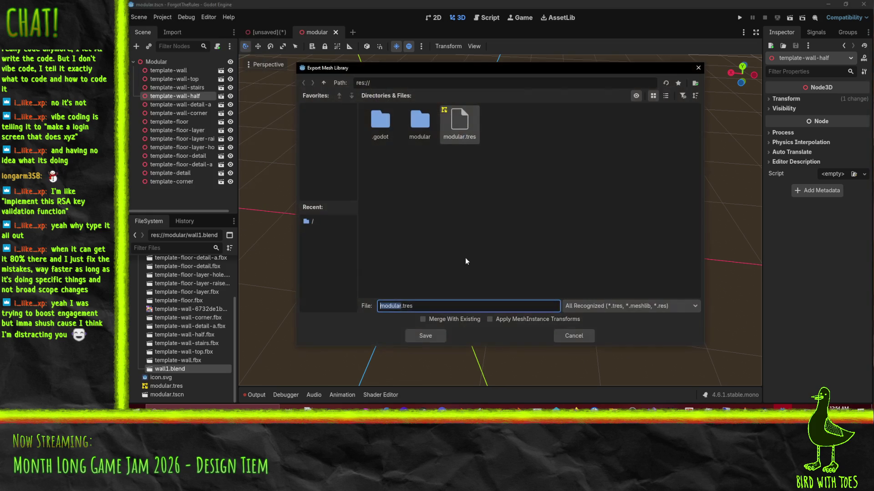
click(425, 336)
click(417, 220)
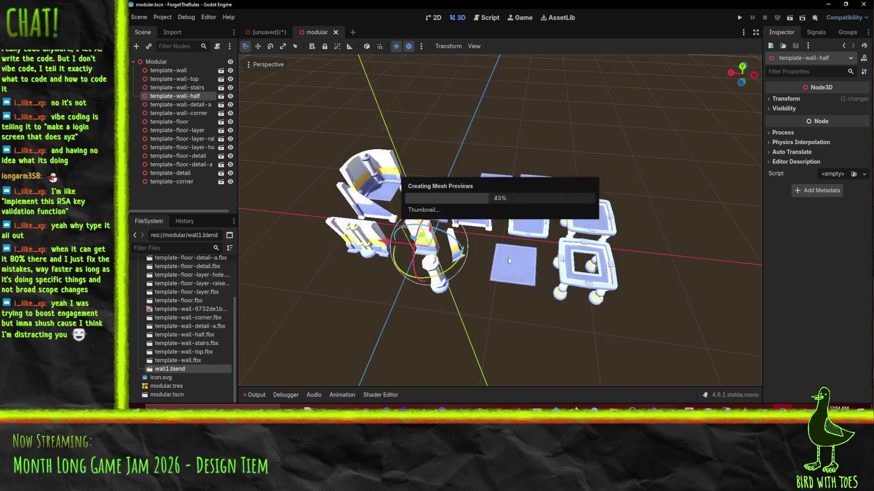
click(265, 32)
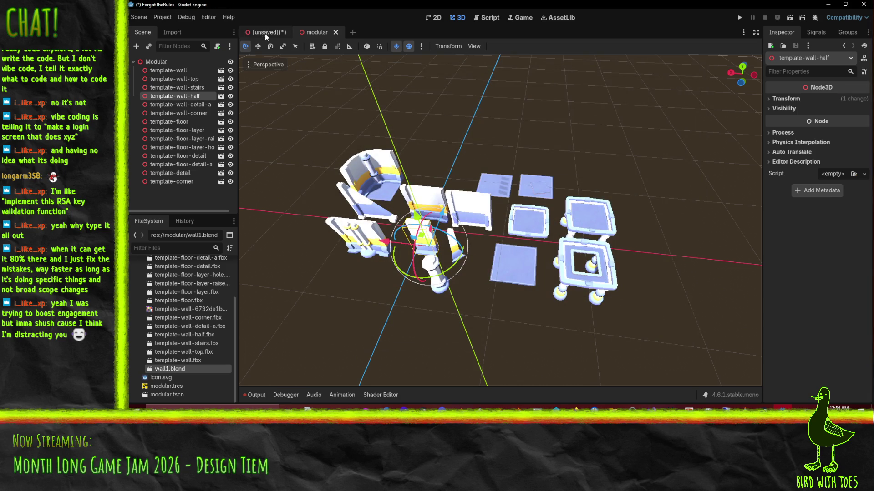
Frame the GridMap floor while browsing the detail, wall-corner and wall-detail-a palette pieces.
middle_drag(470, 163, 501, 227)
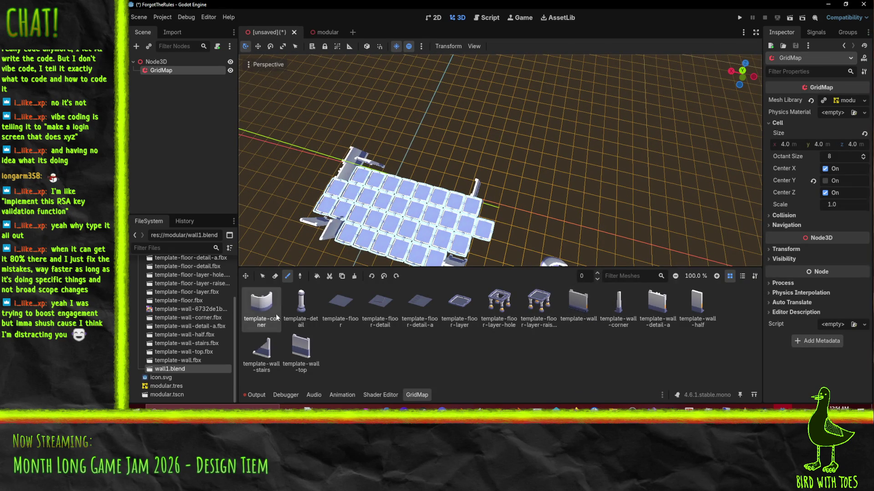
click(301, 306)
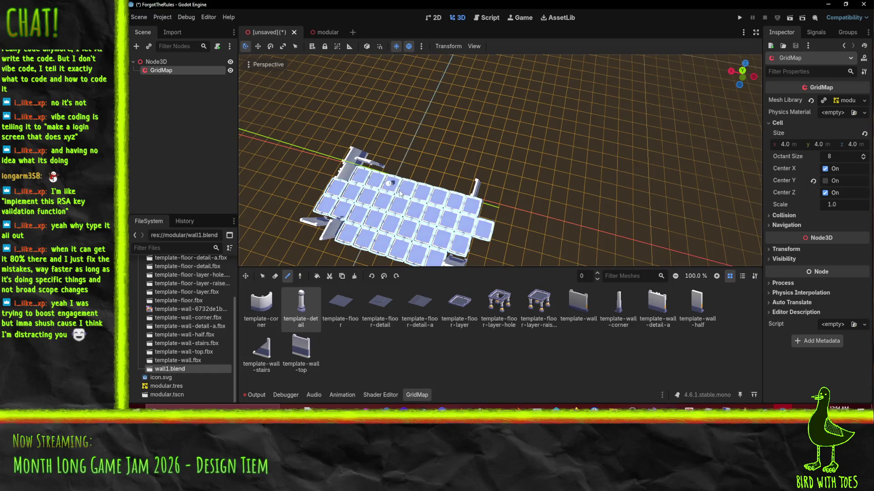
click(612, 310)
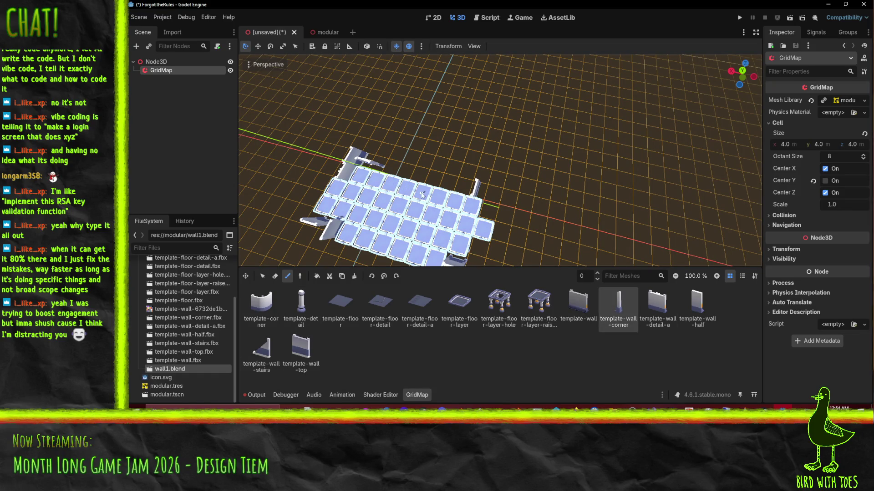
click(658, 306)
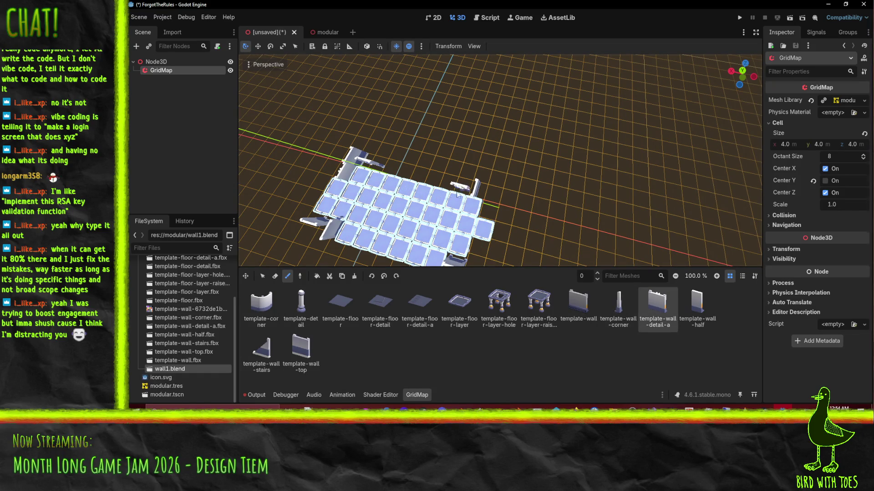
scroll(419, 184, up, 3)
shift+middle_drag(419, 184, 486, 151)
scroll(486, 150, up, 2)
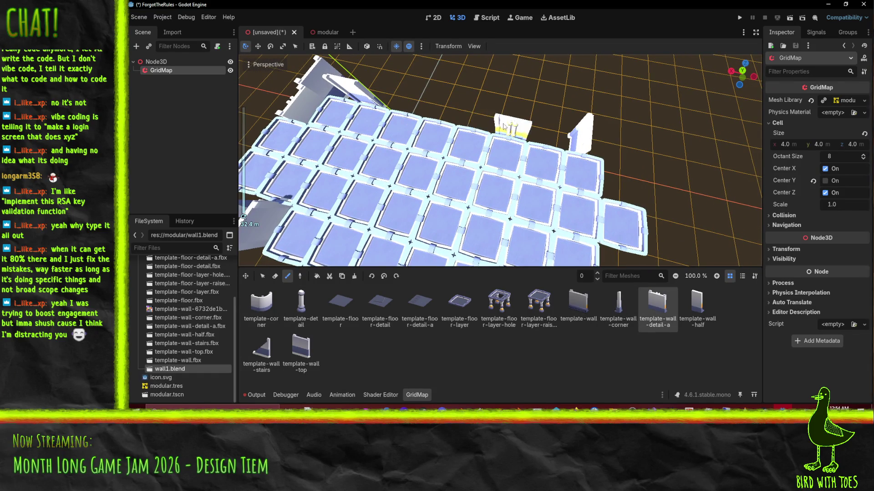
middle_drag(395, 124, 341, 134)
mouse_move(491, 132)
middle_down()
mouse_move(535, 160)
mouse_move(474, 167)
middle_up()
Paint template-floor tiles along the left edge, replacing the raised frames with flat tiles.
click(341, 304)
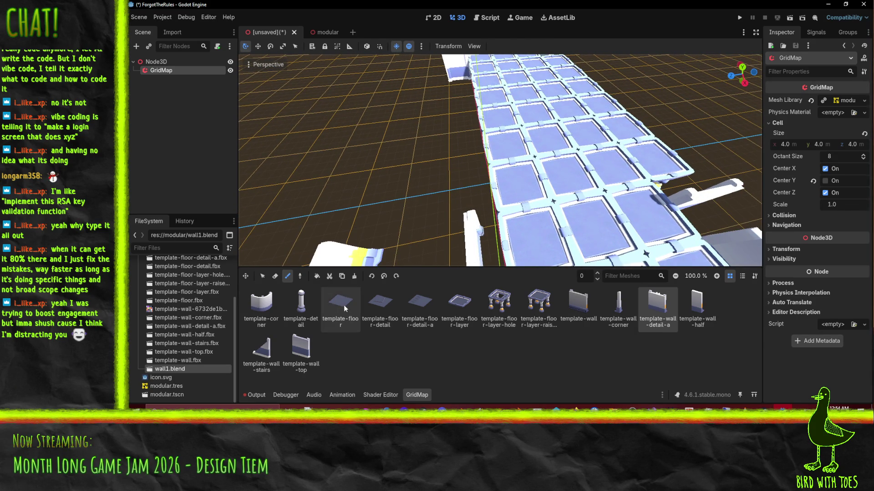
mouse_move(533, 253)
mouse_down()
mouse_move(498, 75)
mouse_move(488, 91)
mouse_move(524, 68)
mouse_move(646, 227)
mouse_move(608, 251)
mouse_up()
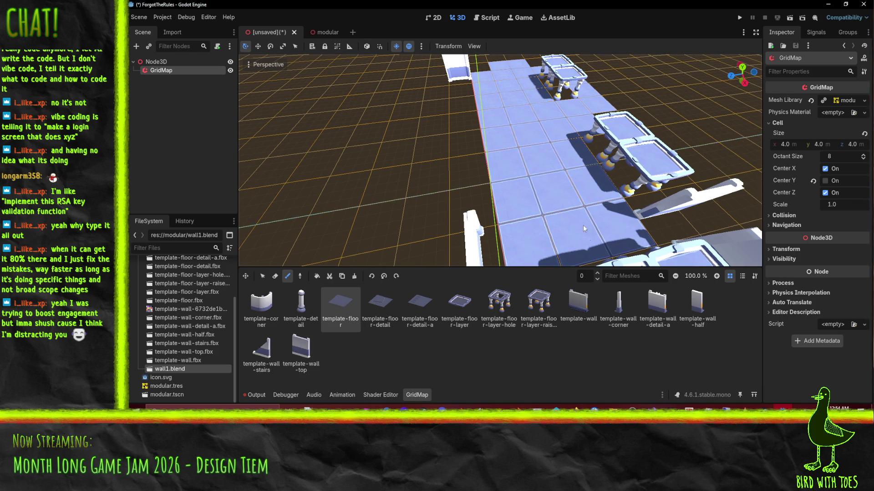
scroll(535, 204, down, 5)
mouse_move(534, 204)
mouse_down()
mouse_move(547, 153)
mouse_move(533, 107)
mouse_move(550, 254)
mouse_up()
Paint a column of template-corner pieces along the grid's left edge.
click(580, 309)
scroll(491, 182, up, 2)
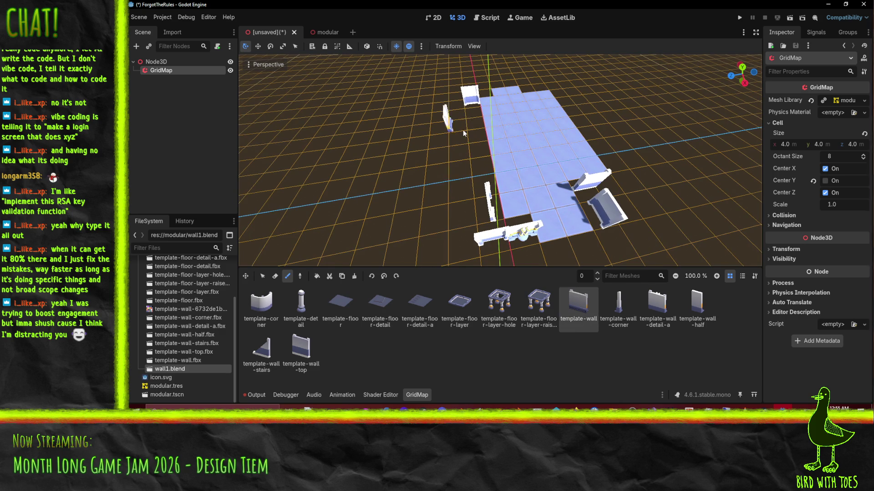
click(261, 307)
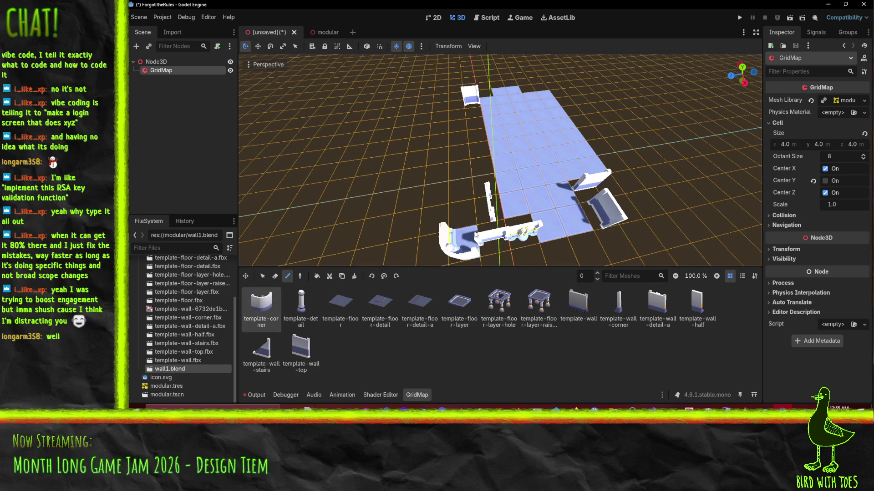
drag(477, 192, 471, 103)
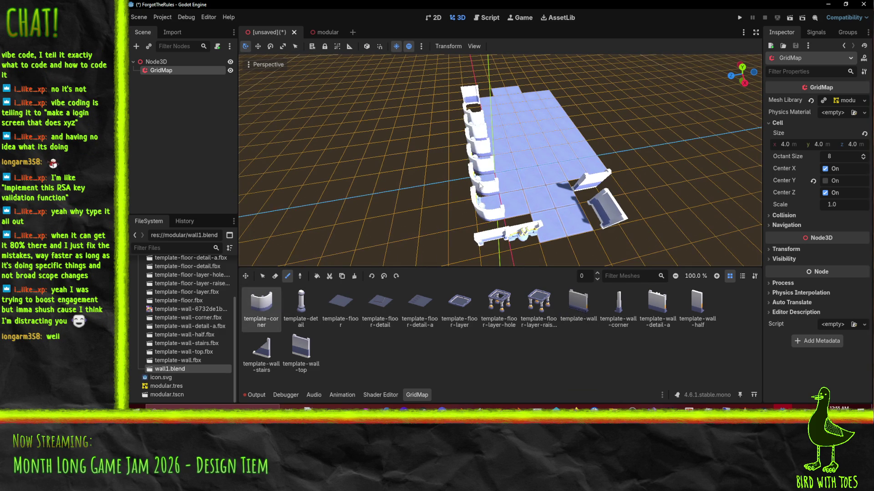
click(314, 301)
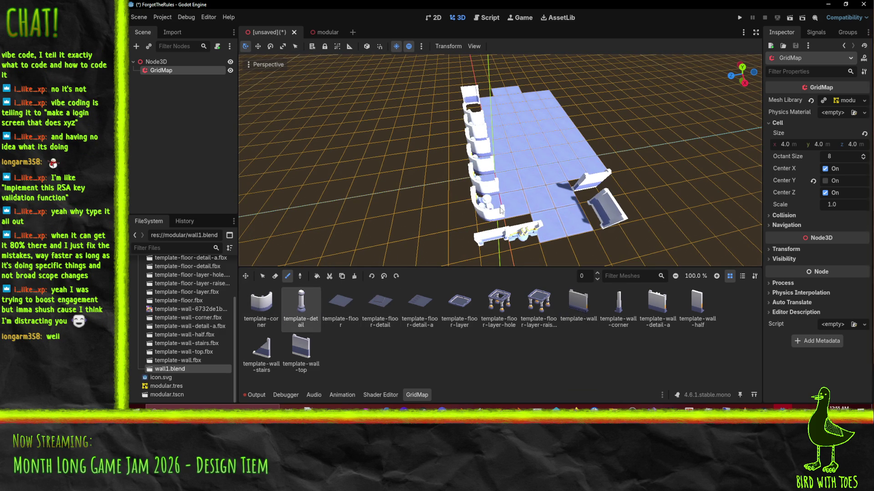
click(605, 319)
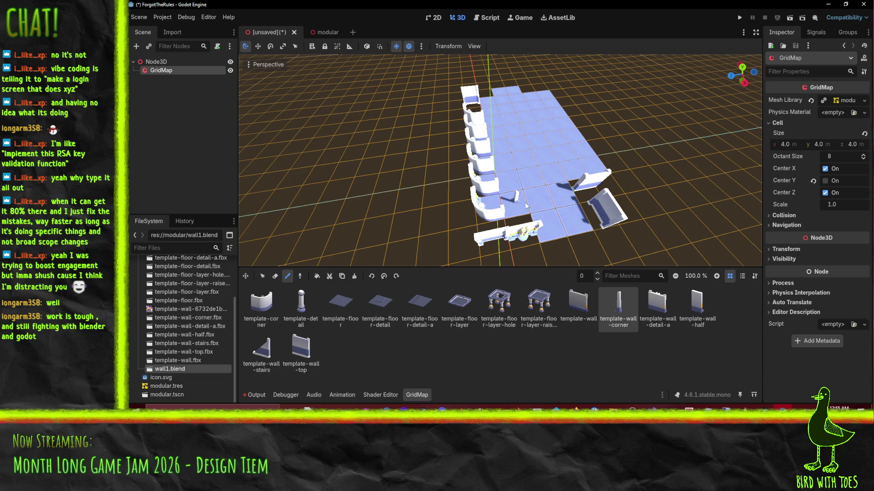
Back in Blender, delete the Cube object.
key(alt+Tab)
mouse_move(473, 217)
middle_down()
mouse_move(556, 211)
mouse_move(631, 175)
mouse_move(436, 232)
middle_up()
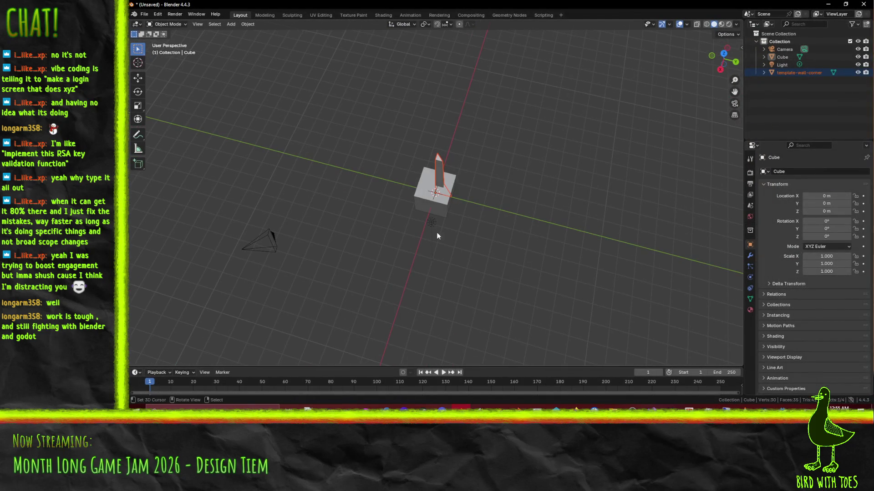
click(786, 59)
key(x)
key(x)
click(419, 214)
In Edit Mode top view, move the template-wall-corner mesh below-right of the origin.
click(441, 182)
key(Tab)
middle_drag(588, 225, 568, 240)
key(KP_7)
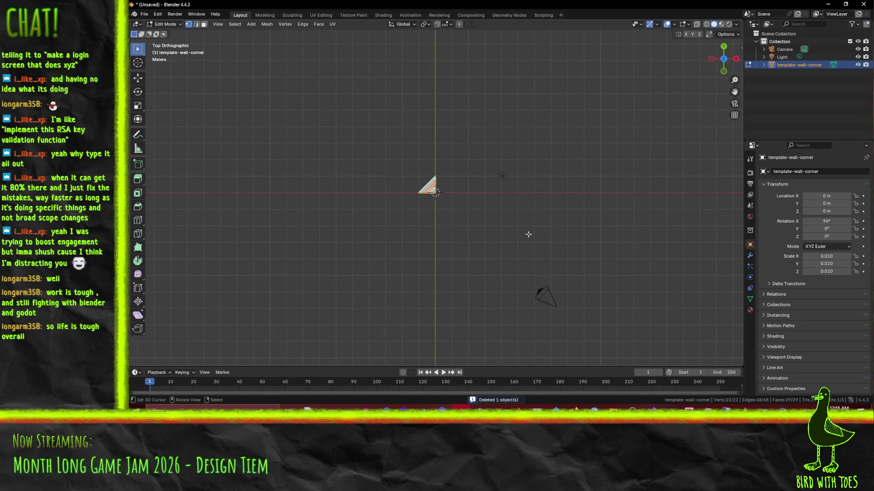
shift+middle_drag(519, 215, 452, 205)
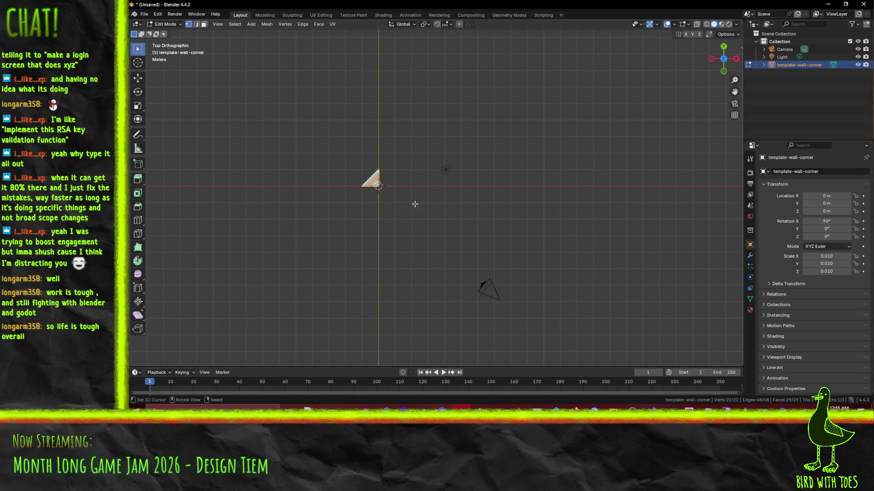
key(g)
click(414, 232)
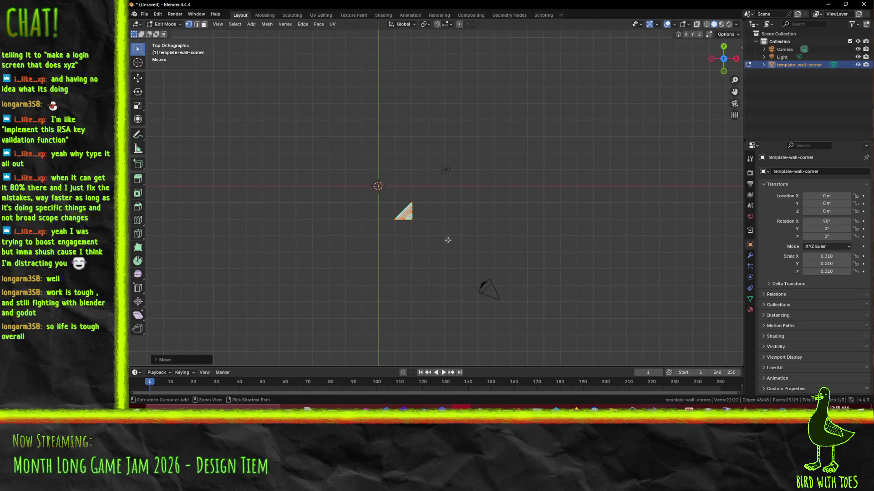
mouse_move(402, 208)
shift+middle_down()
mouse_move(392, 214)
mouse_move(399, 232)
shift+middle_up()
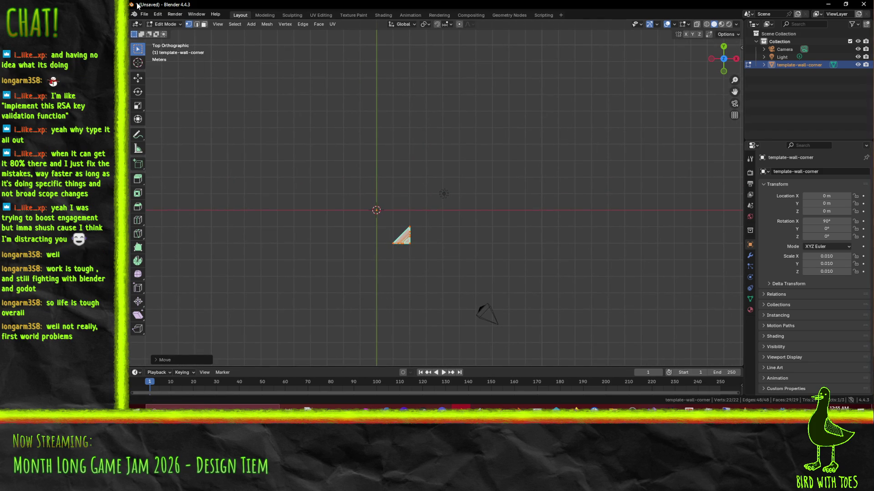
Choose FBX from the File > Export menu.
click(144, 15)
mouse_move(178, 132)
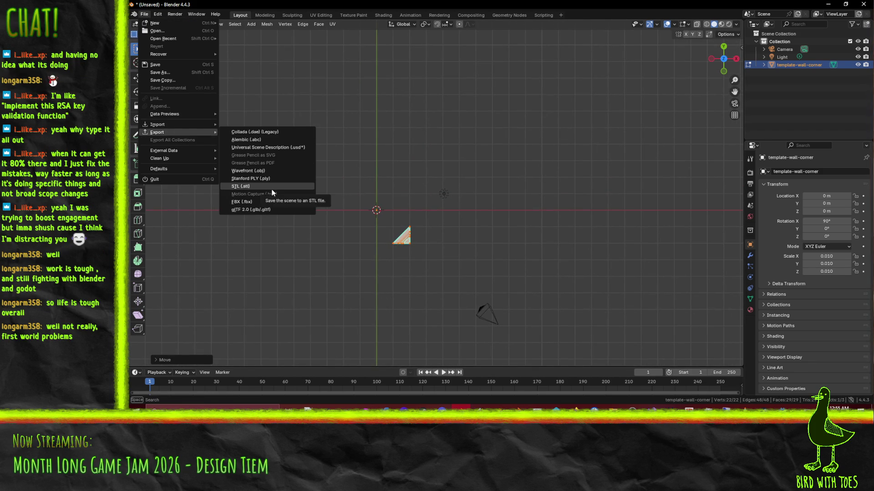
click(255, 202)
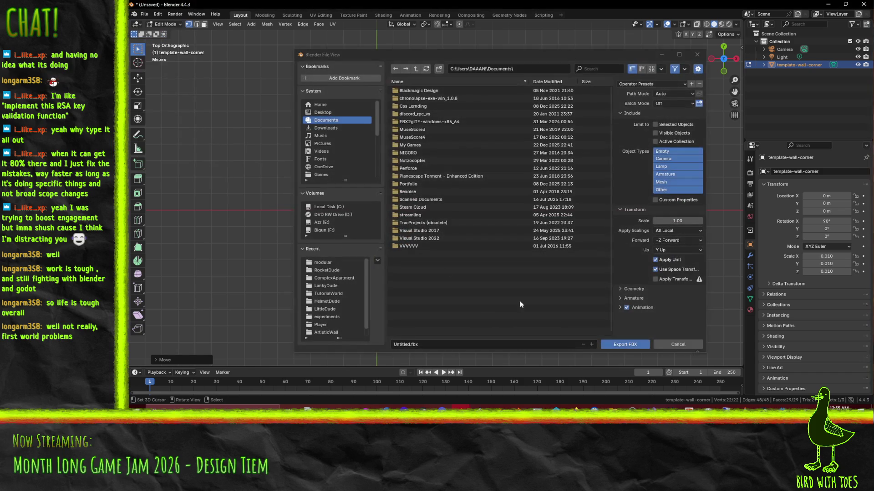
Drag the FBX export window off the viewport and return to Godot's GridMap level.
mouse_move(463, 56)
mouse_down()
mouse_move(545, 69)
mouse_move(873, 82)
mouse_up()
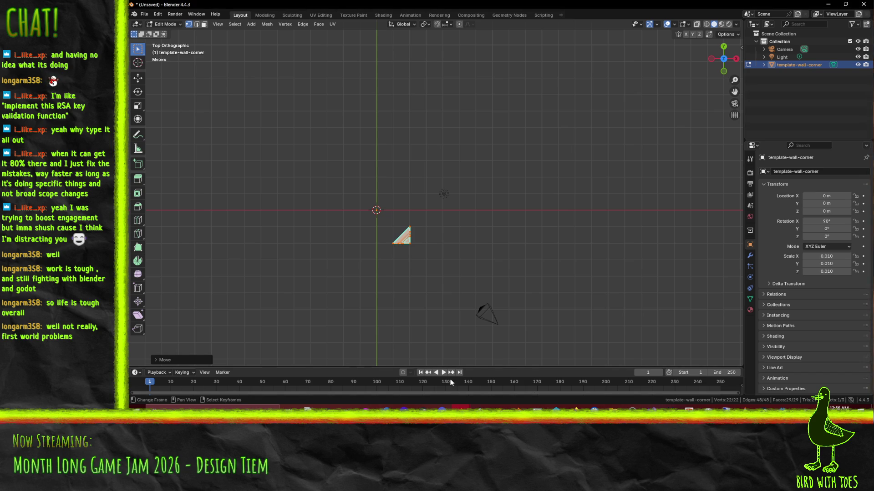
click(783, 407)
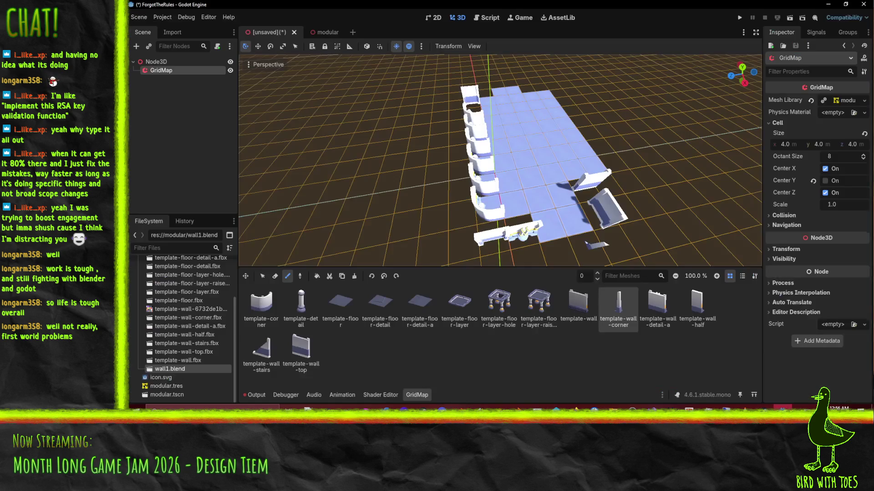
click(782, 407)
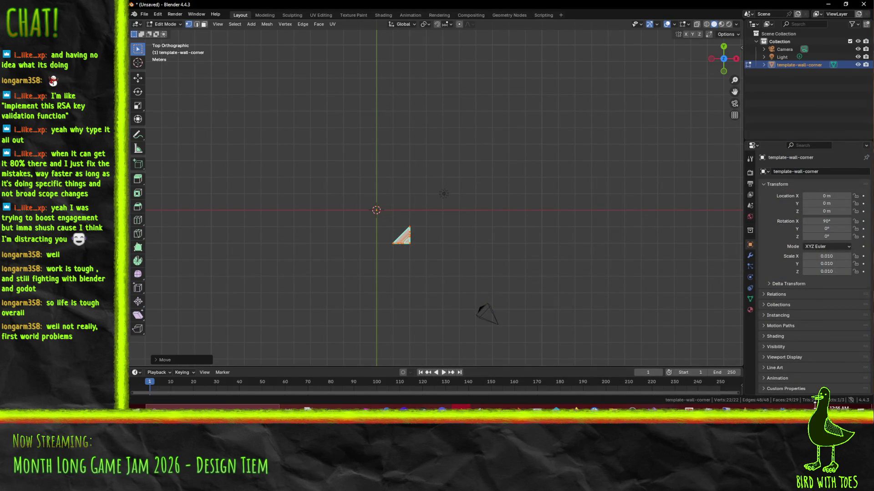
click(783, 406)
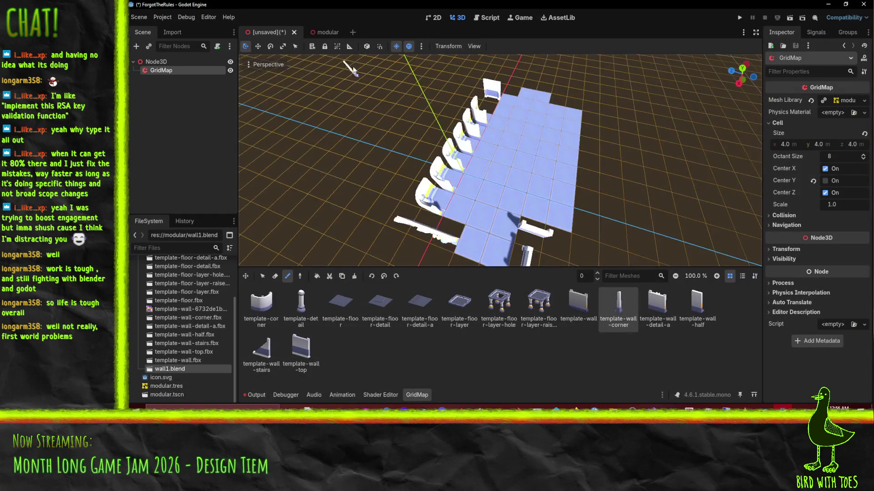
click(324, 33)
middle_drag(443, 175, 454, 145)
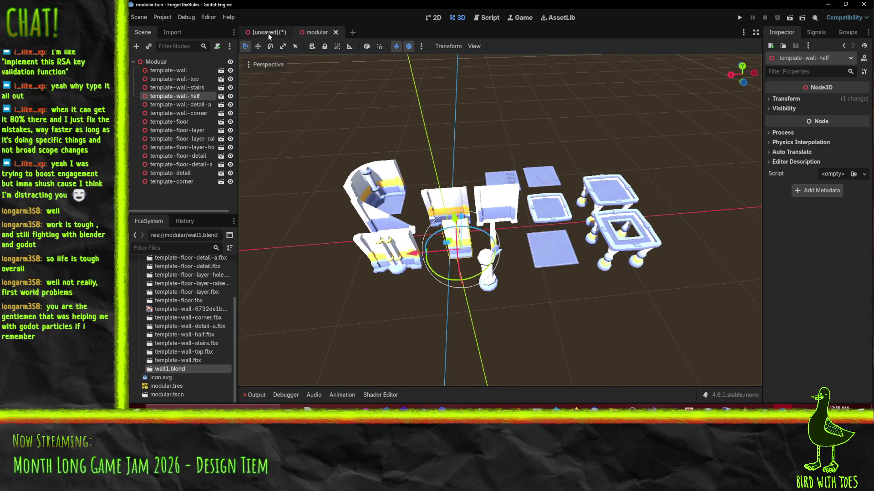
click(269, 33)
scroll(488, 174, down, 2)
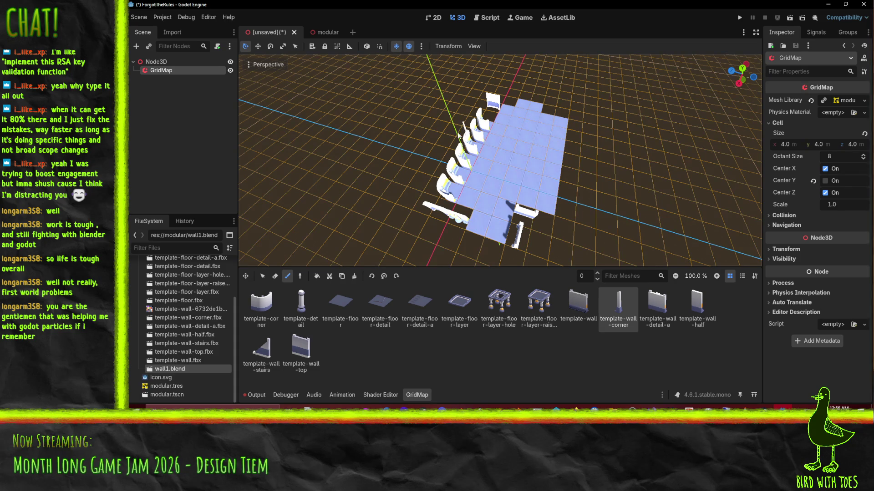
Re-export the modular scene as a MeshLibrary, overwriting modular.tres.
click(317, 31)
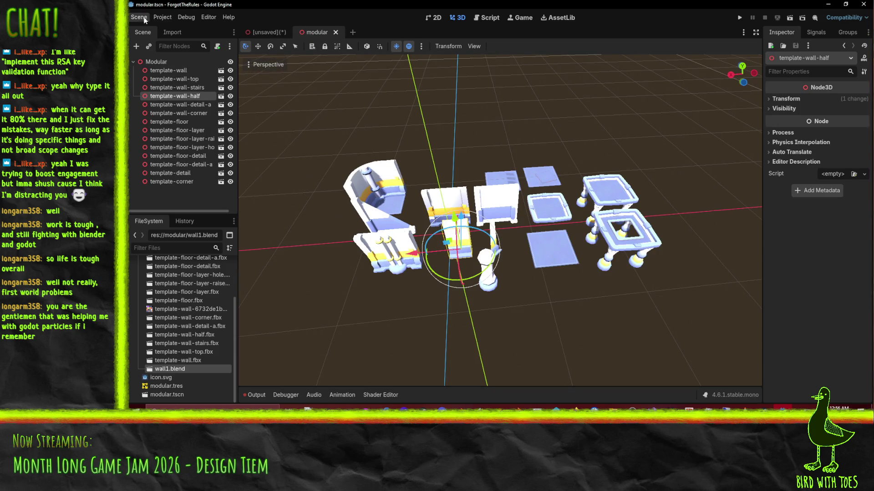
click(139, 16)
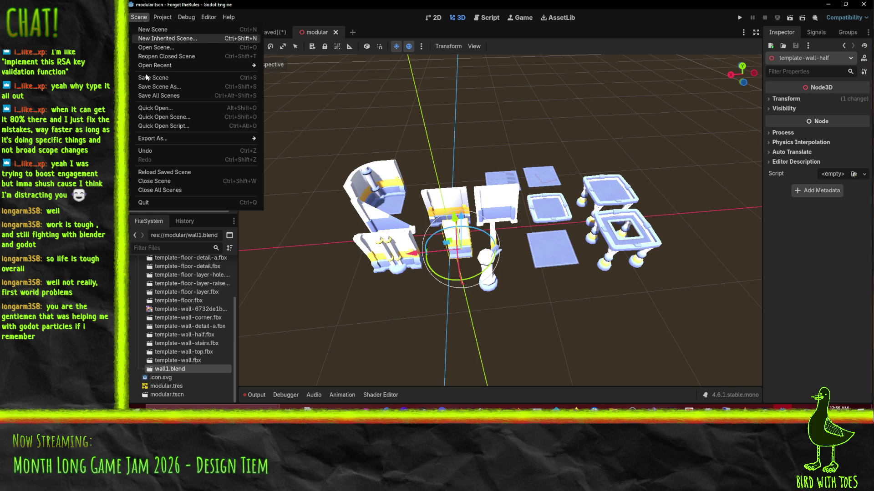
mouse_move(199, 136)
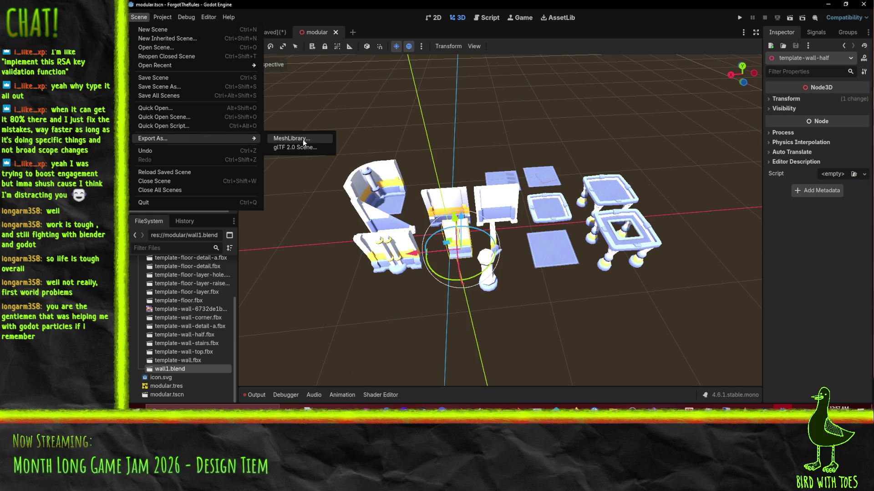
click(302, 140)
click(430, 338)
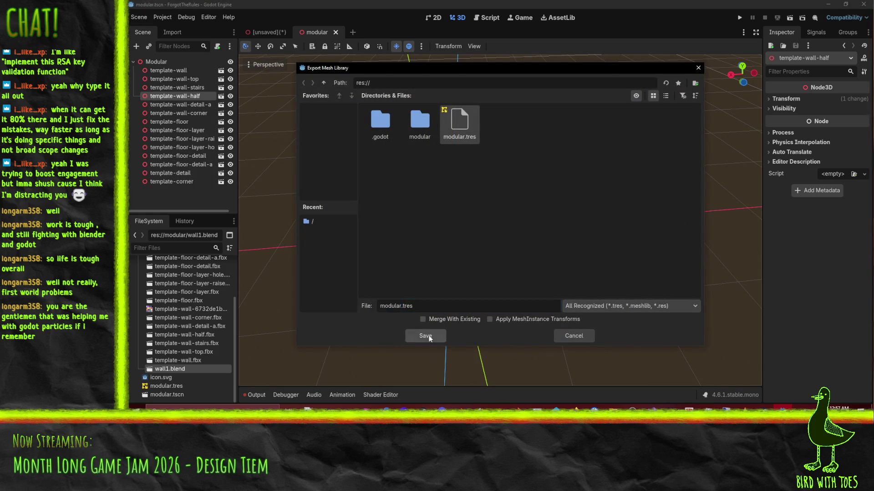
click(483, 223)
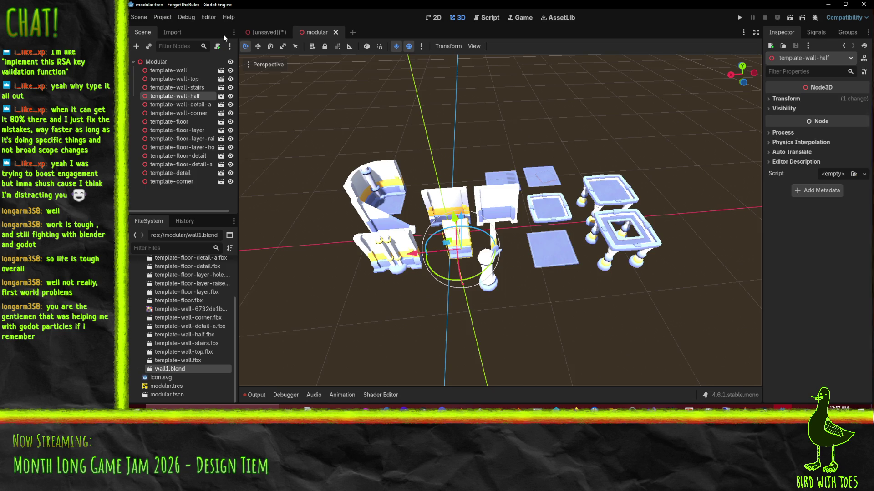
Test-paint a column of wall-corner pieces in the GridMap, undo it, and return to modular.
click(246, 34)
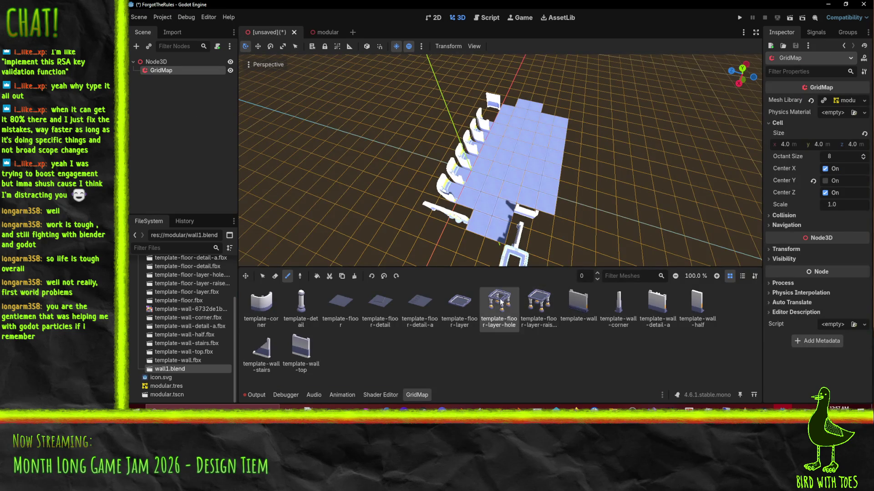
scroll(541, 194, up, 5)
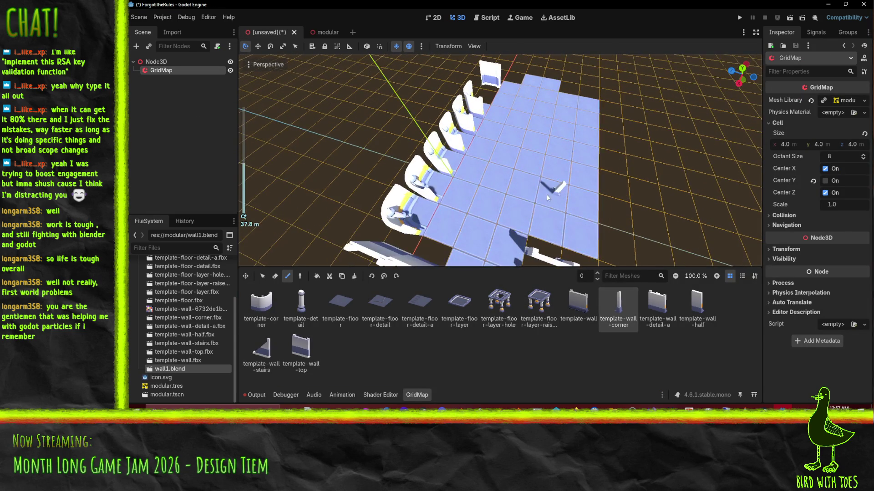
drag(577, 225, 597, 111)
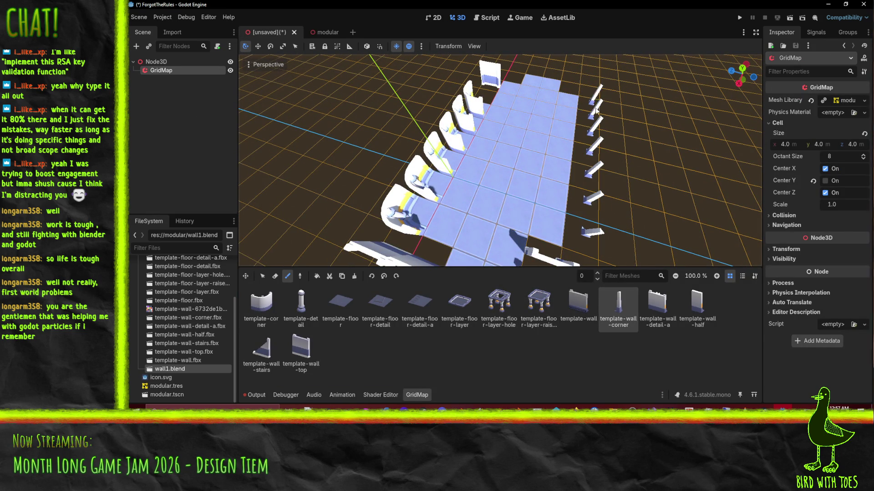
key(ctrl+z)
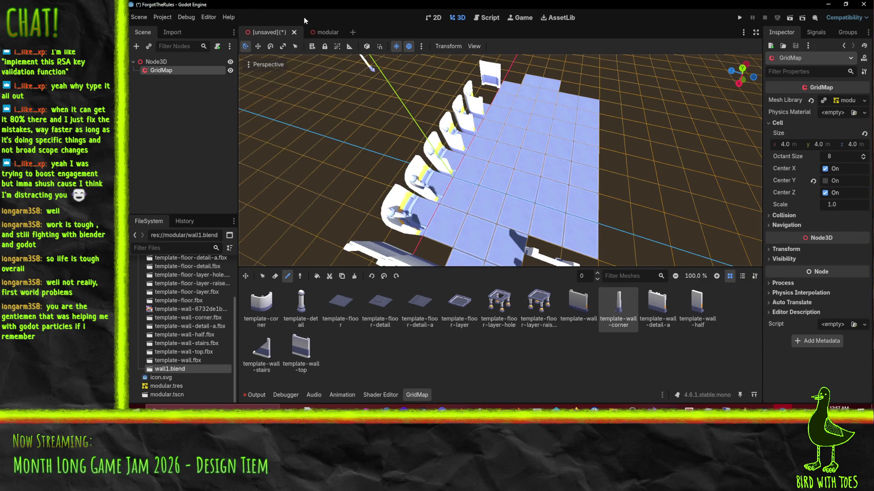
click(315, 32)
click(180, 79)
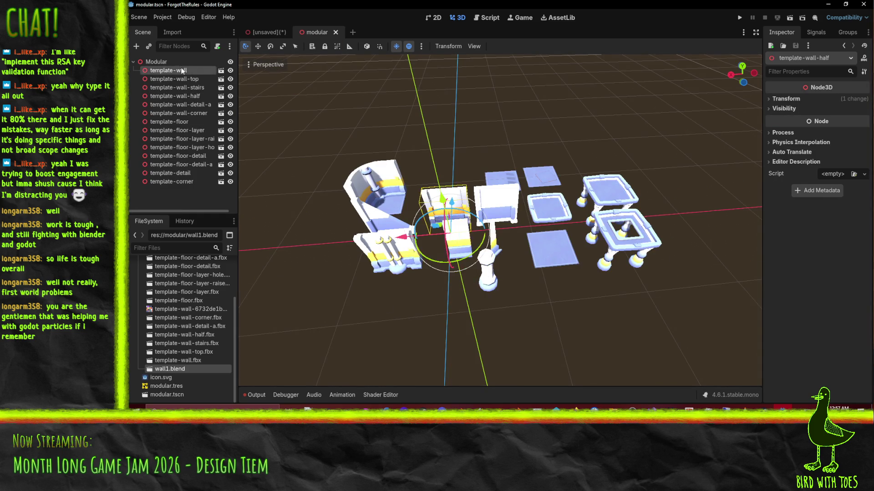
Make template-wall and template-wall-top local and drag their meshes out under the Modular root.
right_click(179, 79)
click(167, 71)
right_click(167, 71)
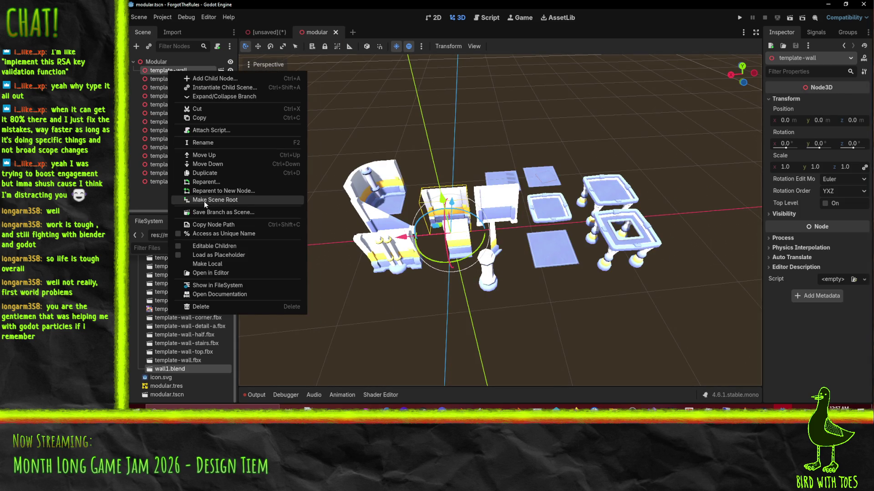
click(217, 263)
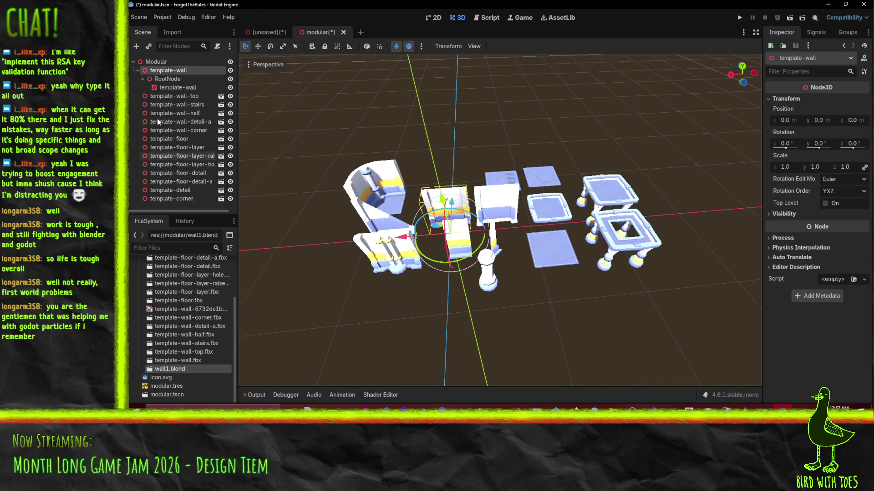
drag(171, 89, 157, 62)
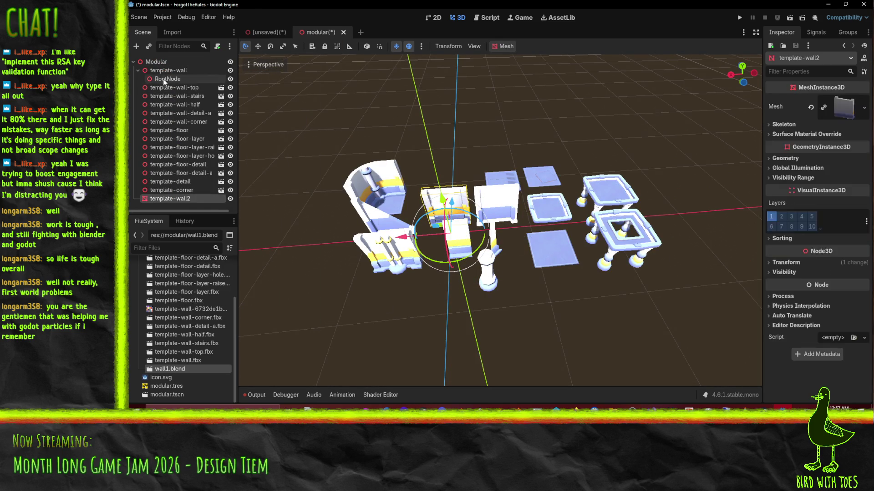
right_click(174, 89)
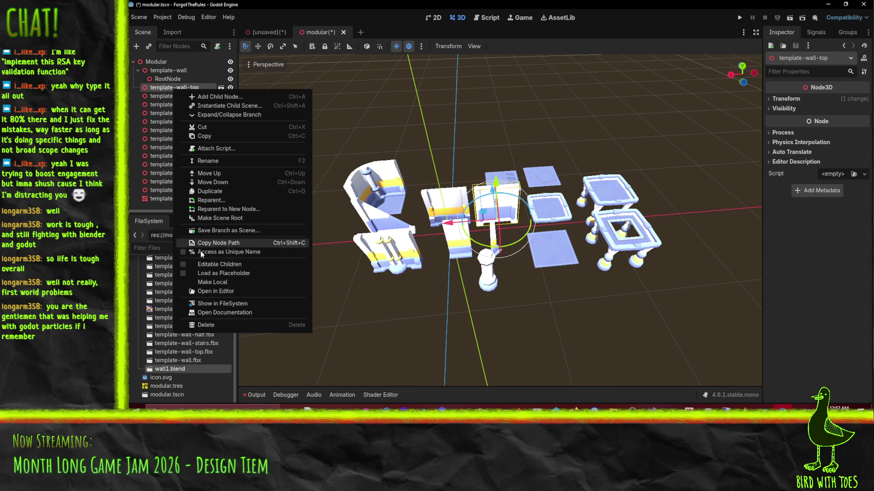
click(229, 282)
drag(179, 96, 166, 67)
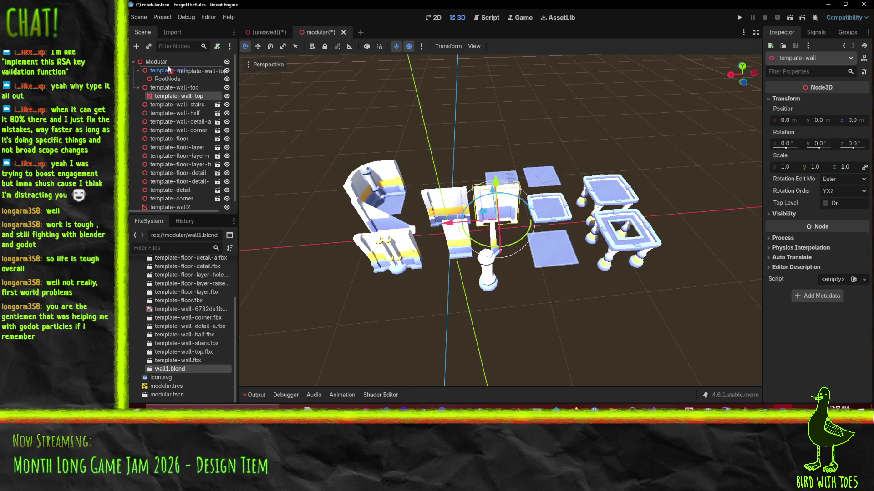
Review the new template-wall-top2 node against template-wall-top in the scene tree.
scroll(211, 205, down, 1)
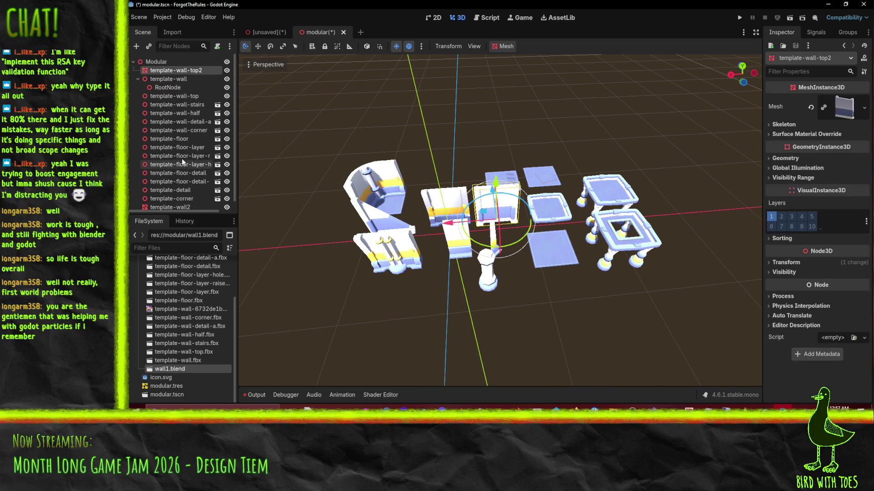
click(186, 89)
right_click(187, 91)
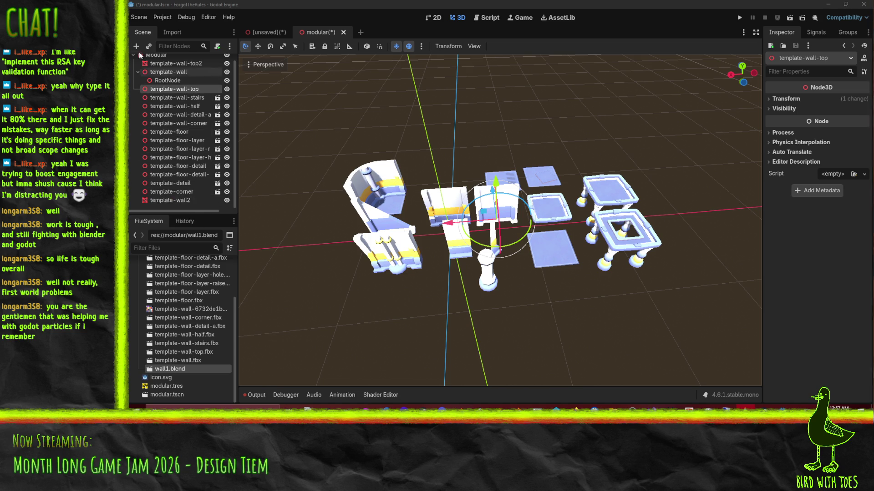
scroll(164, 82, up, 1)
click(158, 71)
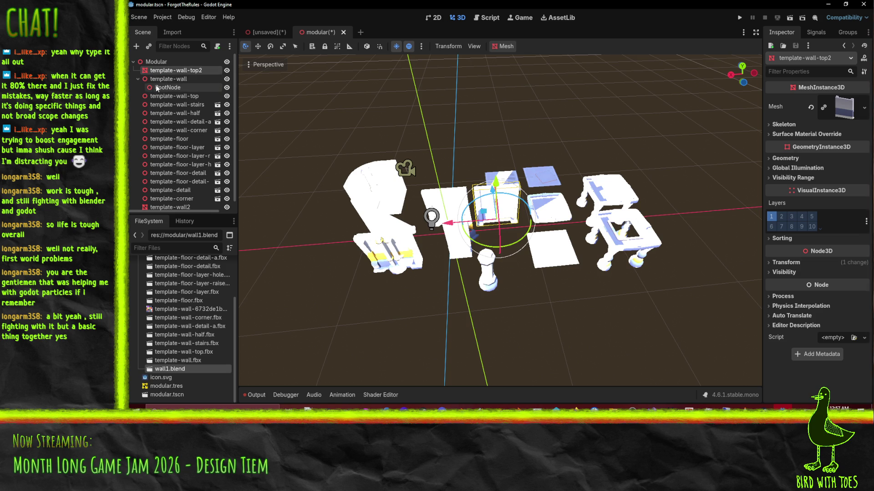
right_click(176, 96)
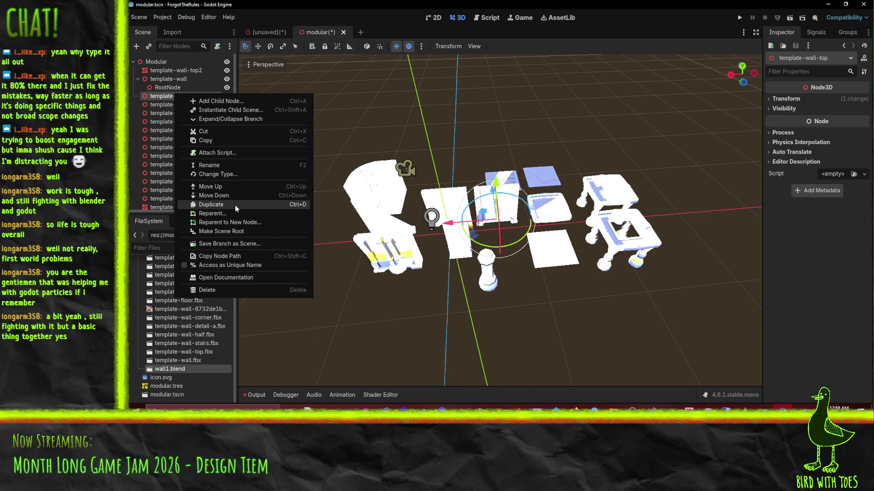
click(148, 106)
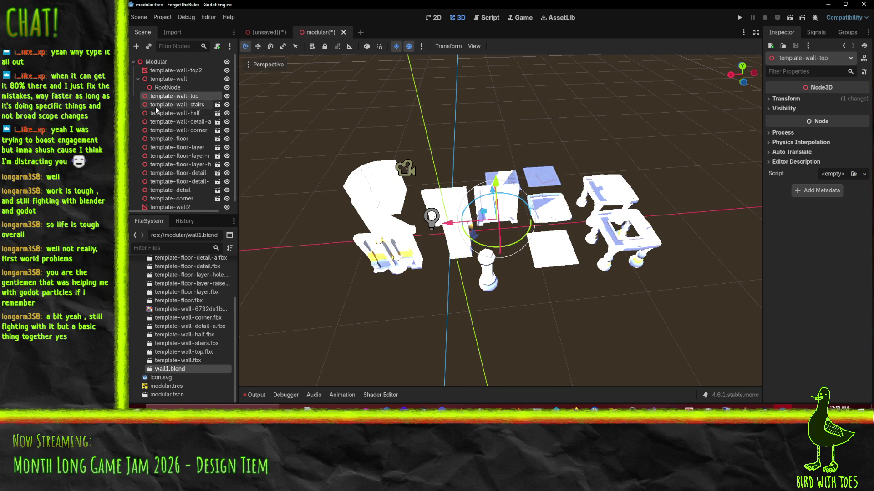
Make template-wall-stairs, template-wall-half and template-wall-detail-a local.
right_click(154, 106)
click(146, 82)
click(138, 79)
right_click(165, 94)
click(164, 96)
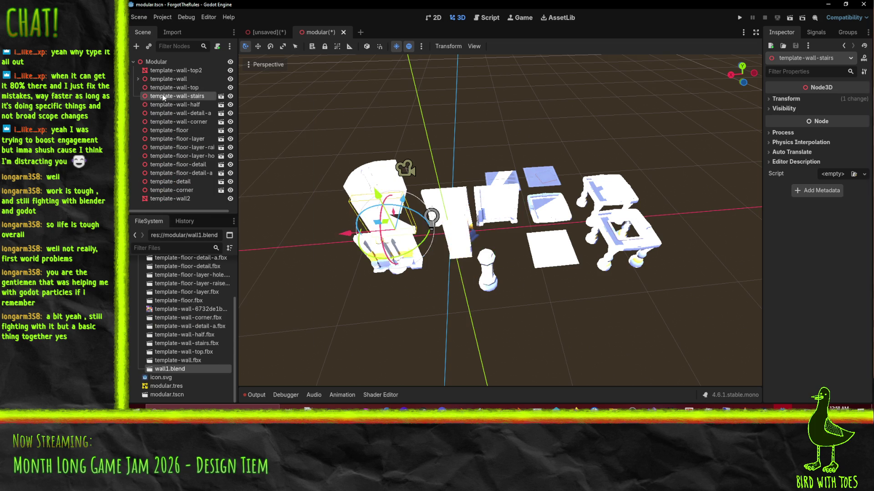
right_click(163, 97)
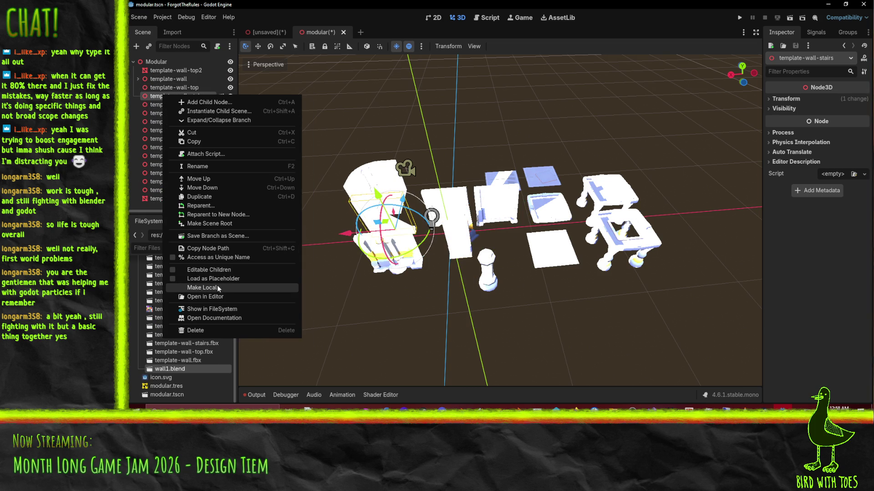
click(218, 288)
right_click(165, 113)
click(218, 310)
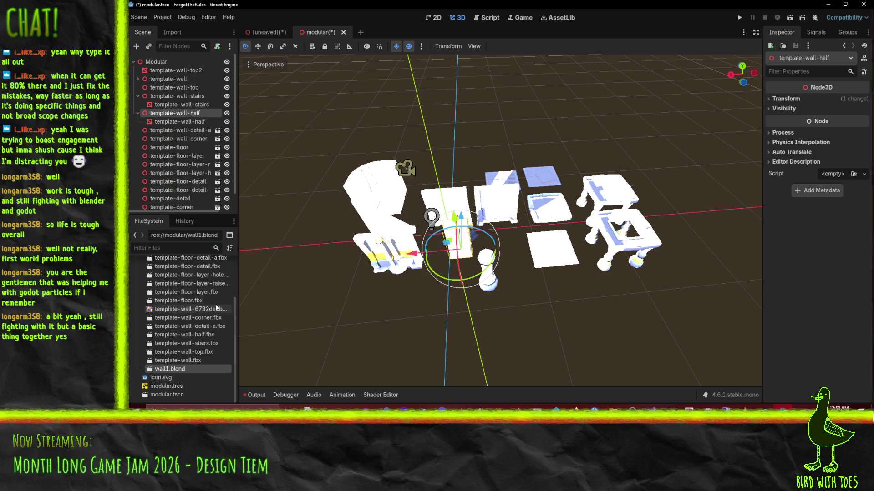
right_click(165, 131)
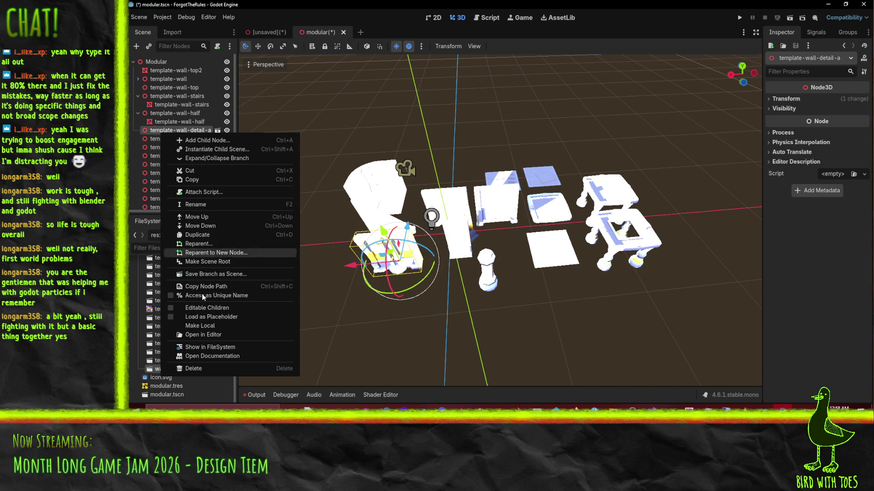
click(208, 326)
Make template-wall-corner local and delete its Camera and Light.
right_click(167, 147)
click(204, 336)
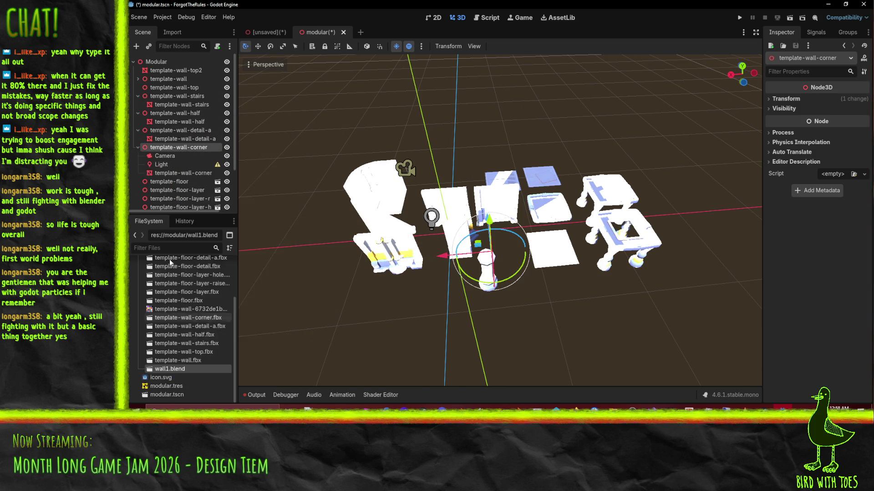
click(170, 157)
shift+click(192, 165)
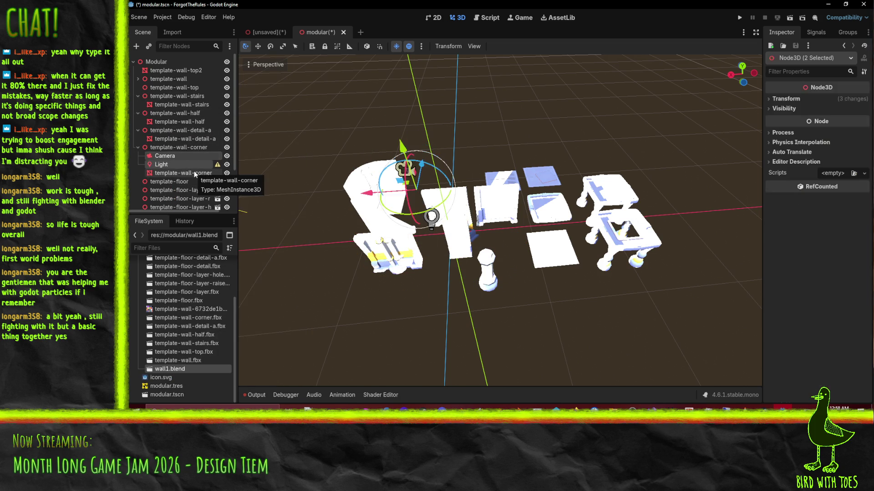
key(Delete)
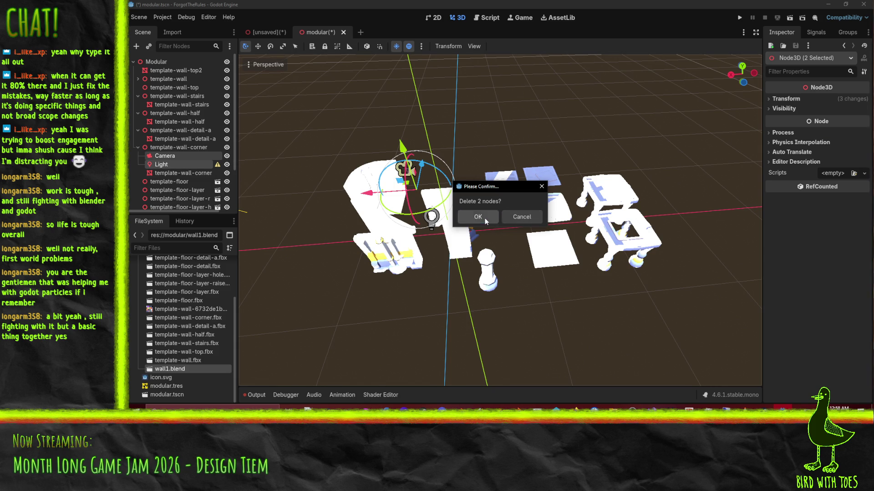
click(485, 221)
Make template-floor, both floor-layer nodes, template-floor-layer-hole and template-floor-detail local.
right_click(168, 165)
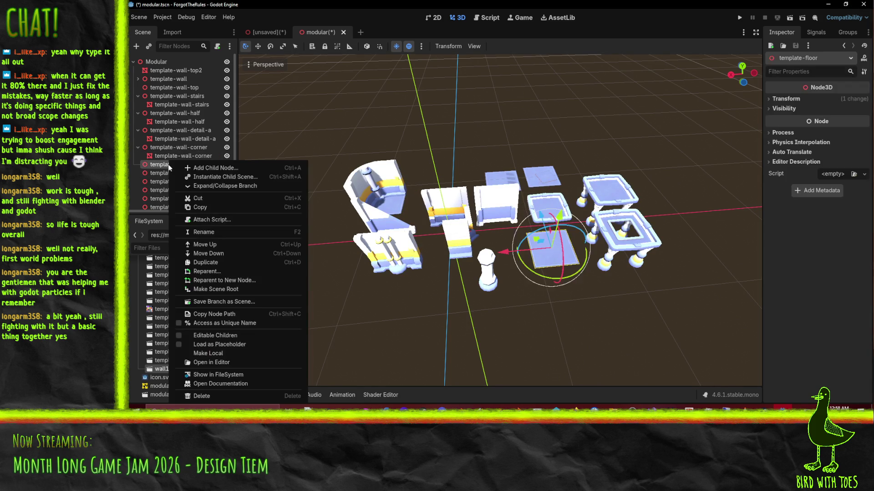
click(231, 353)
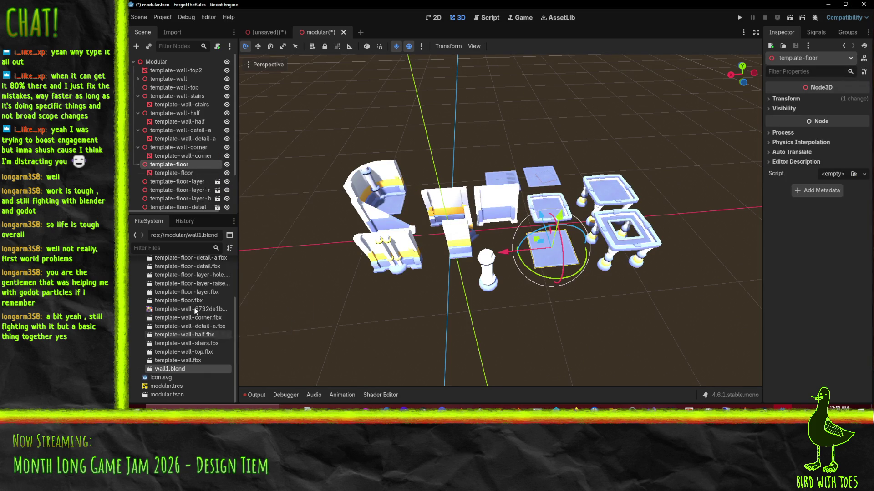
right_click(177, 181)
click(230, 356)
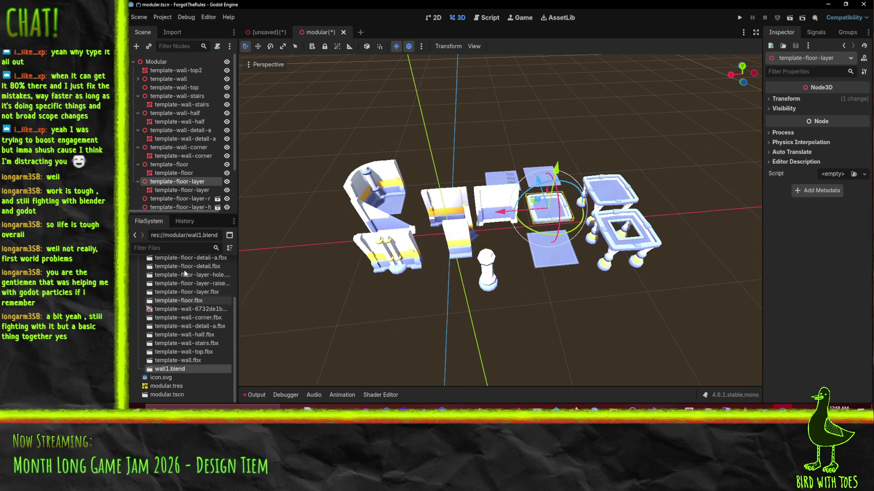
scroll(171, 184, down, 3)
right_click(169, 150)
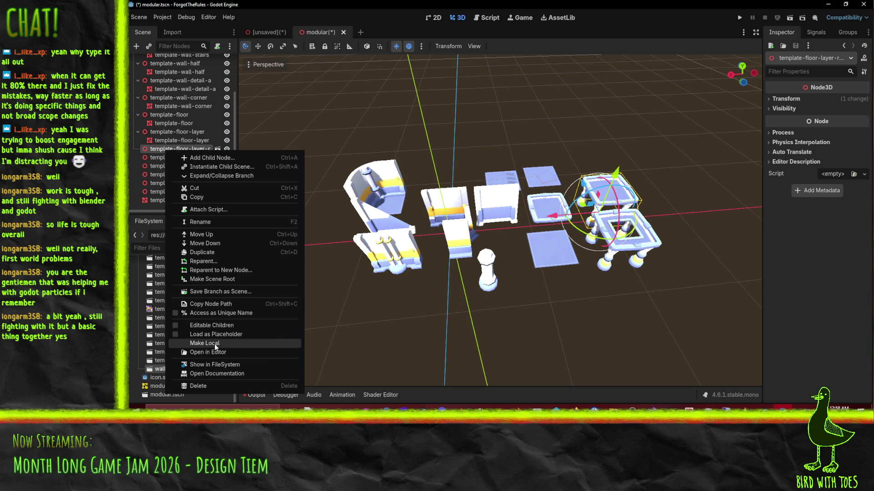
click(215, 344)
right_click(182, 166)
click(213, 354)
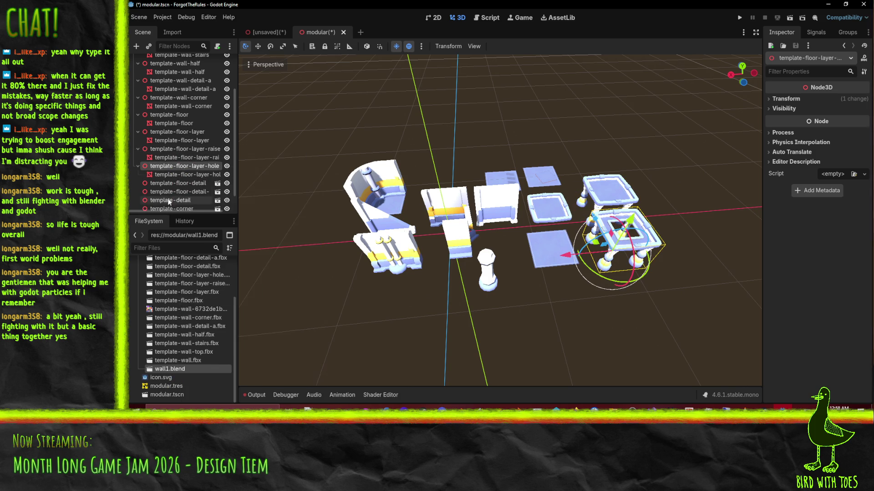
right_click(171, 184)
click(214, 350)
Make template-floor-detail-a, template-detail and template-corner local.
scroll(154, 173, down, 2)
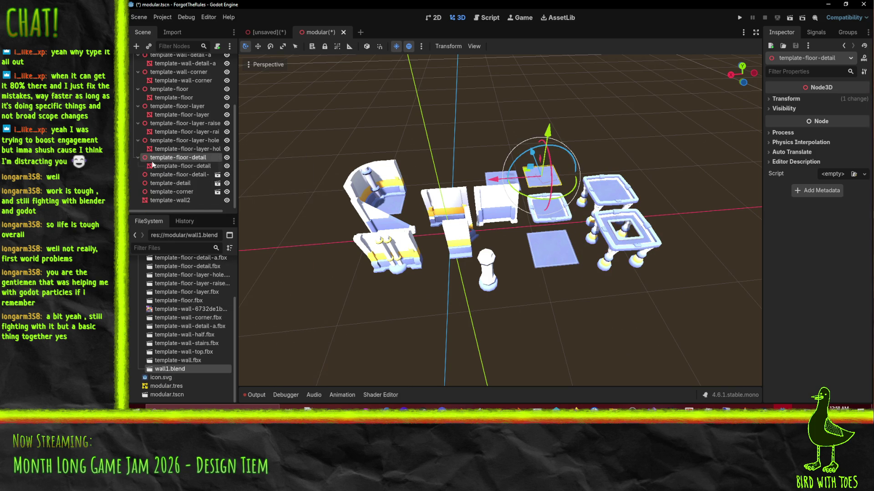
right_click(163, 176)
click(207, 356)
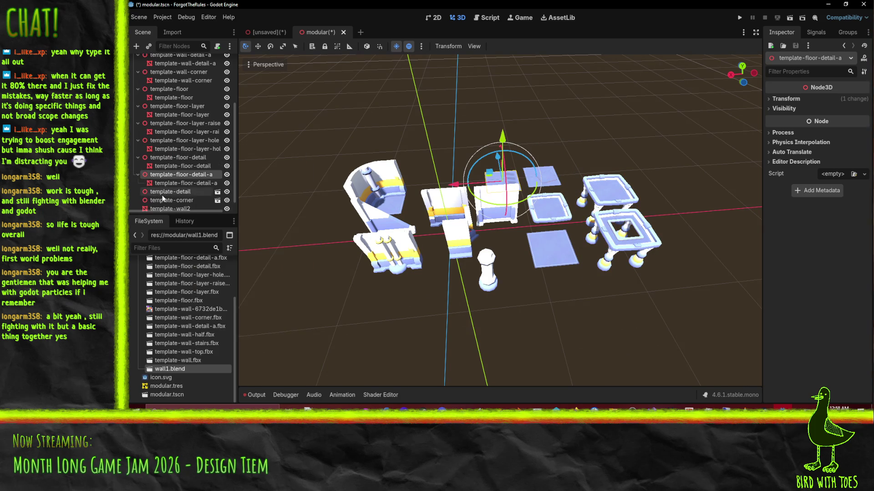
right_click(163, 193)
click(207, 356)
scroll(174, 166, down, 2)
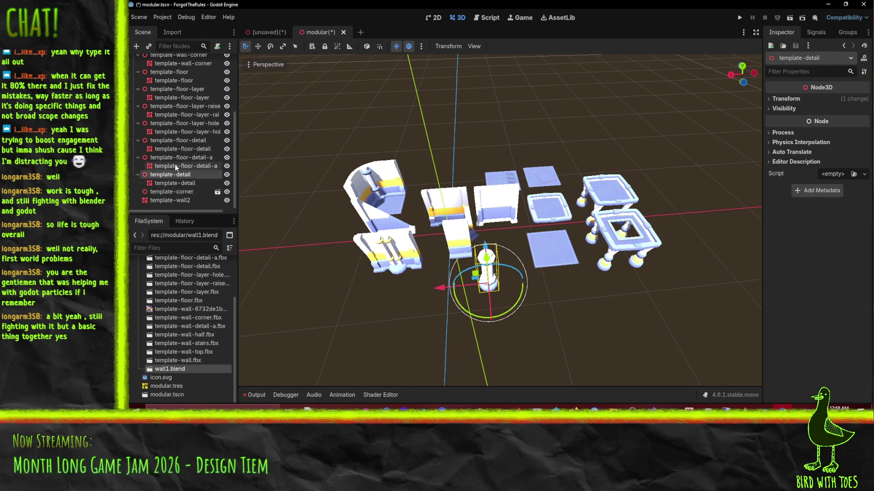
right_click(181, 200)
right_click(168, 194)
right_click(168, 193)
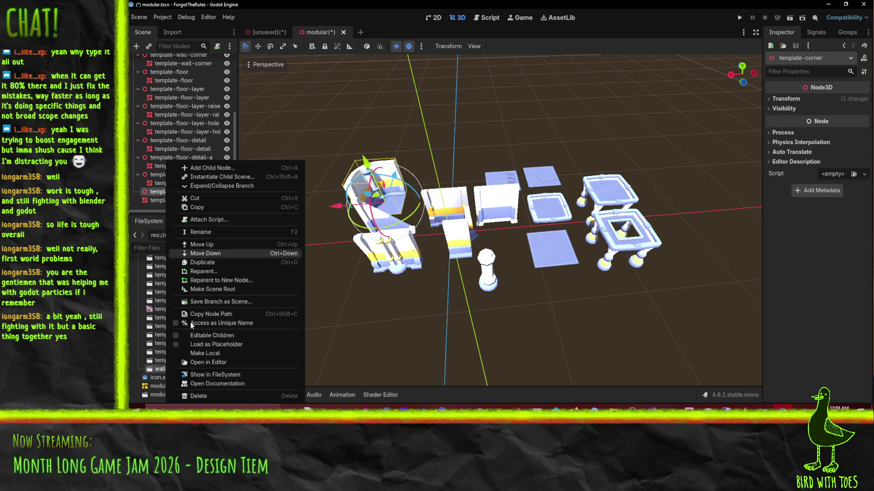
click(216, 362)
Multi-select every template mesh, from template-corner to template-wall-stairs, and drag them under the Modular root.
click(153, 200)
ctrl+click(170, 182)
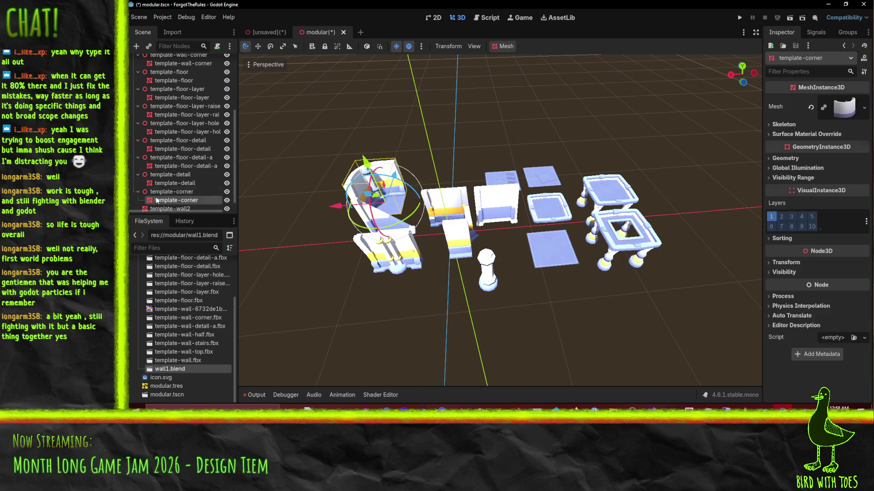
ctrl+click(170, 166)
ctrl+click(169, 149)
ctrl+click(169, 132)
ctrl+click(168, 115)
ctrl+click(166, 97)
ctrl+click(163, 80)
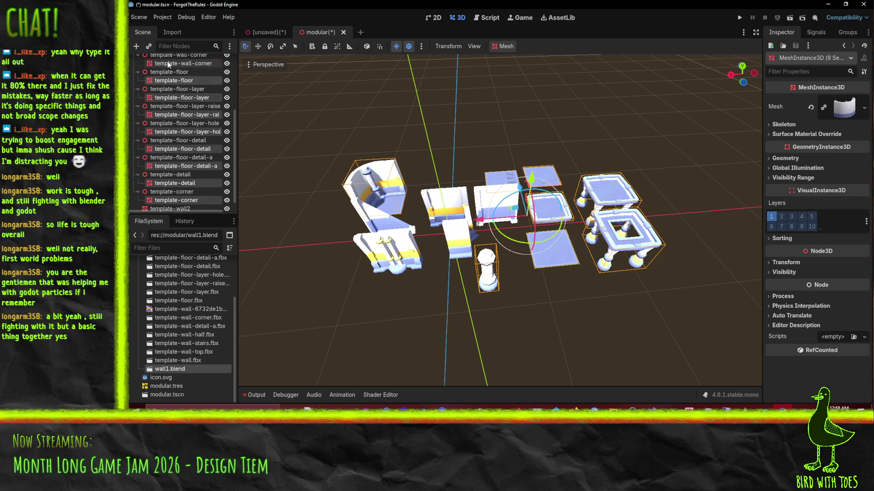
ctrl+click(169, 63)
scroll(191, 114, up, 5)
ctrl+click(175, 140)
ctrl+click(171, 121)
ctrl+click(172, 104)
double_click(172, 105)
key(Escape)
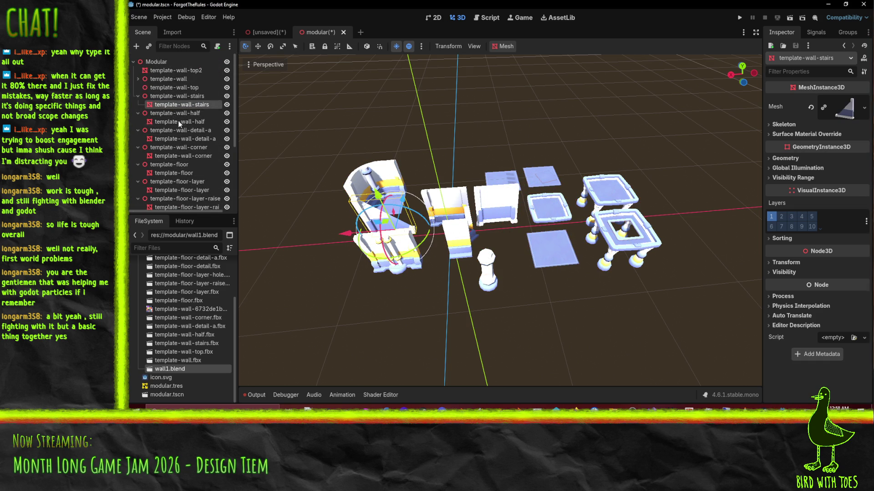
ctrl+click(172, 122)
ctrl+click(173, 137)
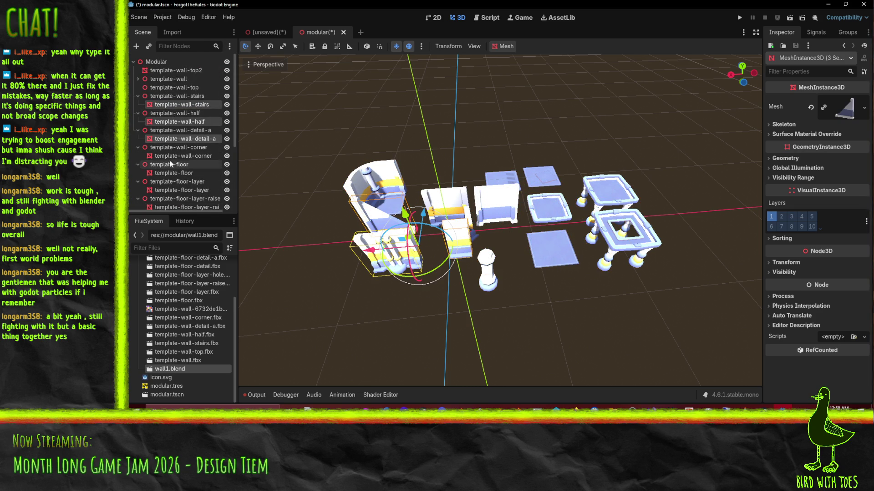
ctrl+click(173, 156)
ctrl+click(174, 173)
ctrl+click(177, 190)
scroll(180, 159, down, 4)
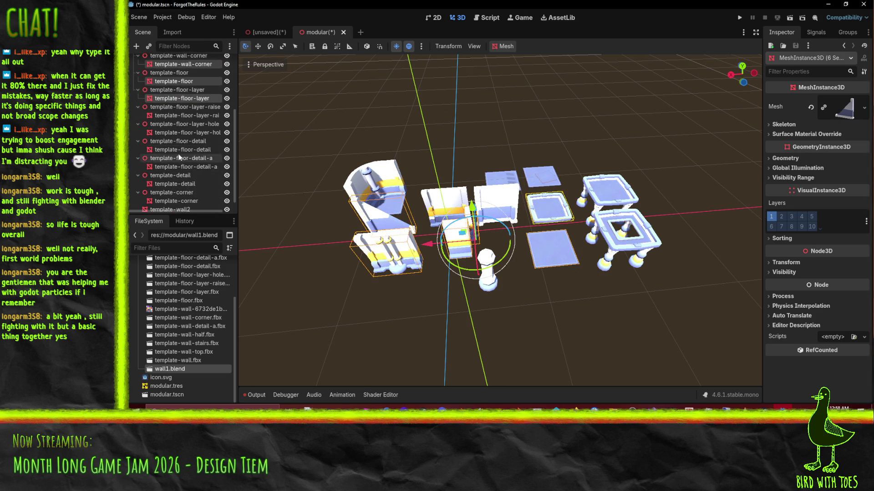
ctrl+click(179, 116)
ctrl+click(179, 133)
ctrl+click(178, 149)
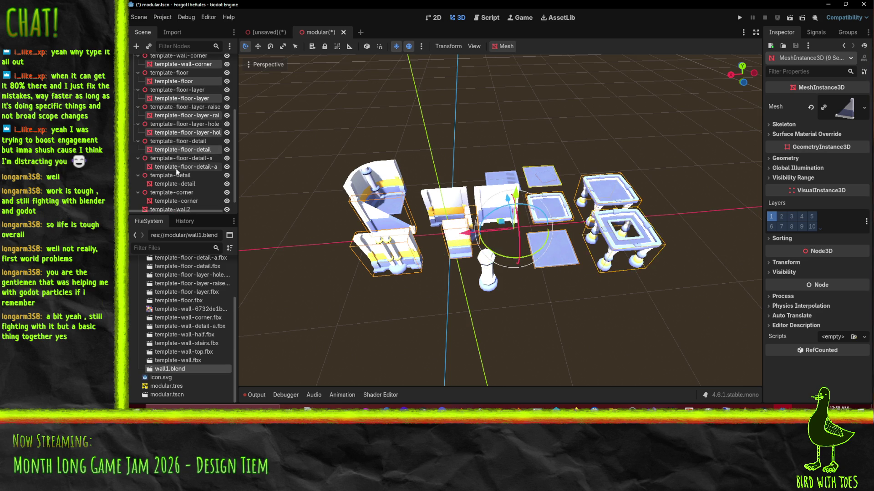
ctrl+click(176, 168)
ctrl+click(172, 184)
ctrl+click(165, 202)
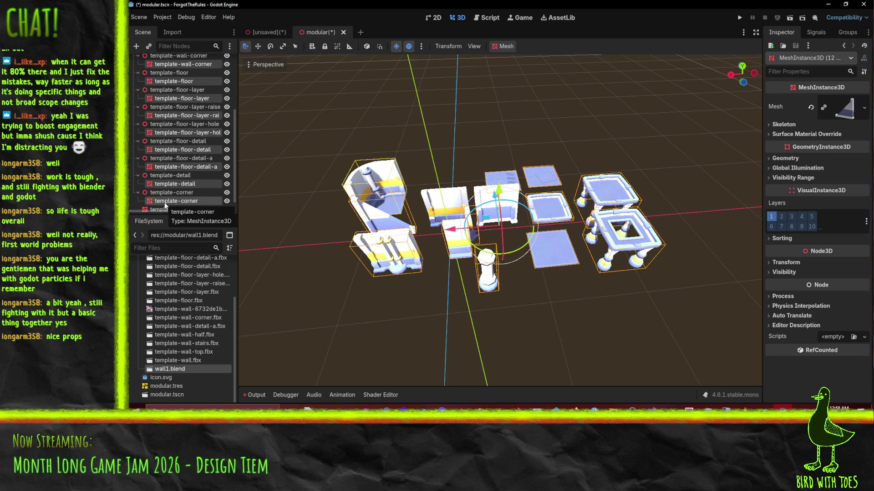
scroll(159, 159, up, 5)
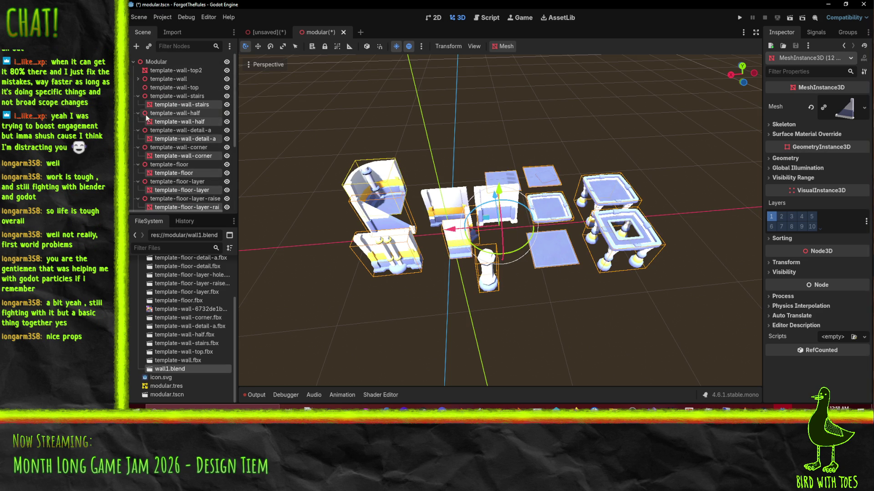
drag(153, 106, 163, 67)
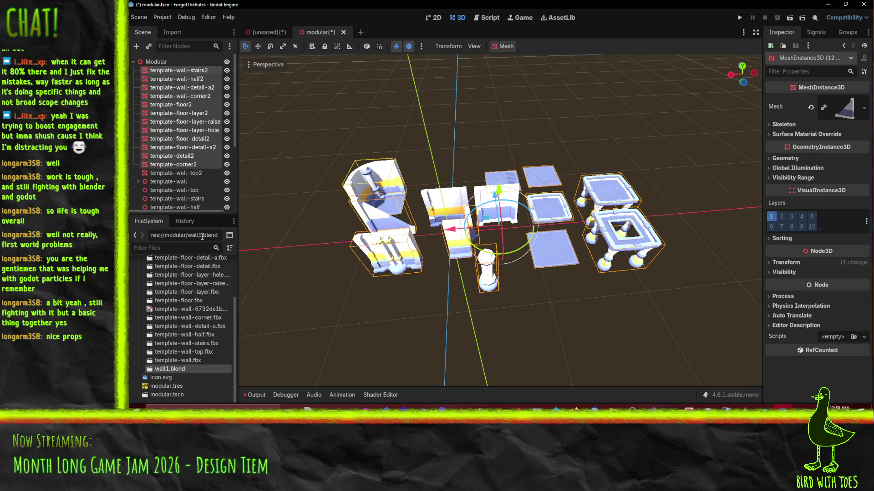
Delete the emptied template parent nodes, from template-wall down to template-corner.
double_click(144, 183)
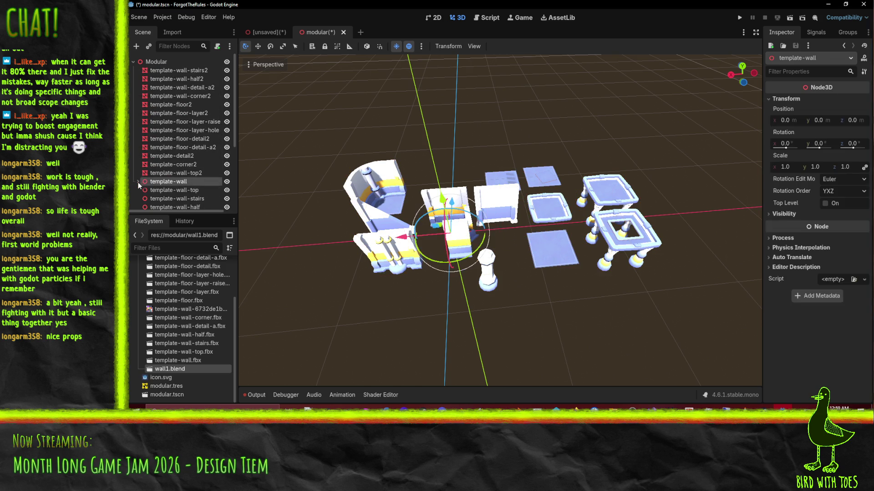
scroll(170, 180, down, 5)
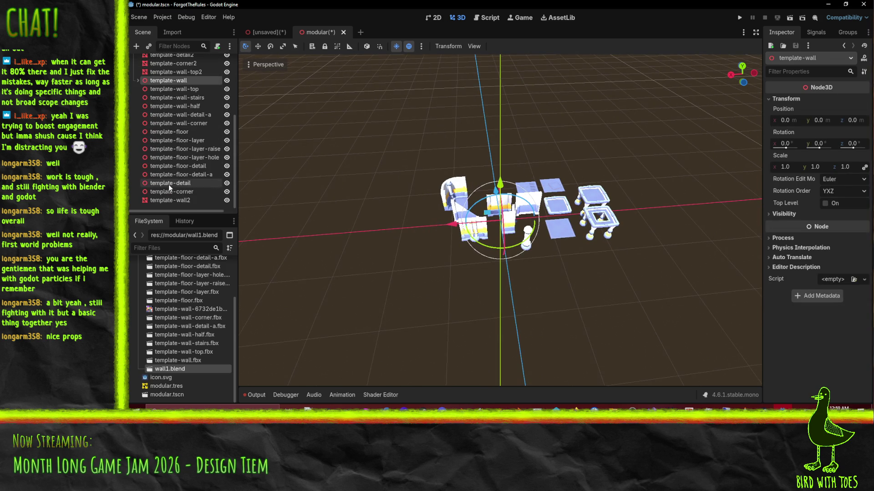
shift+click(194, 193)
key(Delete)
key(Return)
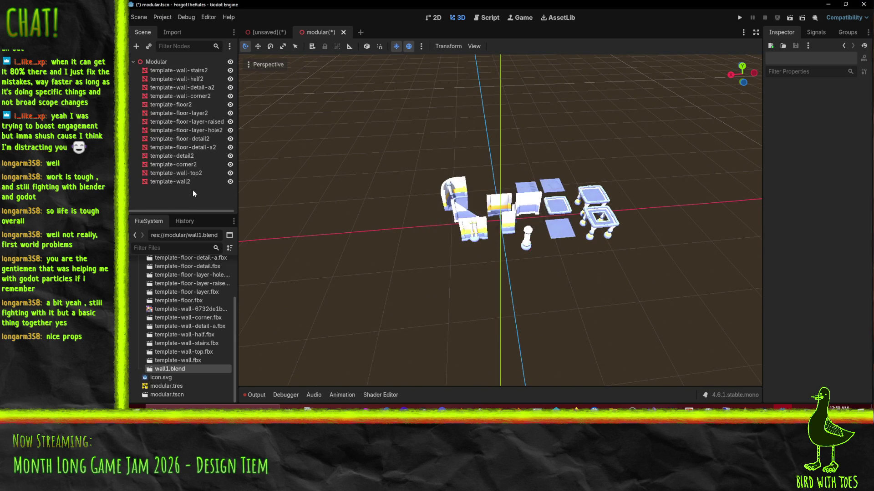
scroll(605, 173, up, 5)
Set template-wall-corner2's z position to 0 and slide it along the x axis.
mouse_move(605, 173)
middle_down()
mouse_move(490, 177)
mouse_move(522, 167)
mouse_move(569, 186)
middle_up()
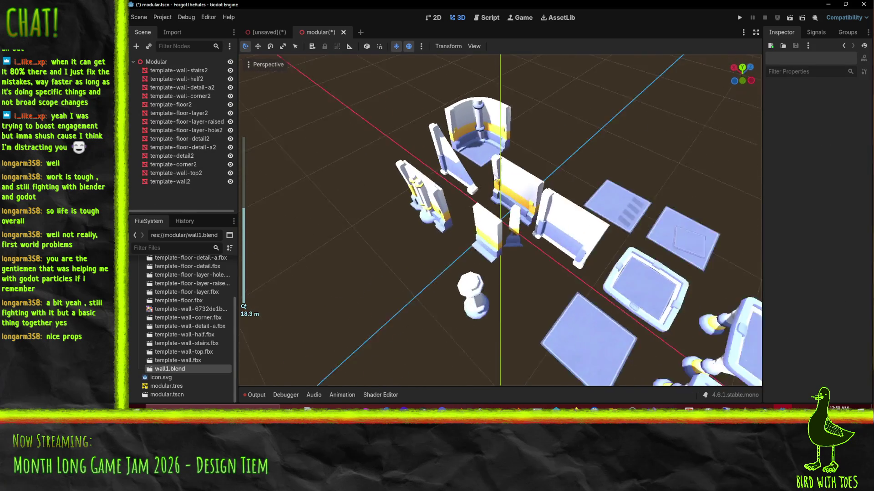
scroll(569, 186, down, 3)
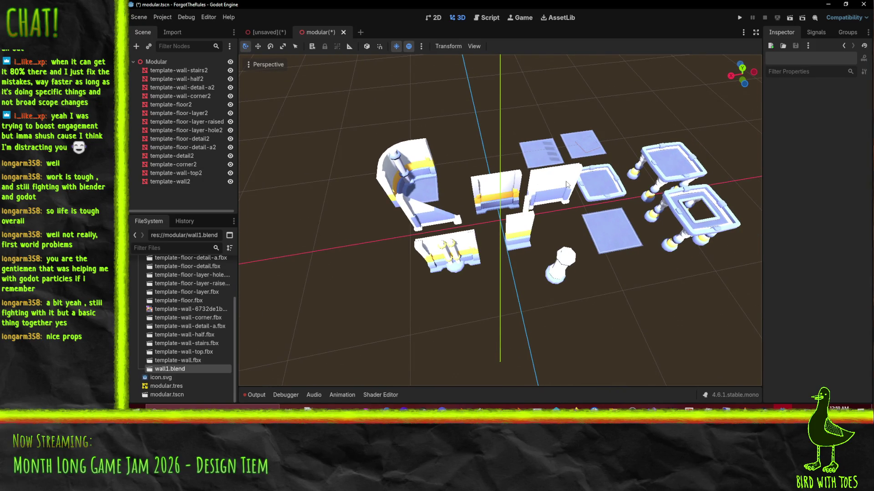
click(473, 198)
mouse_move(419, 202)
middle_down()
mouse_move(536, 224)
mouse_move(424, 204)
mouse_move(498, 219)
middle_up()
click(499, 220)
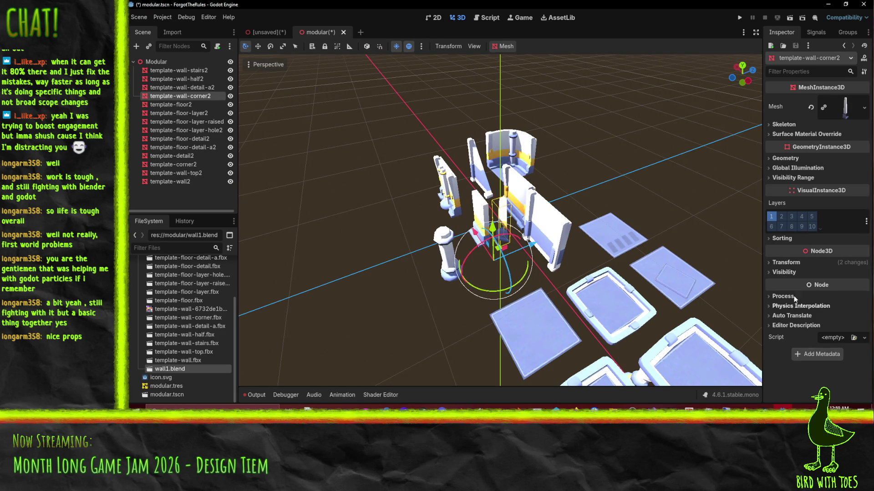
click(780, 263)
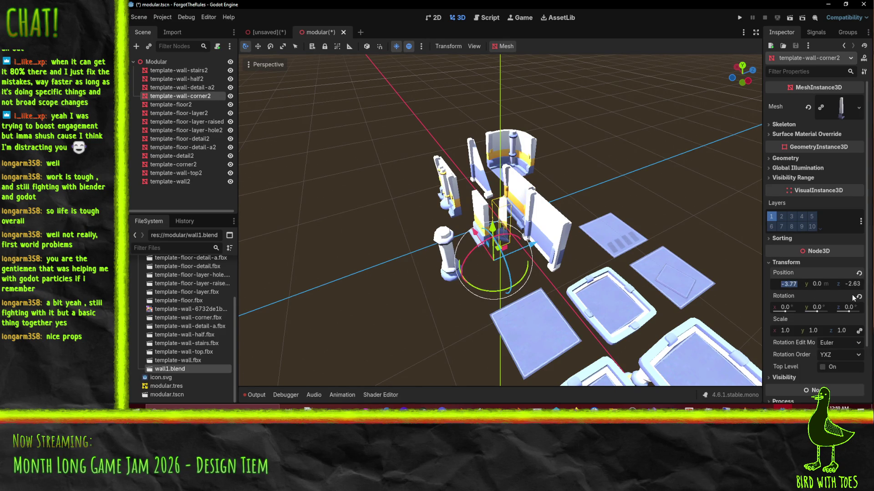
text(0)
click(850, 282)
key(Return)
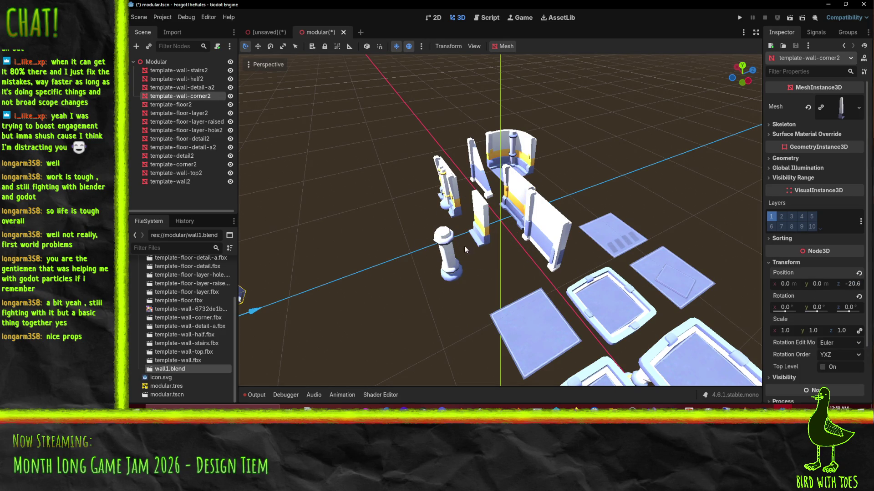
key(f)
mouse_move(546, 273)
middle_down()
mouse_move(735, 269)
mouse_move(253, 271)
middle_up()
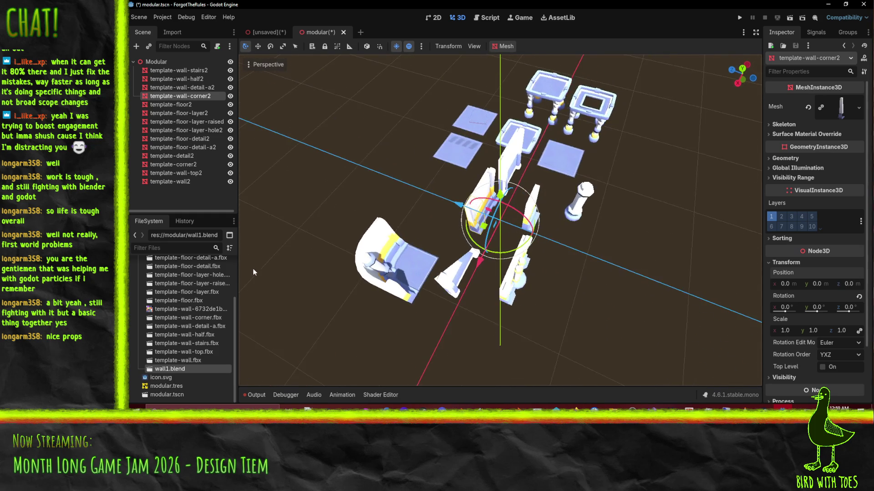
scroll(413, 253, up, 5)
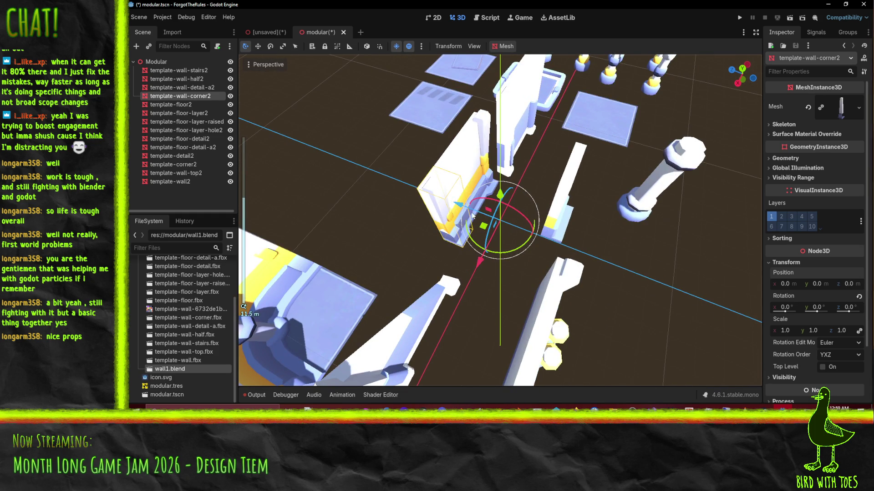
scroll(503, 217, down, 8)
shift+middle_drag(516, 238, 501, 175)
drag(466, 195, 422, 299)
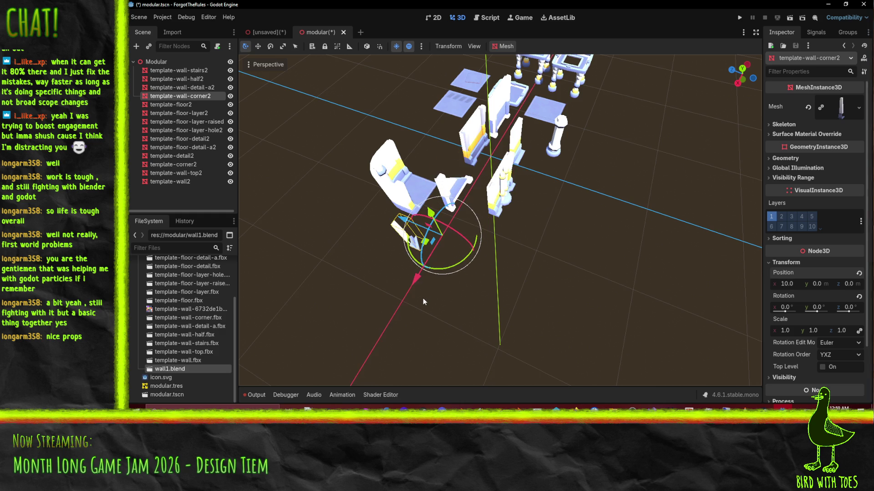
Reselect template-wall-corner2 and slide it to x 8.
click(450, 201)
middle_drag(450, 200, 434, 195)
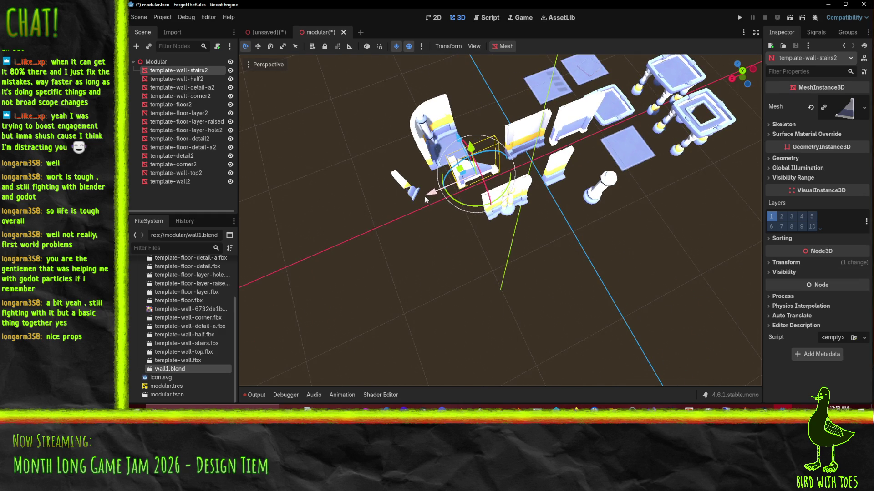
click(423, 195)
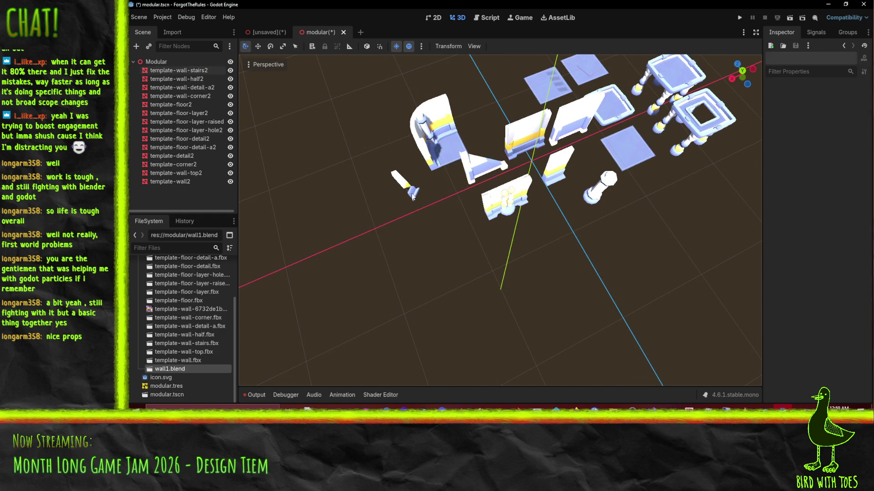
click(411, 197)
drag(389, 222, 410, 216)
mouse_move(410, 217)
middle_down()
mouse_move(398, 203)
mouse_move(416, 170)
mouse_move(437, 157)
mouse_move(466, 187)
mouse_move(375, 208)
mouse_move(512, 217)
mouse_move(408, 197)
middle_up()
scroll(416, 170, up, 5)
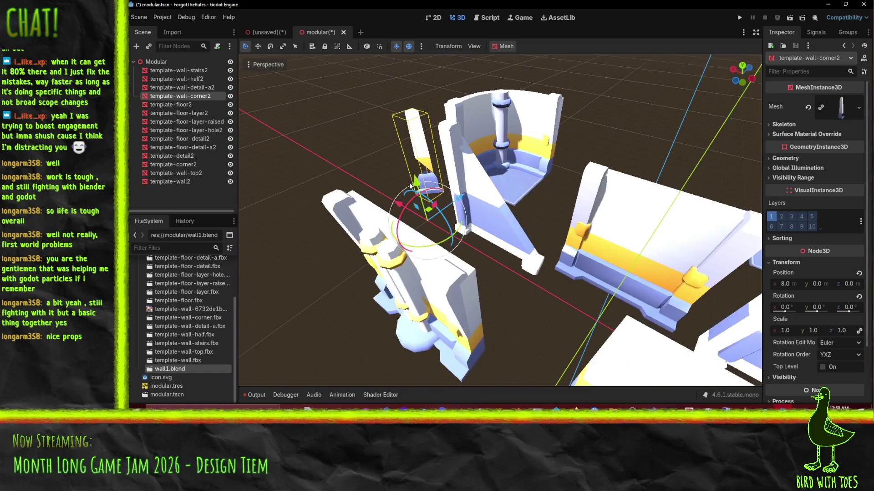
scroll(406, 215, up, 3)
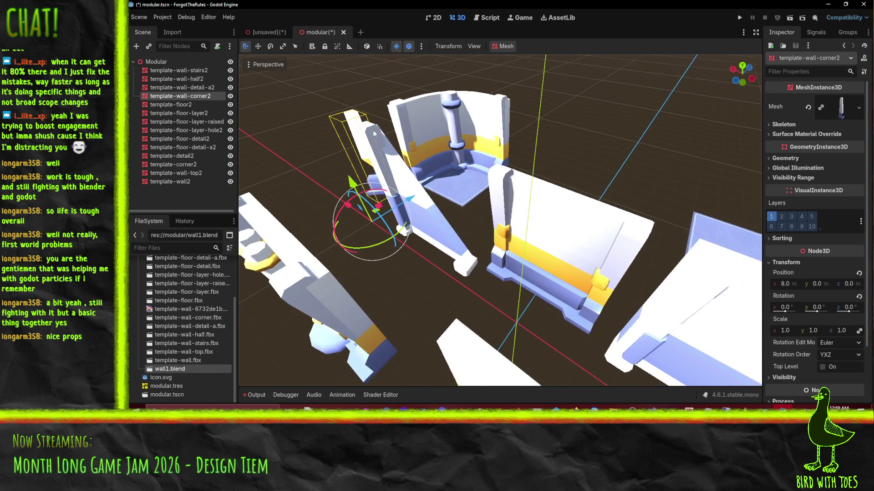
scroll(464, 243, down, 5)
mouse_move(464, 243)
middle_down()
mouse_move(520, 278)
mouse_move(500, 236)
middle_up()
Zero template-corner2's x and z position, then drag it along the Z axis.
click(423, 191)
scroll(495, 206, up, 2)
middle_drag(494, 203, 364, 172)
drag(337, 156, 453, 162)
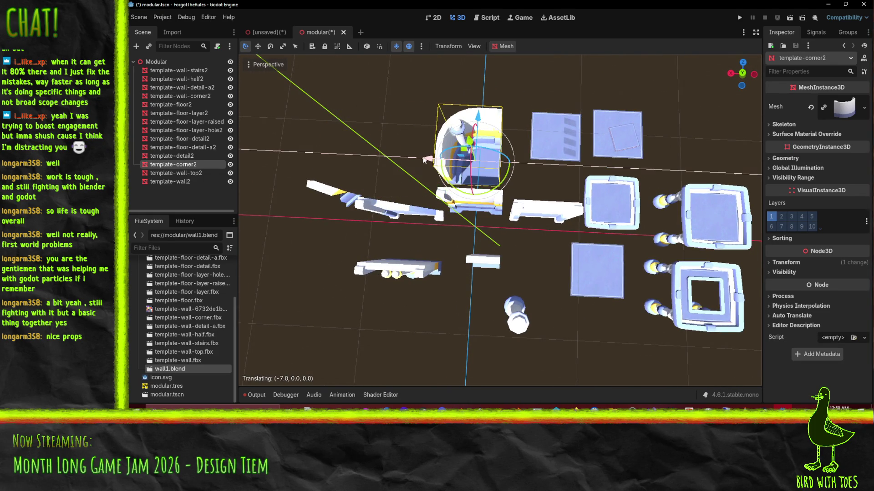
click(786, 262)
click(791, 284)
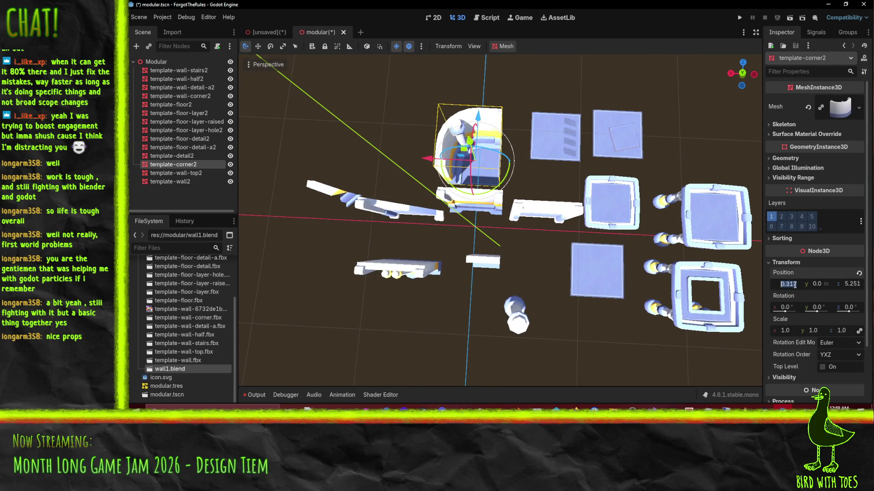
text(0)
click(848, 284)
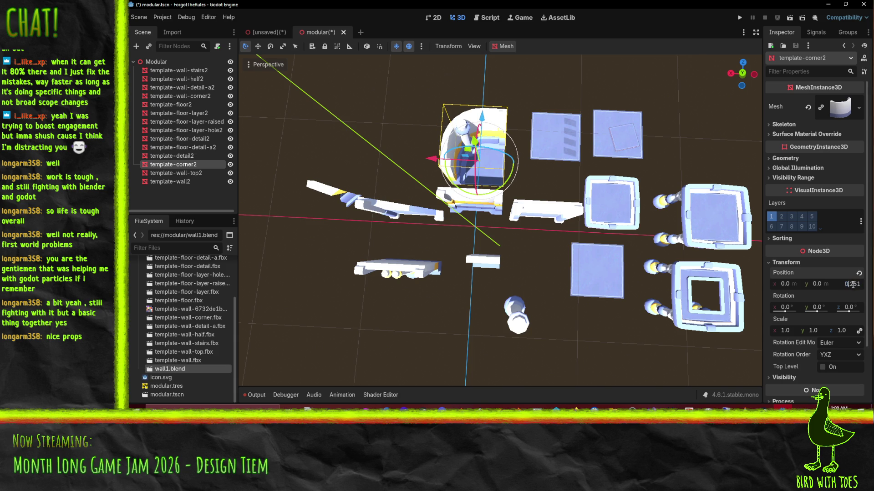
text(0)
key(Return)
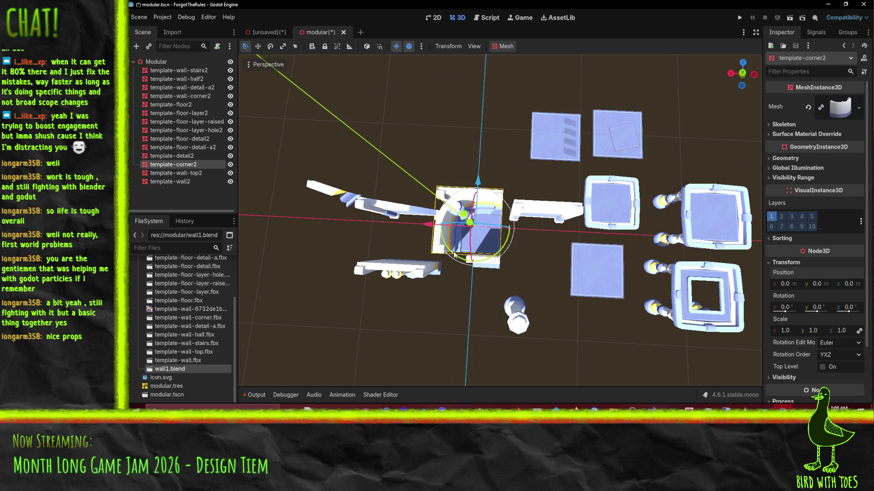
mouse_move(482, 186)
mouse_down()
mouse_move(487, 120)
mouse_move(498, 205)
mouse_up()
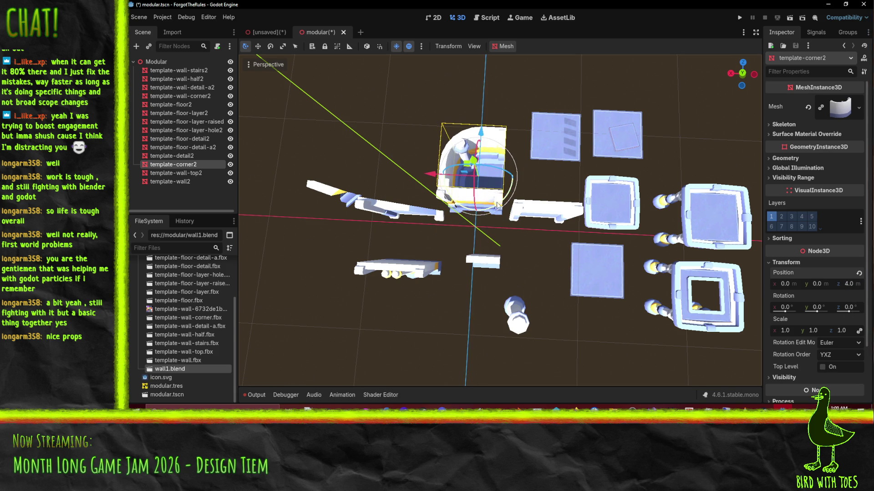
click(533, 223)
Zero template-wall-top2's x and z position, then slide it to x -4.
middle_drag(547, 220, 460, 150)
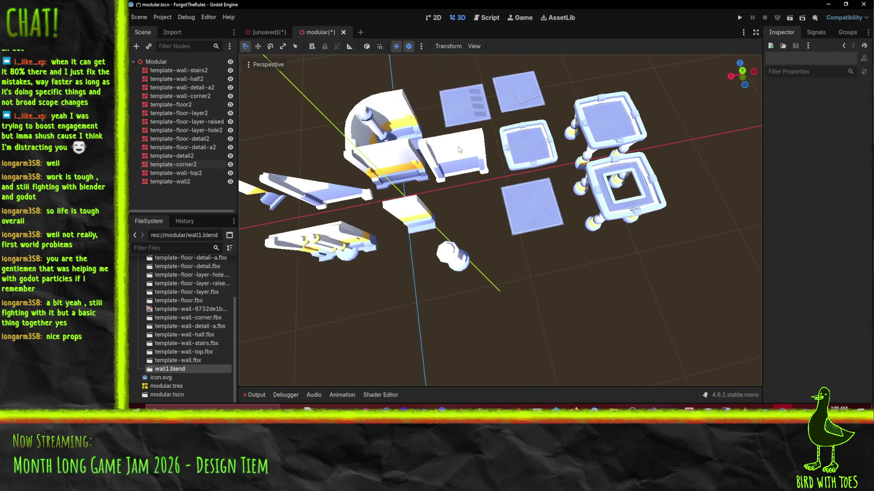
click(460, 149)
click(783, 263)
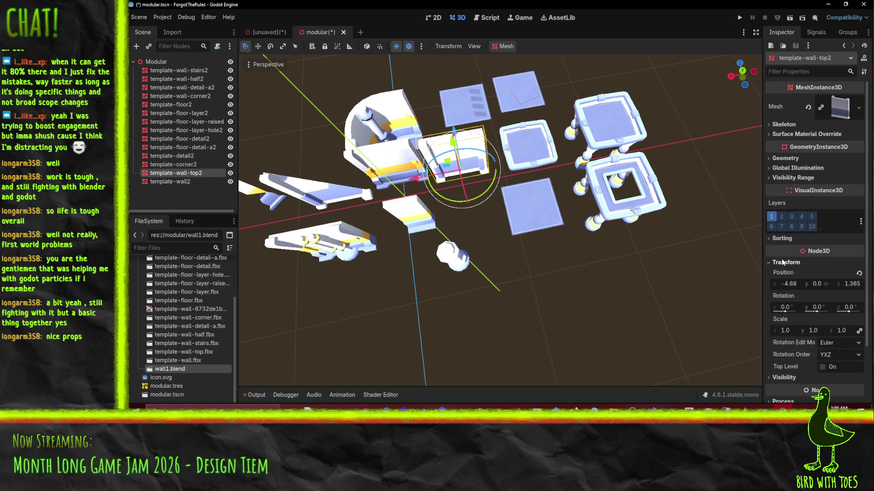
click(792, 283)
text(0)
key(Return)
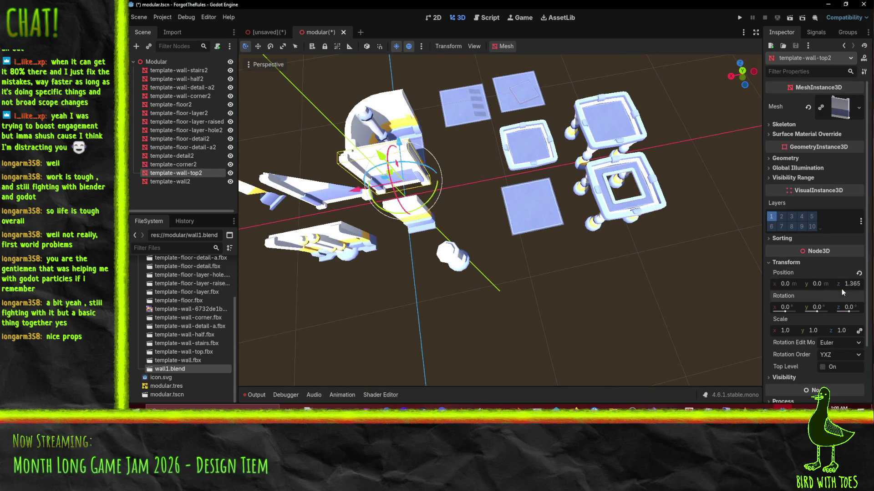
click(847, 284)
text(0)
key(Return)
drag(359, 205, 410, 203)
mouse_move(410, 203)
middle_down()
mouse_move(408, 246)
mouse_move(444, 288)
mouse_move(412, 301)
middle_up()
click(415, 258)
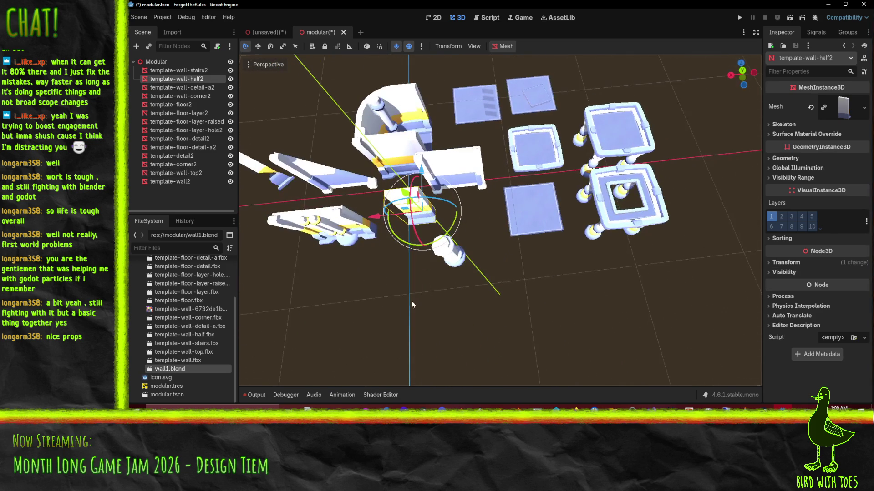
Zero template-wall-half2's x and z position, then drag it to x -8.
click(786, 263)
click(791, 285)
key(Right)
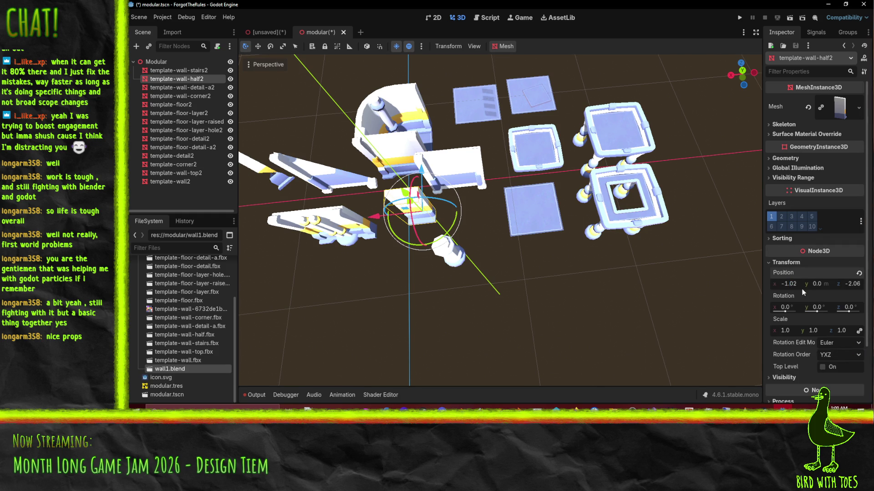
key(BackSpace)
key(BackSpace)
key(BackSpace)
text(8)
key(Return)
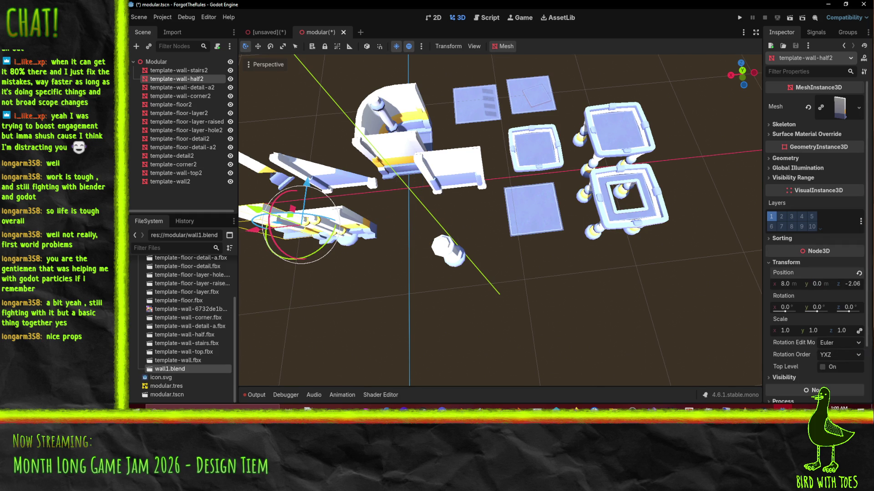
click(783, 284)
text(0)
key(Return)
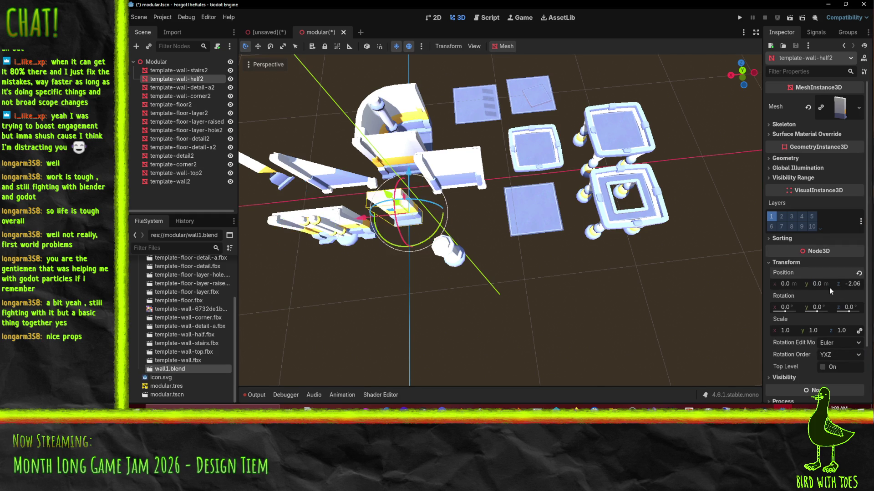
click(845, 284)
text(0)
key(Return)
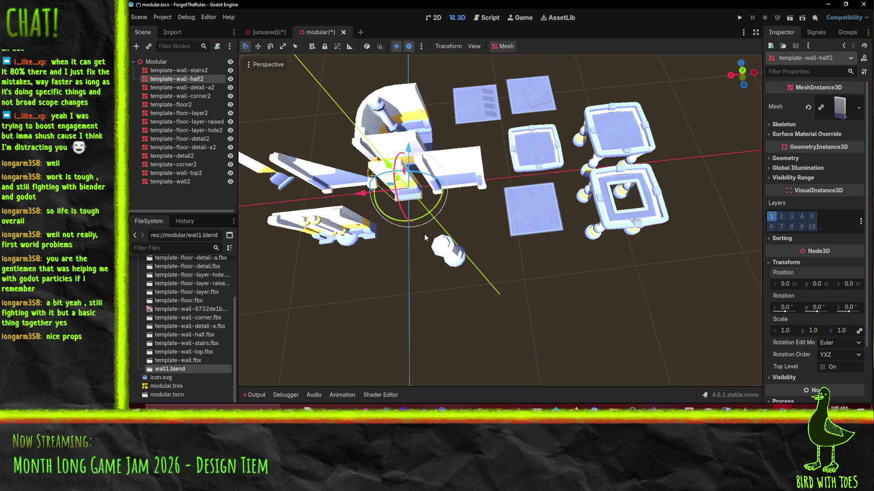
drag(362, 193, 460, 195)
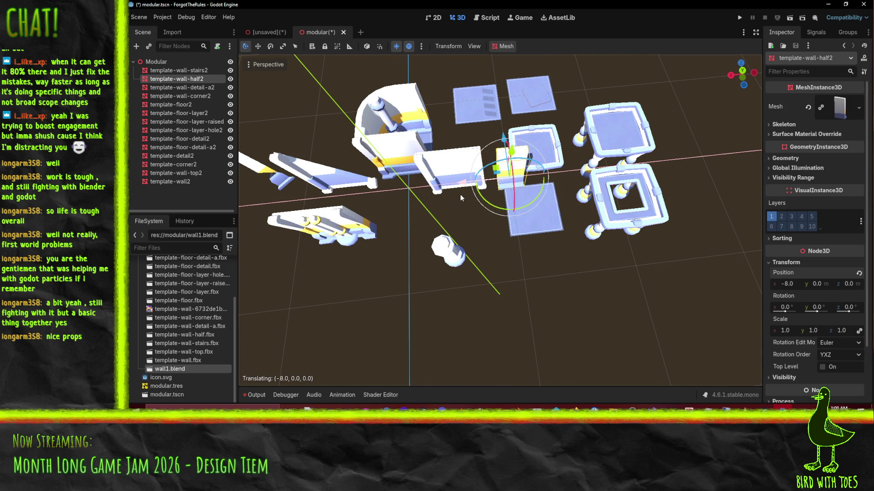
mouse_move(440, 201)
middle_down()
mouse_move(420, 211)
mouse_move(484, 202)
middle_up()
Compare the positions of template-wall-top2 and template-wall-half2 from several angles.
click(430, 204)
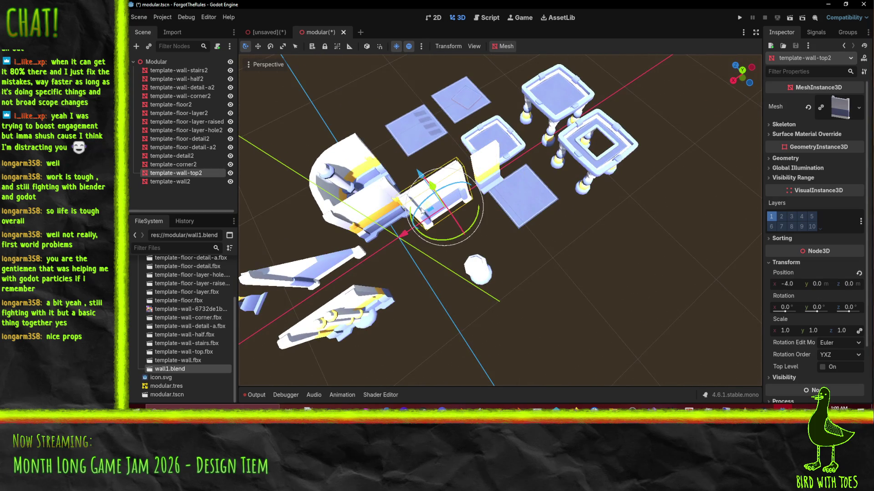
mouse_move(416, 231)
middle_down()
mouse_move(446, 237)
mouse_move(425, 250)
mouse_move(636, 250)
middle_up()
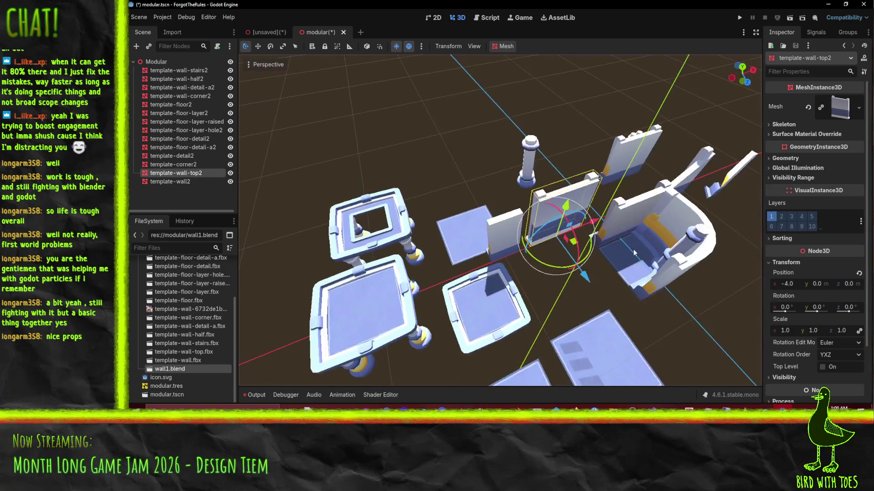
click(503, 250)
mouse_move(503, 250)
middle_down()
mouse_move(691, 246)
mouse_move(469, 223)
mouse_move(478, 296)
mouse_move(500, 273)
middle_up()
click(467, 221)
click(532, 181)
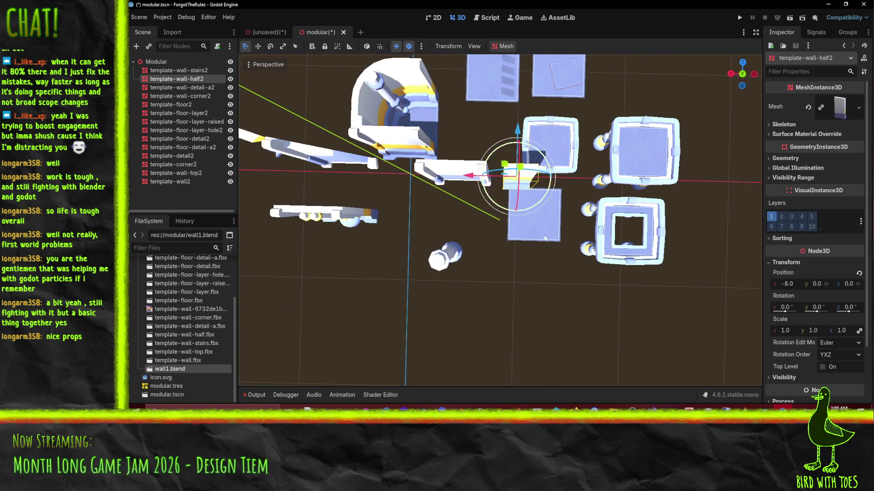
Place template-floor2 at the origin by zeroing x and z, undoing a stray drag.
mouse_move(554, 269)
middle_down()
mouse_move(455, 246)
mouse_move(492, 293)
mouse_move(552, 255)
mouse_move(521, 231)
middle_up()
click(522, 231)
click(787, 263)
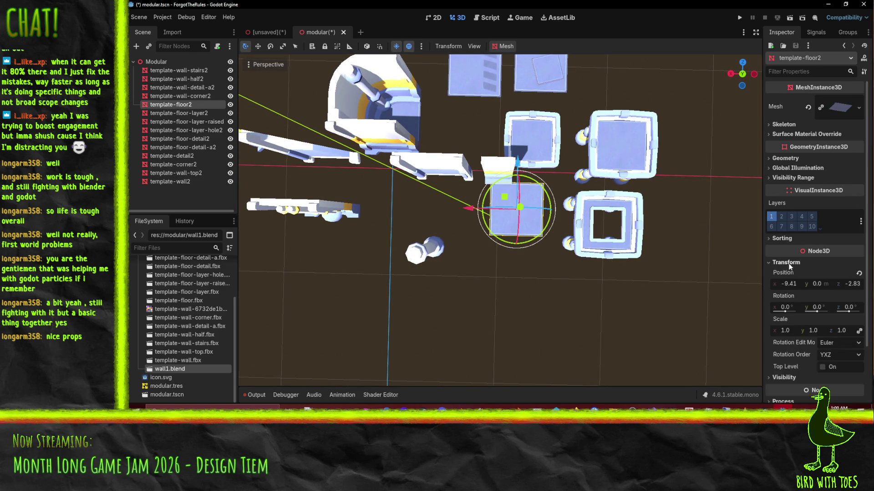
click(789, 284)
text(0)
key(Return)
click(848, 283)
text(0)
key(Return)
mouse_move(591, 236)
middle_down()
mouse_move(468, 194)
mouse_move(485, 234)
mouse_move(539, 207)
mouse_move(535, 246)
mouse_move(426, 223)
mouse_move(412, 175)
mouse_move(425, 136)
mouse_move(405, 236)
middle_up()
mouse_move(405, 236)
mouse_down()
mouse_move(395, 255)
mouse_move(460, 235)
mouse_up()
key(ctrl+z)
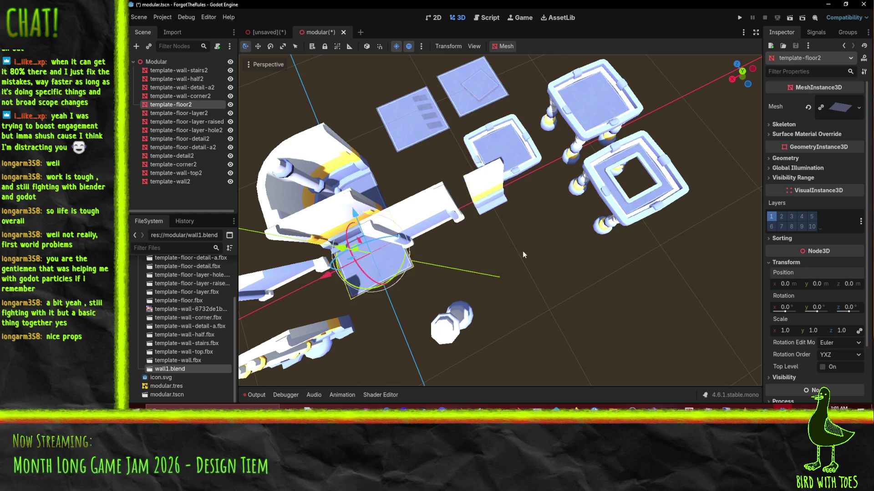
Save the modular scene with Ctrl+S and orbit around it to check the layout.
scroll(501, 127, down, 10)
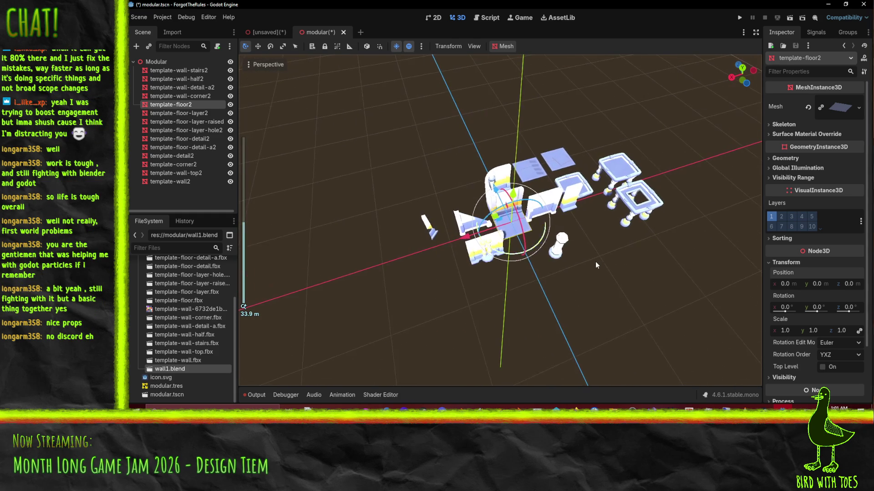
key(ctrl+s)
mouse_move(621, 266)
middle_down()
mouse_move(461, 239)
mouse_move(463, 279)
middle_up()
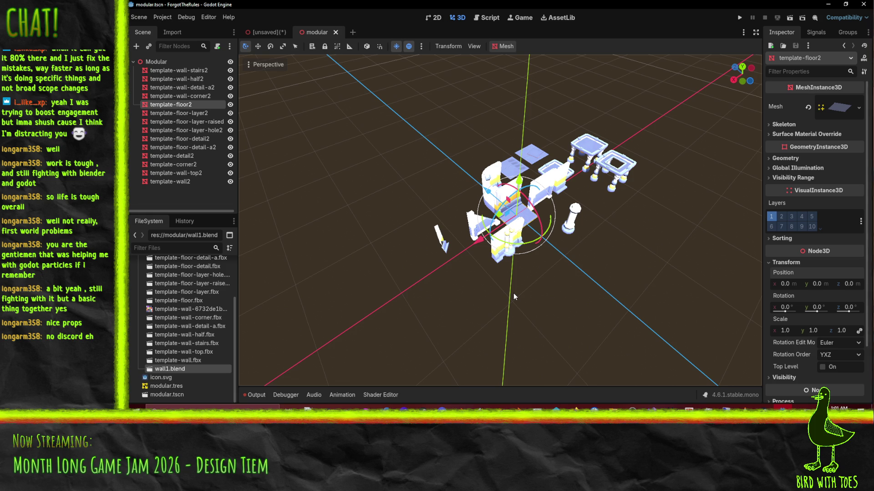
mouse_move(552, 264)
middle_down()
mouse_move(535, 259)
mouse_move(635, 284)
middle_up()
scroll(536, 258, up, 3)
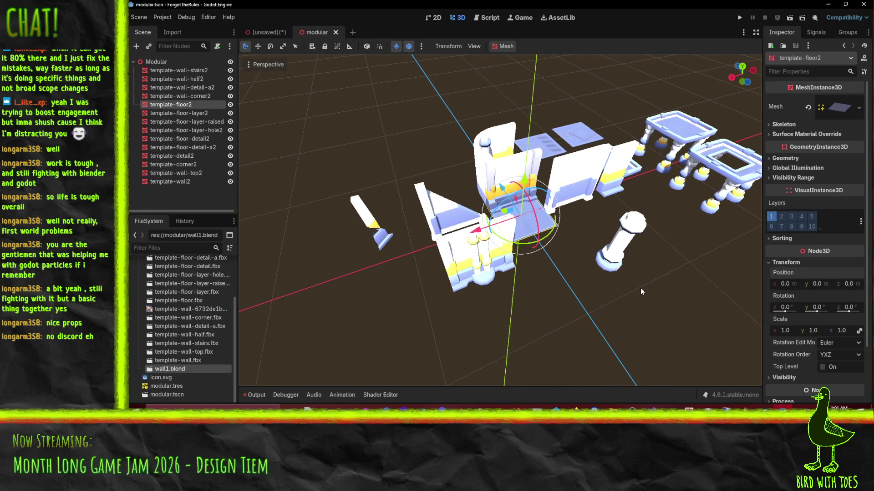
middle_drag(627, 245, 588, 256)
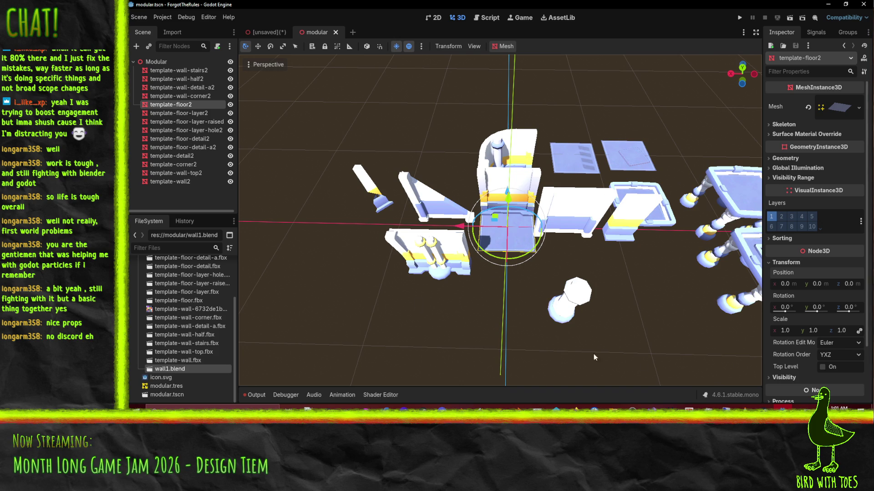
Switch to Blender and zoom in on the corner-wall model.
click(461, 406)
middle_drag(610, 297, 523, 198)
click(144, 14)
key(Escape)
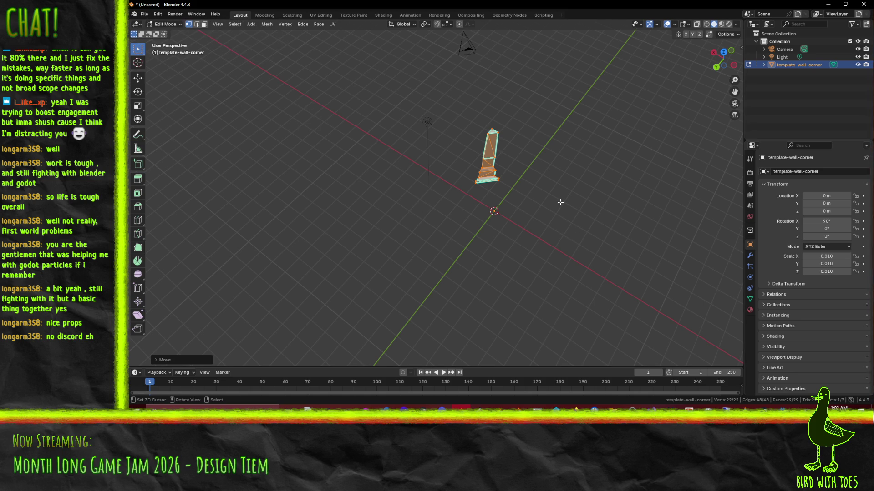
Delete the camera, light and corner wall, import template-wall-half.fbx, and view it from top.
shift+click(784, 50)
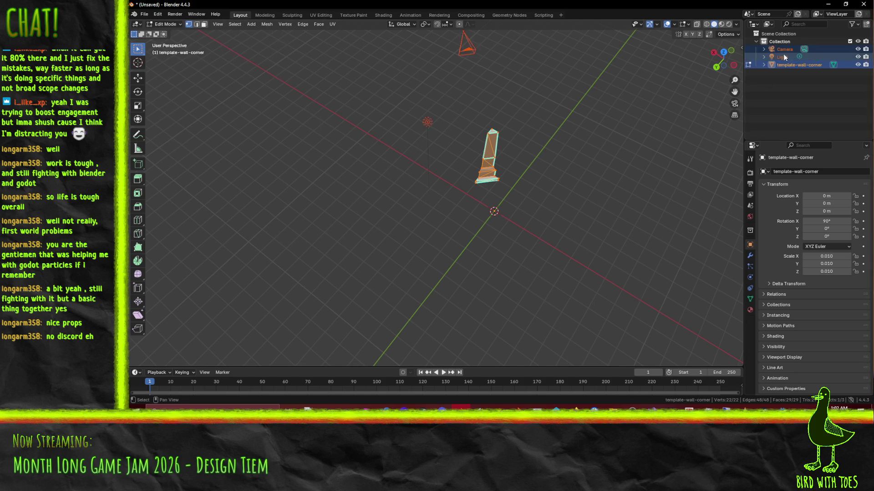
key(Delete)
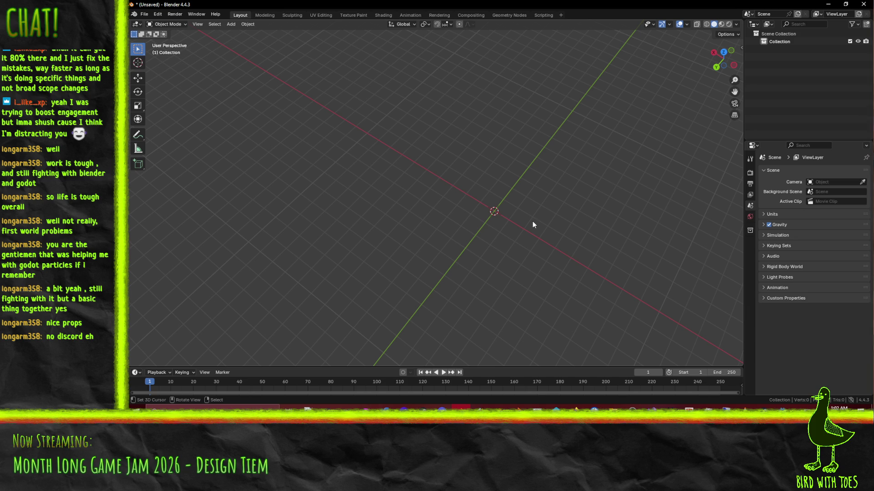
click(145, 14)
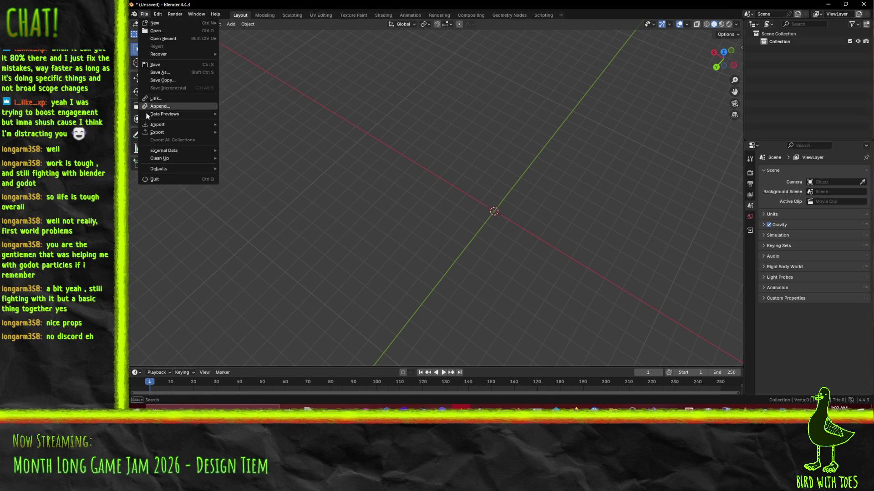
mouse_move(160, 125)
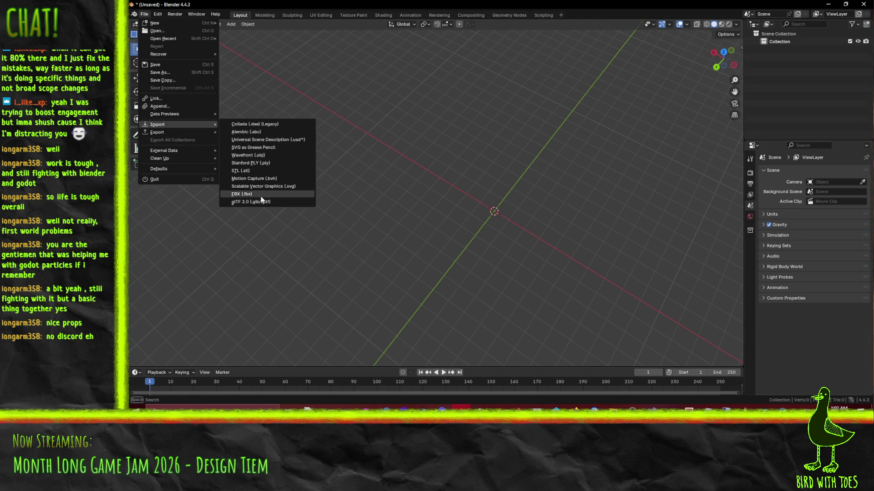
click(264, 196)
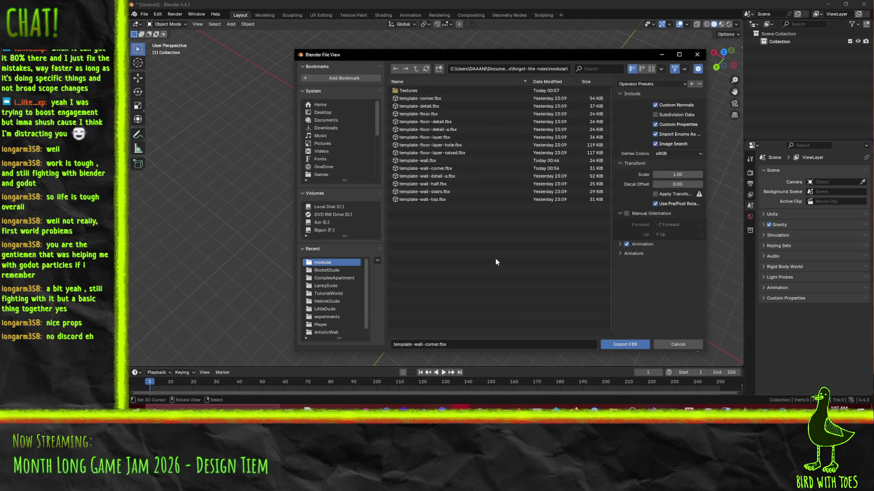
click(441, 184)
click(607, 346)
key(KP_7)
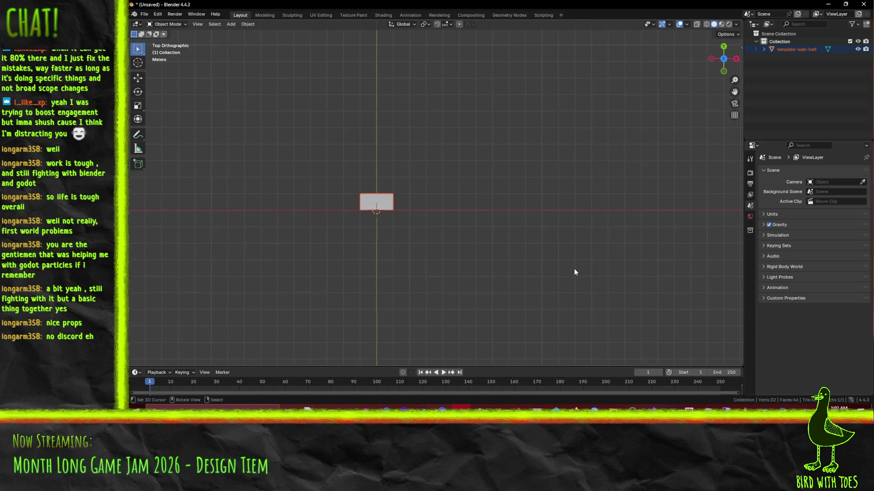
Select the imported half wall and shift its mesh to a new position in Edit Mode.
click(375, 210)
key(Tab)
key(g)
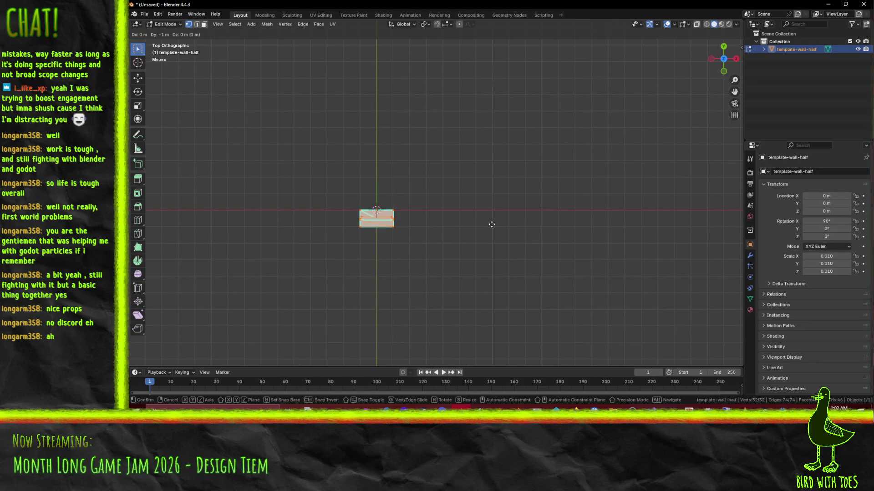
click(490, 254)
mouse_move(513, 253)
middle_down()
mouse_move(508, 139)
mouse_move(427, 196)
middle_up()
key(Tab)
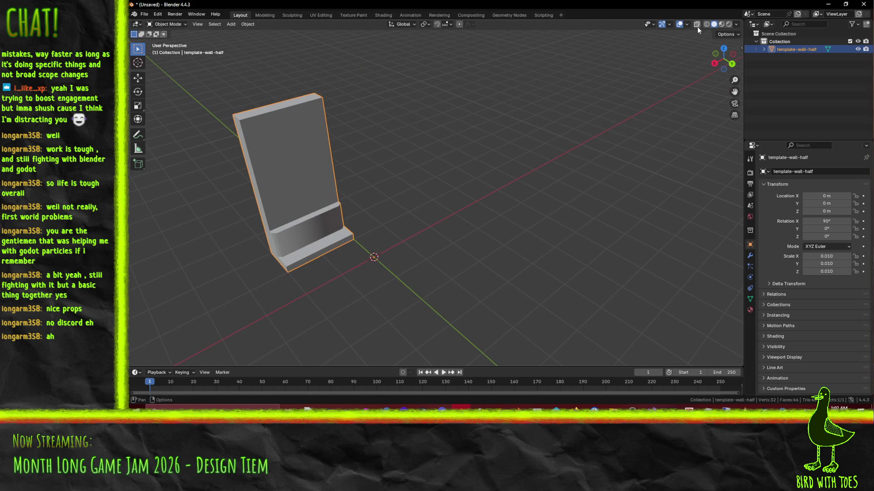
Look through the viewport overlay, shading and gizmo settings.
click(687, 27)
click(687, 26)
click(688, 27)
click(683, 28)
click(735, 25)
click(670, 25)
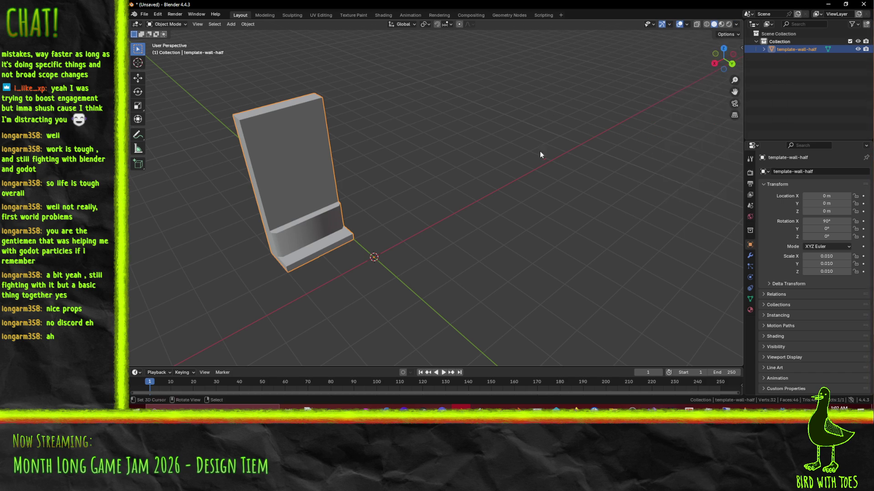
Turn on vertex normals display in the Mesh Edit Mode overlays.
key(Tab)
click(674, 25)
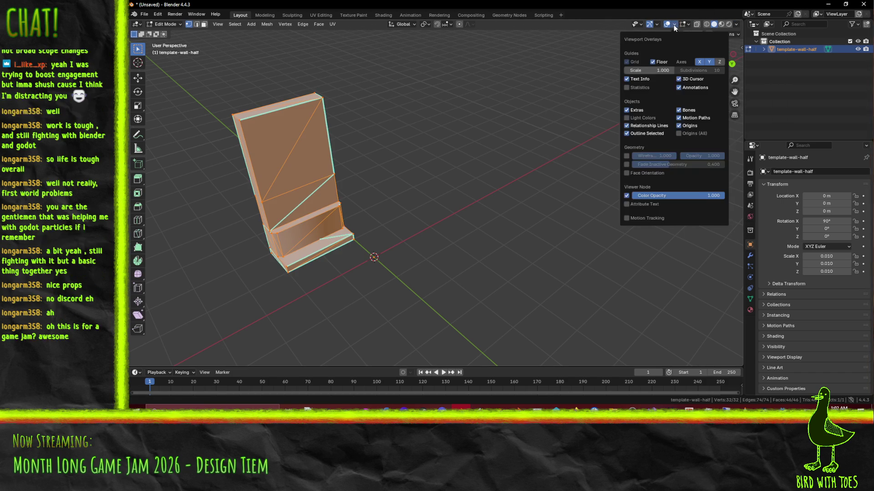
mouse_move(688, 26)
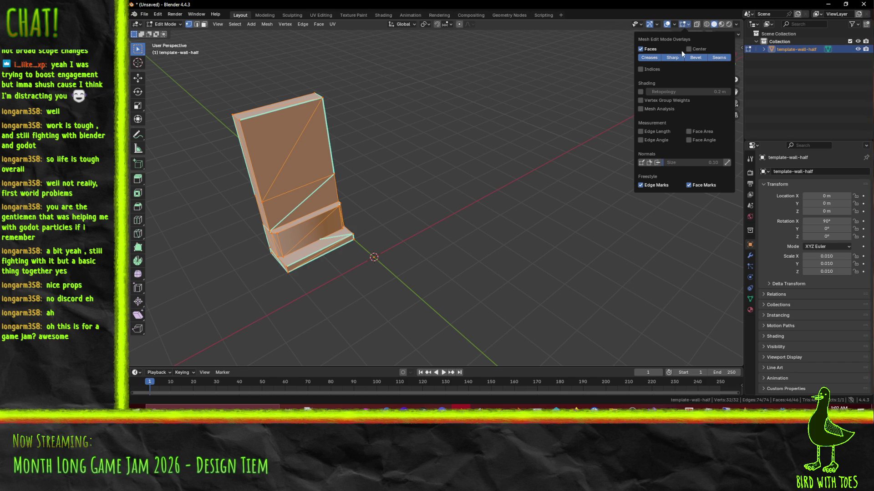
click(650, 167)
middle_drag(410, 157, 444, 156)
click(688, 25)
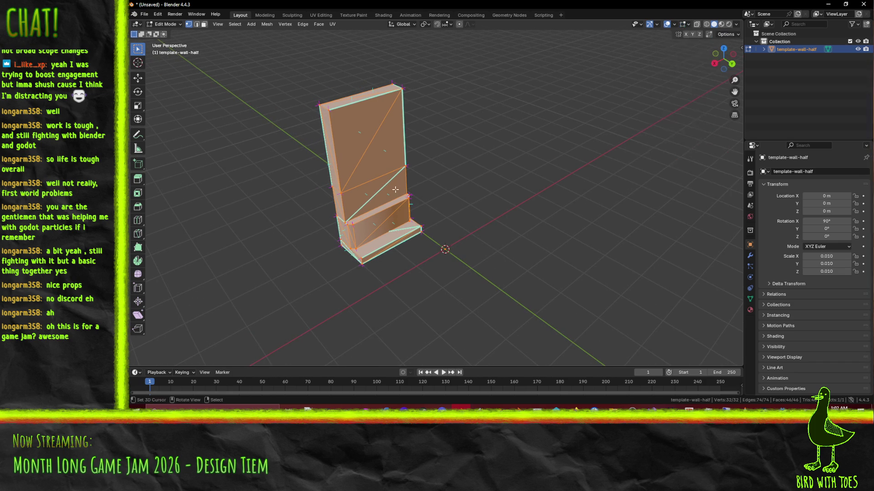
Switch to edge select and dissolve the stray diagonal edge across the wall face.
scroll(355, 188, up, 3)
mouse_move(355, 188)
middle_down()
mouse_move(444, 121)
mouse_move(441, 144)
middle_up()
key(alt+a)
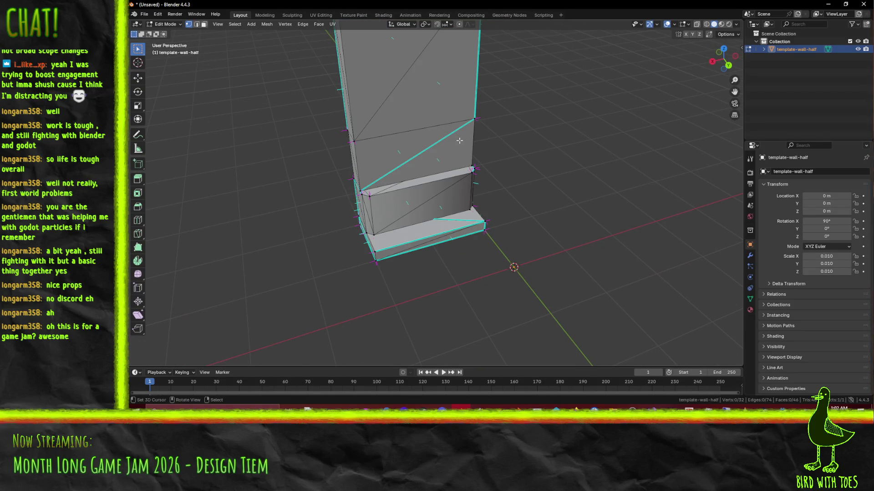
key(2)
click(435, 156)
key(x)
click(601, 204)
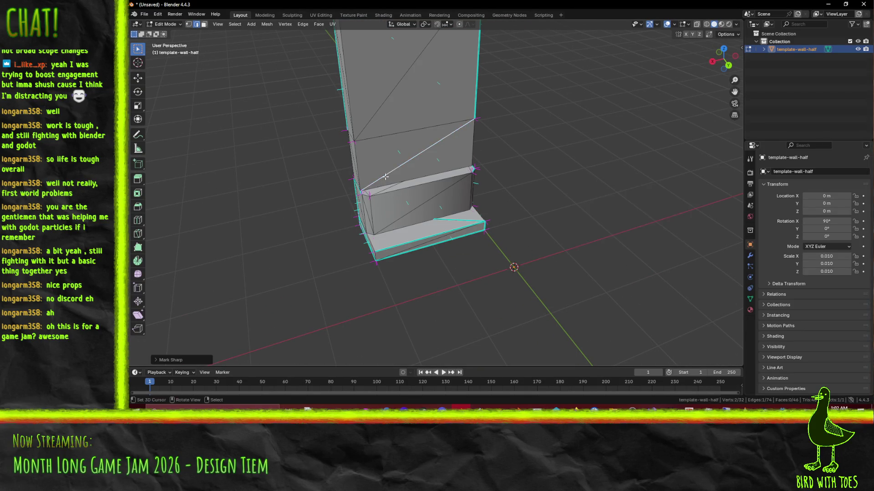
Mark the low wall's top edges and a near-vertical edge as sharp.
mouse_move(385, 185)
middle_down()
mouse_move(313, 229)
mouse_move(335, 201)
mouse_move(359, 195)
middle_up()
shift+click(310, 234)
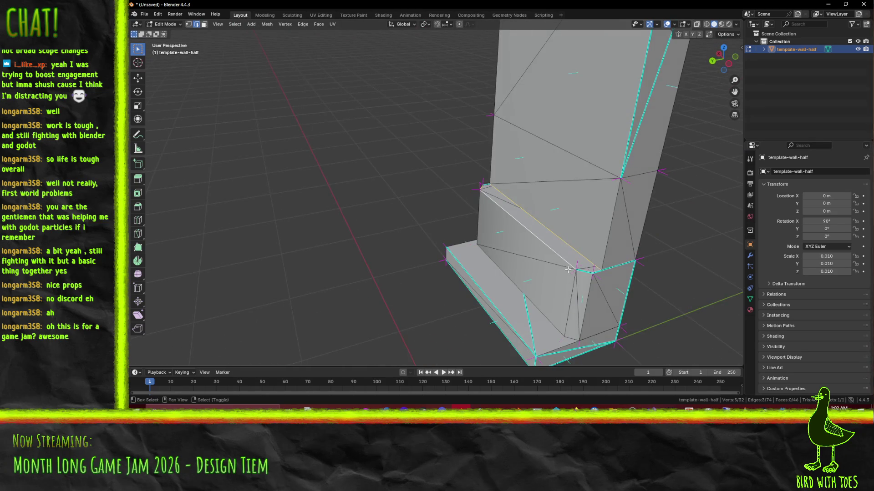
key(F3)
click(632, 293)
click(537, 322)
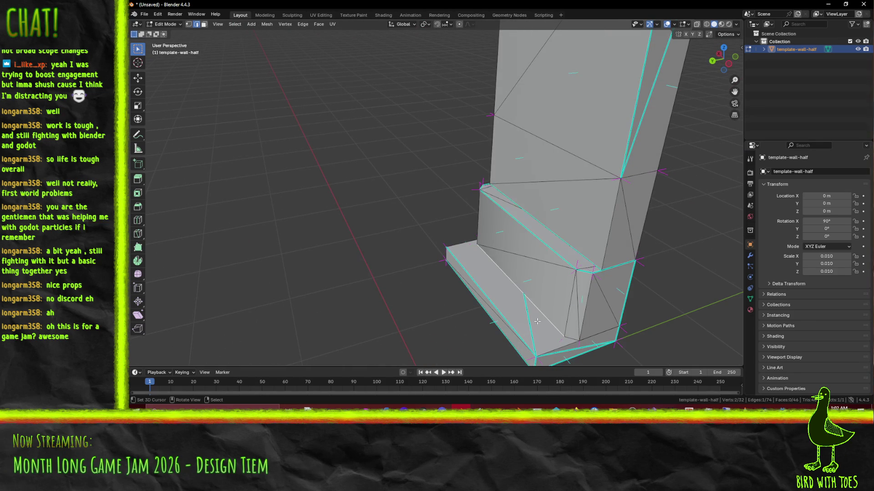
click(531, 324)
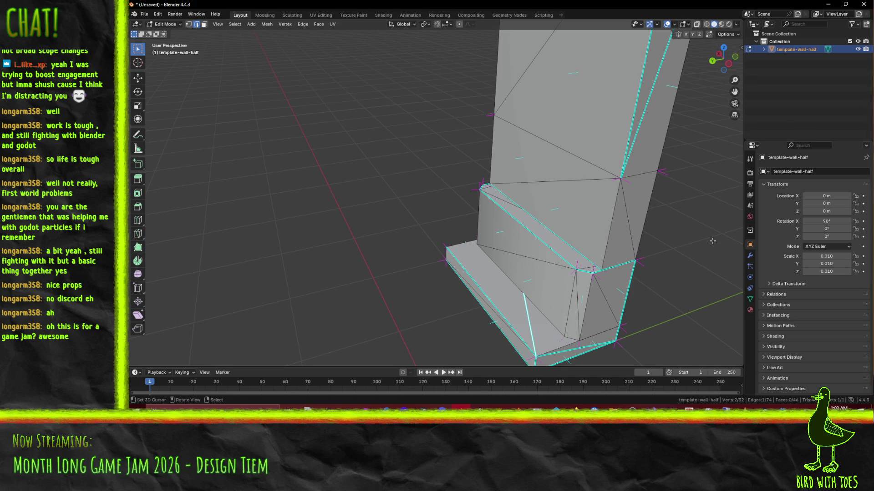
key(F3)
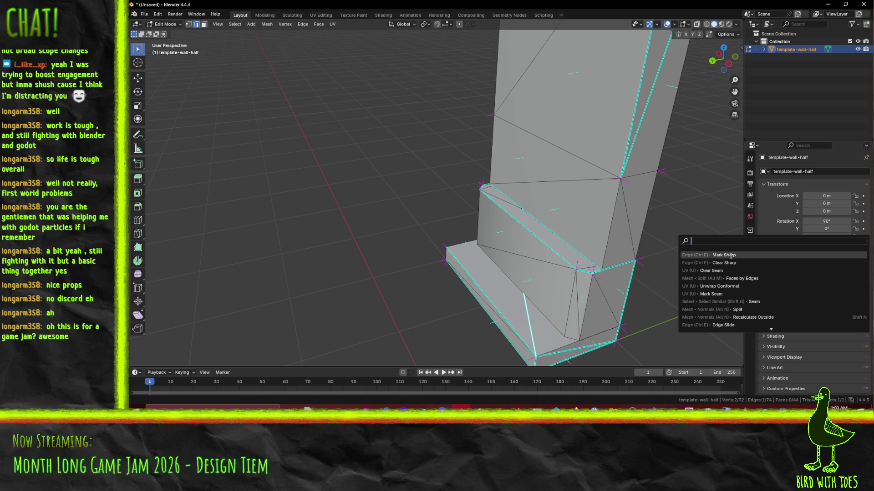
click(730, 255)
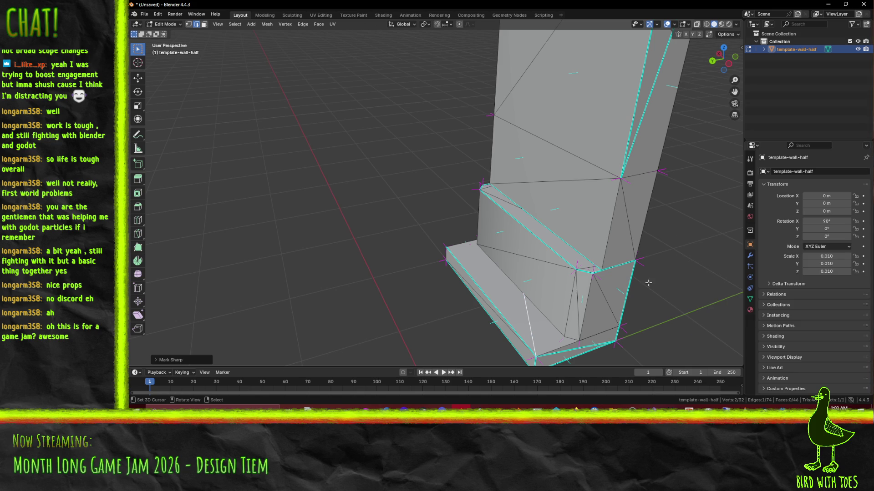
Mark the left vertical edge and three lower-right edges as sharp.
shift+click(569, 335)
mouse_move(570, 335)
middle_down()
mouse_move(464, 281)
mouse_move(445, 309)
middle_up()
click(378, 253)
mouse_move(378, 253)
middle_down()
mouse_move(419, 264)
mouse_move(421, 241)
middle_up()
shift+click(412, 218)
shift+click(570, 257)
shift+click(584, 255)
middle_drag(585, 255, 569, 259)
key(F3)
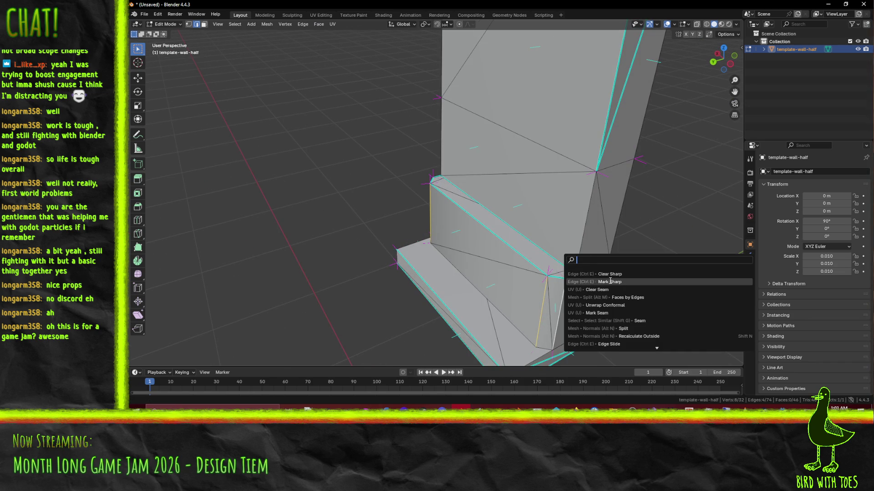
click(609, 282)
Mark several more outline edges of the wall sharp, one at a time.
click(561, 270)
mouse_move(561, 271)
middle_down()
mouse_move(534, 125)
mouse_move(457, 116)
middle_up()
click(555, 115)
key(F3)
key(Up)
key(Up)
key(Up)
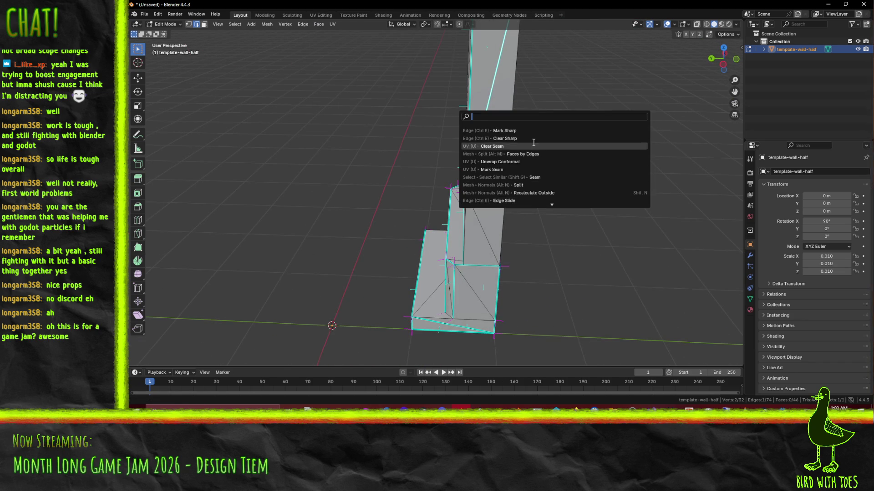
key(Return)
middle_drag(467, 245, 546, 241)
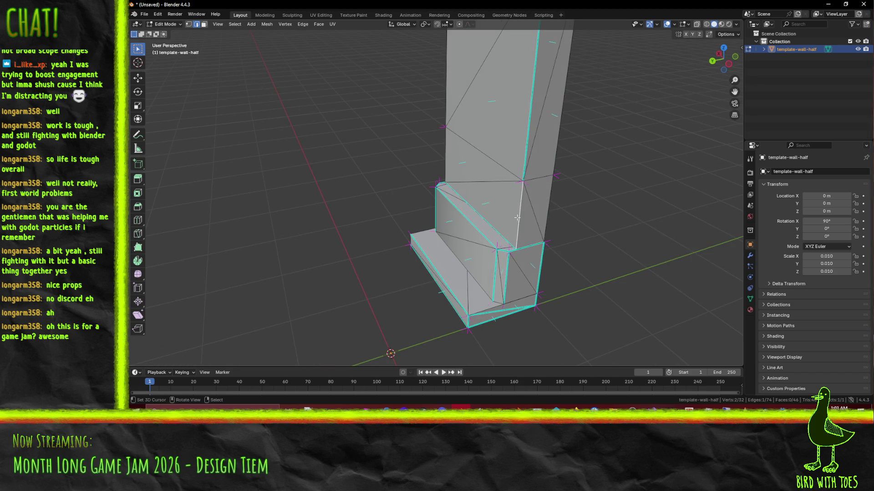
key(F3)
click(564, 239)
mouse_move(564, 240)
middle_down()
mouse_move(559, 100)
mouse_move(525, 253)
middle_up()
shift+click(393, 180)
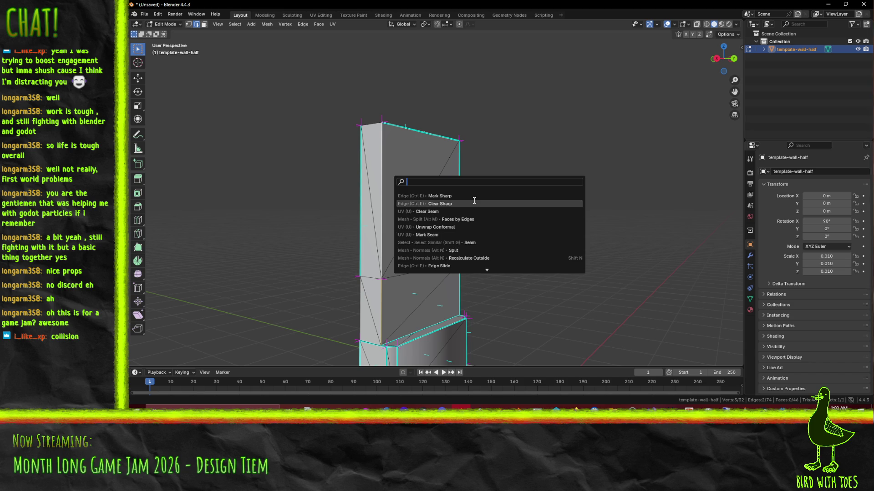
click(469, 197)
Select a horizontal edge on the wall face and close in on the mesh.
mouse_move(468, 197)
middle_down()
mouse_move(501, 281)
mouse_move(421, 226)
middle_up()
shift+click(422, 225)
mouse_move(508, 258)
middle_down()
mouse_move(482, 257)
mouse_move(520, 260)
mouse_move(455, 261)
middle_up()
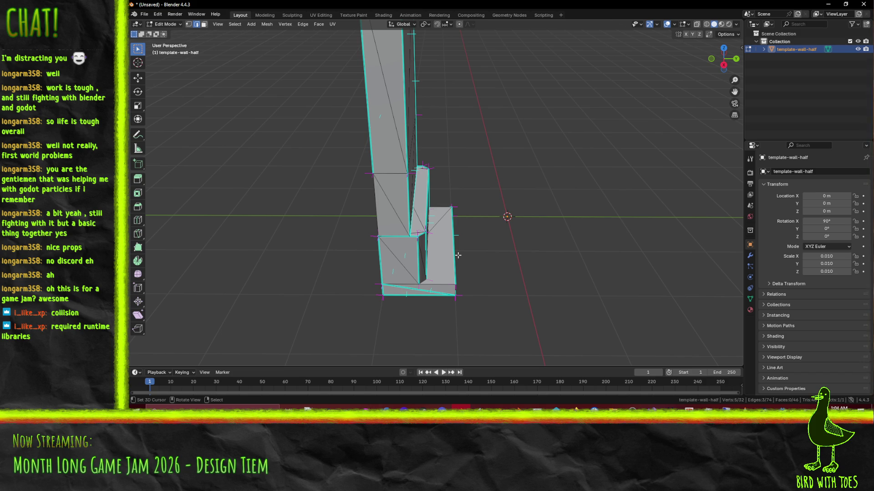
middle_drag(474, 250, 523, 246)
scroll(523, 246, up, 5)
key(F3)
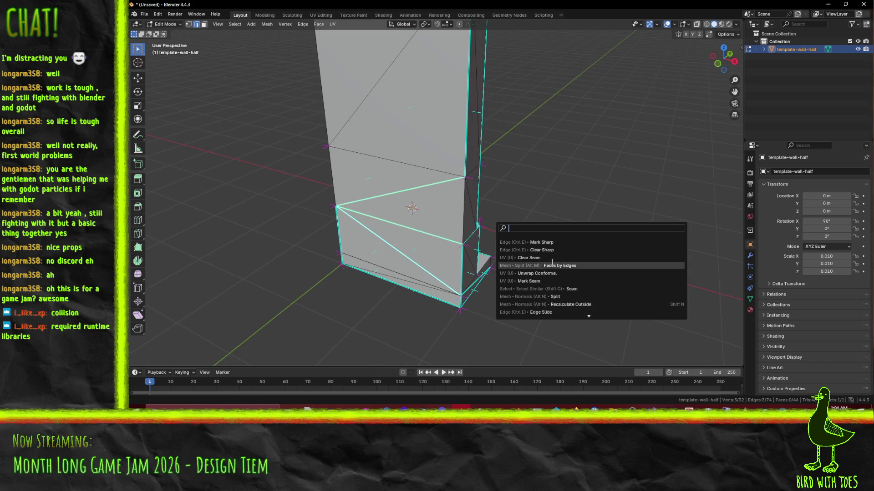
Mark the left-side outline edges of the wall as sharp.
click(465, 210)
middle_drag(465, 210, 365, 197)
shift+click(357, 196)
shift+click(351, 150)
scroll(352, 150, down, 4)
mouse_move(352, 150)
middle_down()
mouse_move(391, 180)
mouse_move(446, 197)
middle_up()
key(F3)
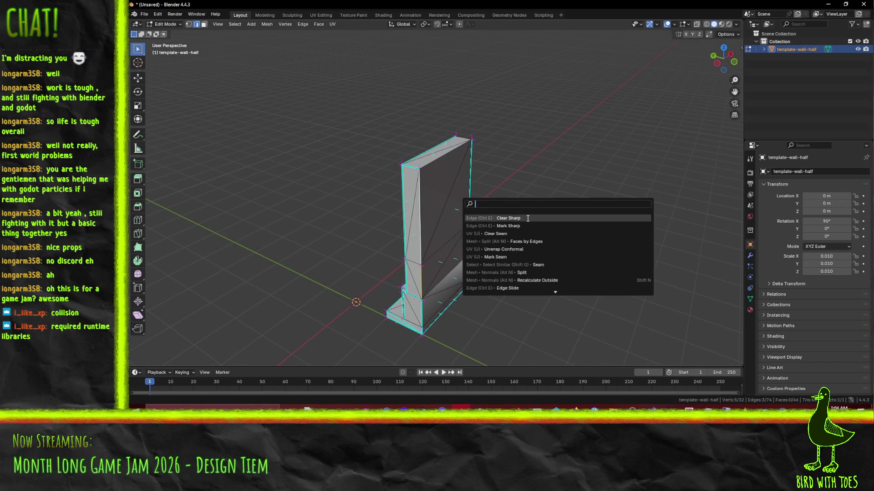
click(508, 226)
key(F3)
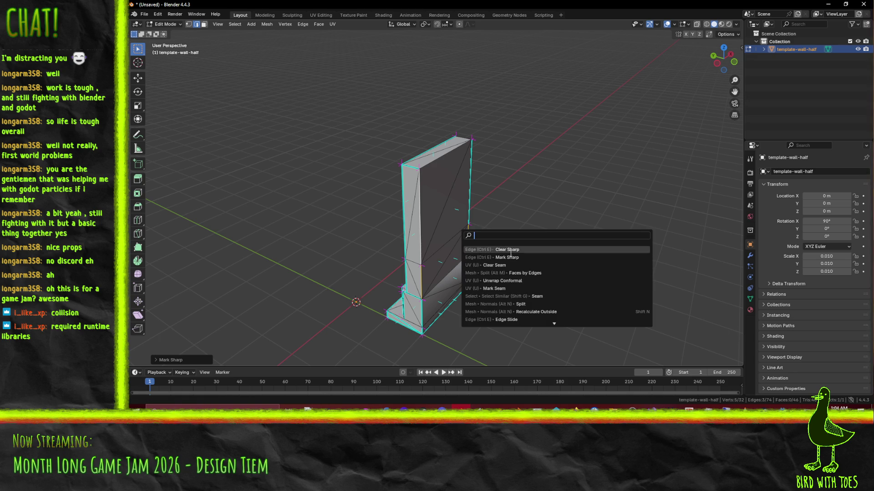
click(492, 249)
Select the edges along the wall's top, then return to Object Mode.
click(514, 262)
mouse_move(515, 262)
middle_down()
mouse_move(470, 255)
mouse_move(464, 264)
mouse_move(503, 253)
middle_up()
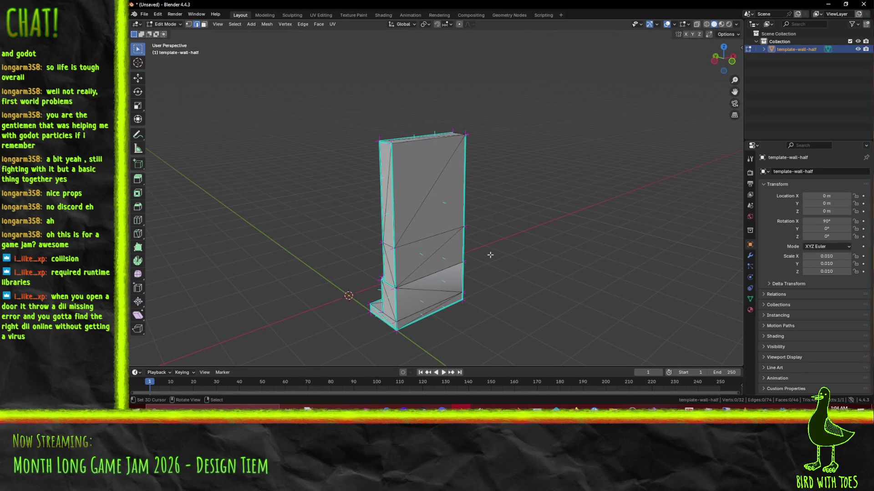
mouse_move(490, 254)
middle_down()
mouse_move(471, 182)
mouse_move(414, 159)
middle_up()
click(469, 178)
shift+click(412, 158)
key(F3)
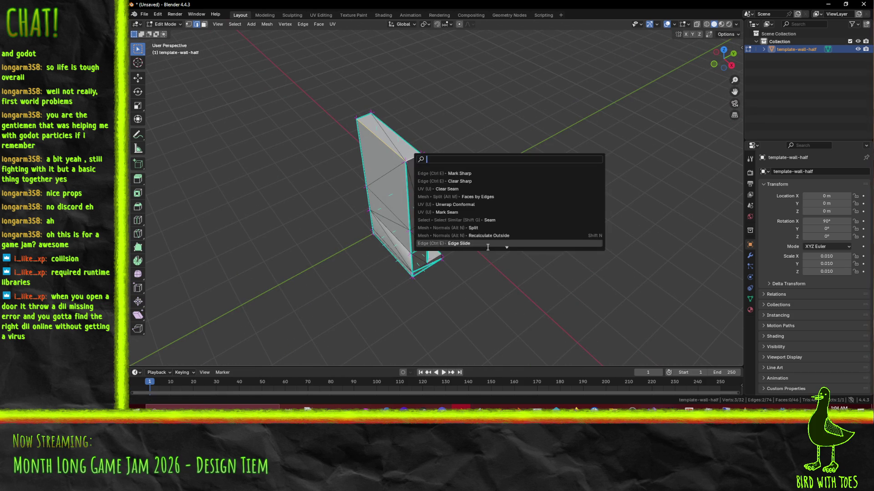
click(472, 181)
mouse_move(472, 181)
middle_down()
mouse_move(500, 242)
mouse_move(541, 237)
mouse_move(511, 240)
middle_up()
key(Tab)
key(Tab)
Switch the viewport to Material Preview shading and inspect the wall.
key(z)
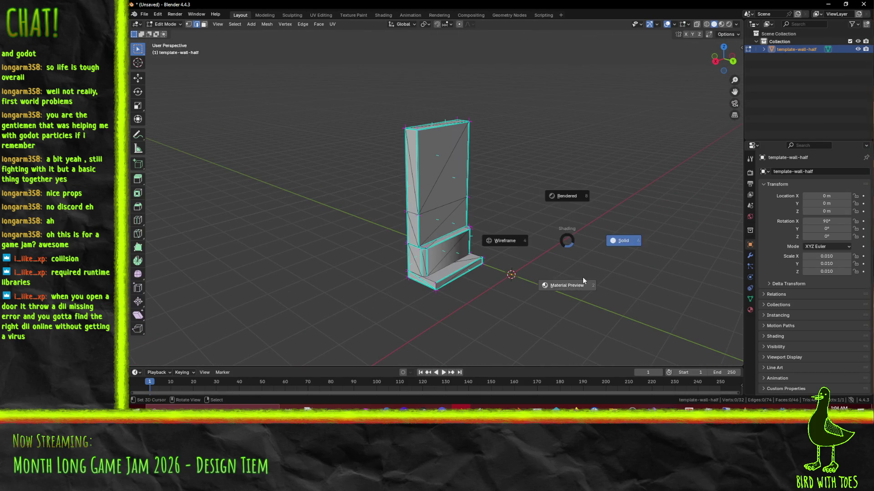
click(583, 277)
middle_drag(600, 258, 571, 251)
scroll(571, 250, up, 5)
click(473, 231)
mouse_move(473, 231)
middle_down()
mouse_move(509, 233)
mouse_move(496, 241)
mouse_move(529, 252)
mouse_move(459, 185)
middle_up()
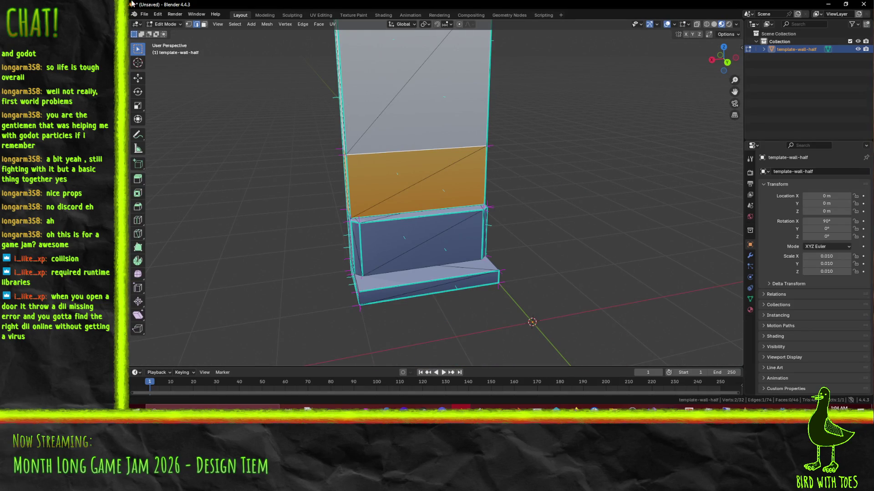
Export the mesh as FBX over template-wall-corner.fbx.
click(145, 15)
mouse_move(168, 132)
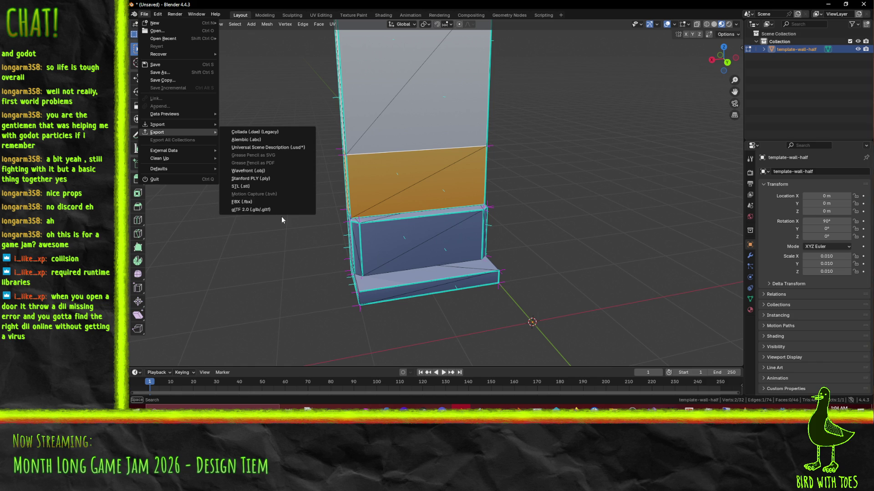
click(250, 202)
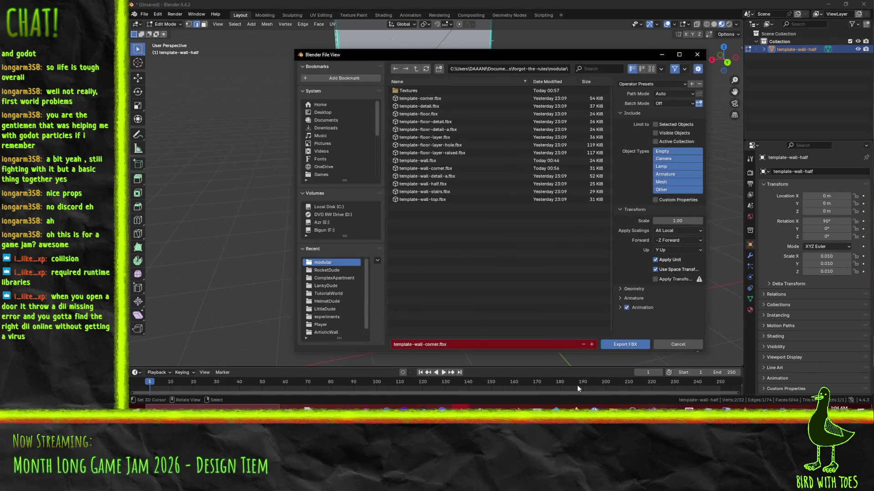
click(618, 344)
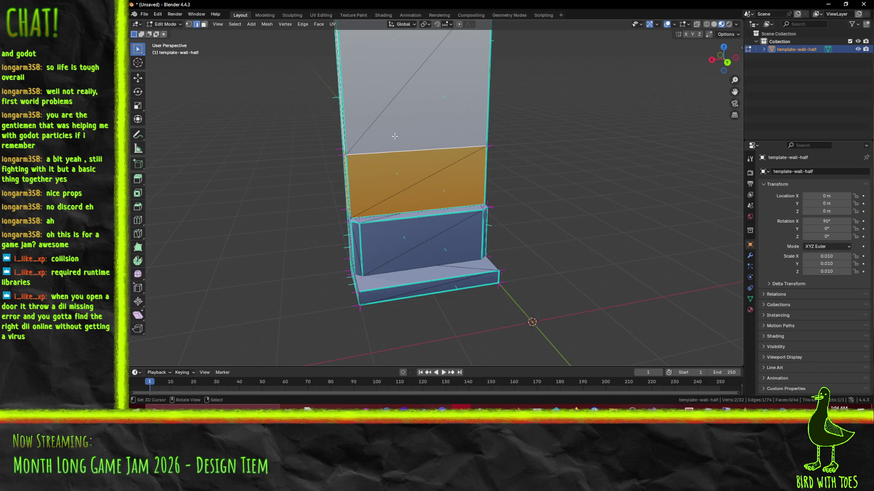
Export the mesh again as FBX, overwriting template-wall-half.fbx in the modular folder.
click(144, 14)
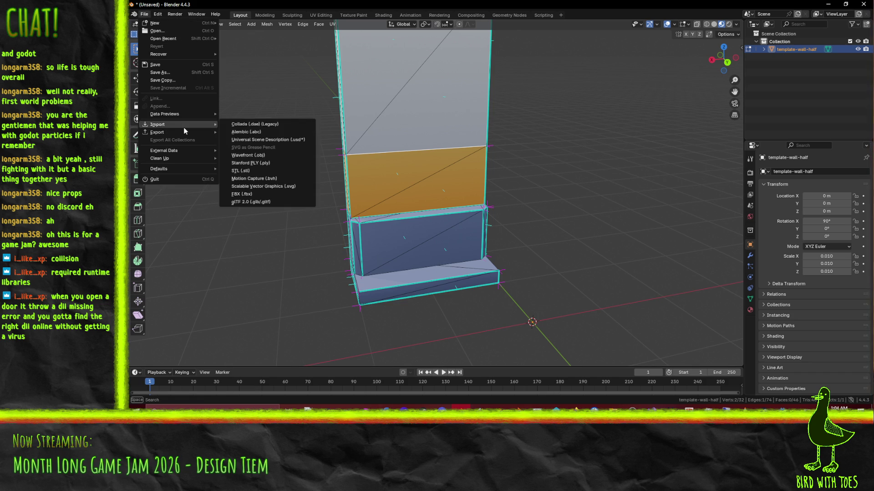
mouse_move(166, 130)
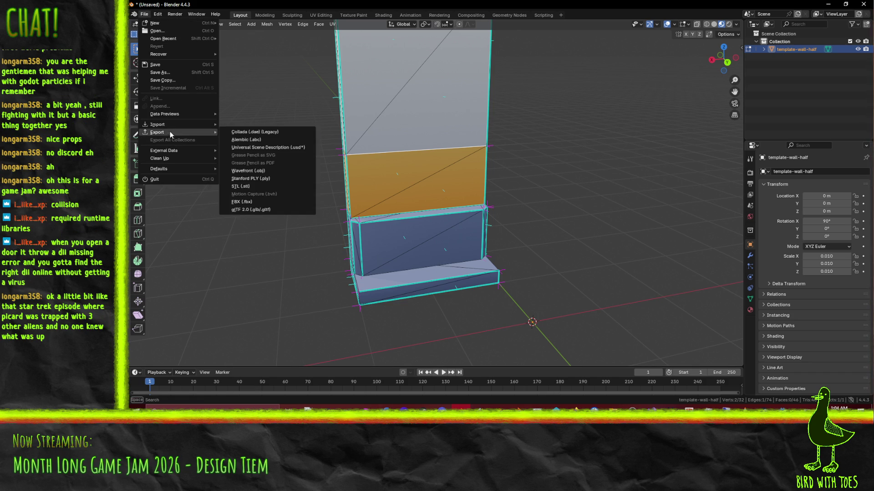
click(252, 202)
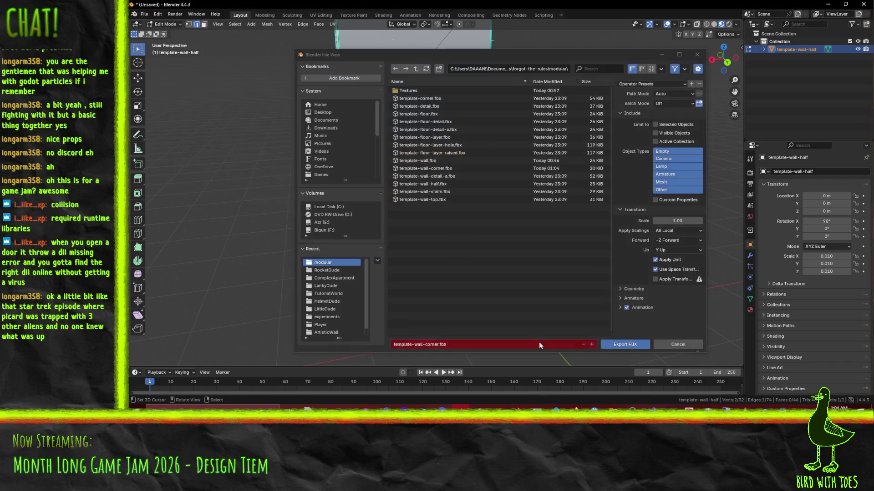
mouse_move(428, 55)
mouse_down()
mouse_move(438, 80)
mouse_move(400, 54)
mouse_up()
click(409, 181)
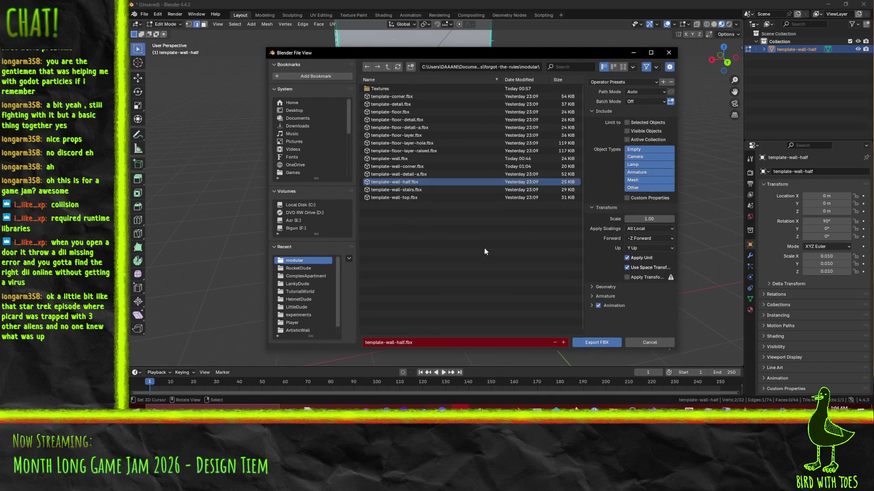
click(587, 344)
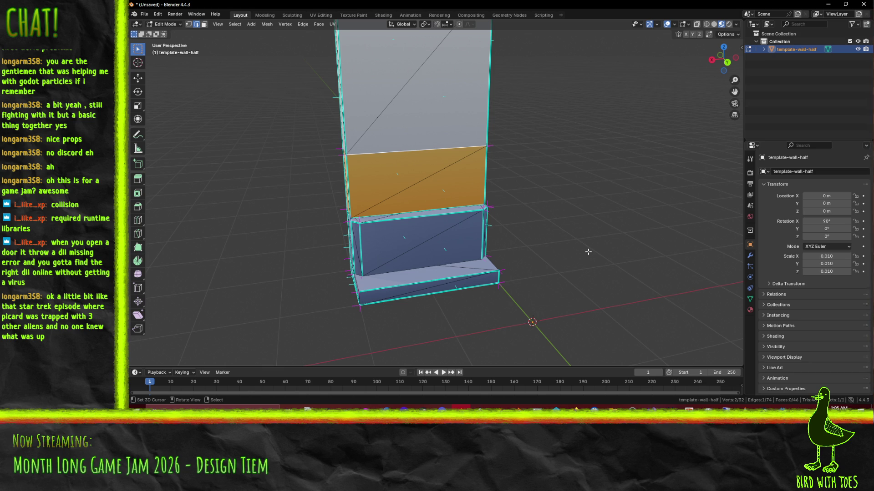
mouse_move(326, 198)
middle_down()
mouse_move(395, 211)
mouse_move(433, 244)
mouse_move(473, 228)
mouse_move(463, 214)
middle_up()
scroll(394, 212, down, 3)
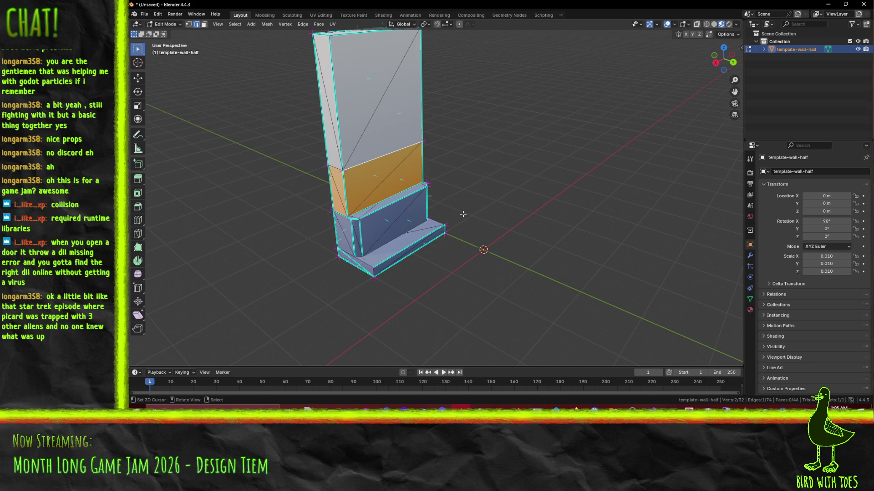
mouse_move(475, 205)
middle_down()
mouse_move(450, 184)
mouse_move(545, 218)
middle_up()
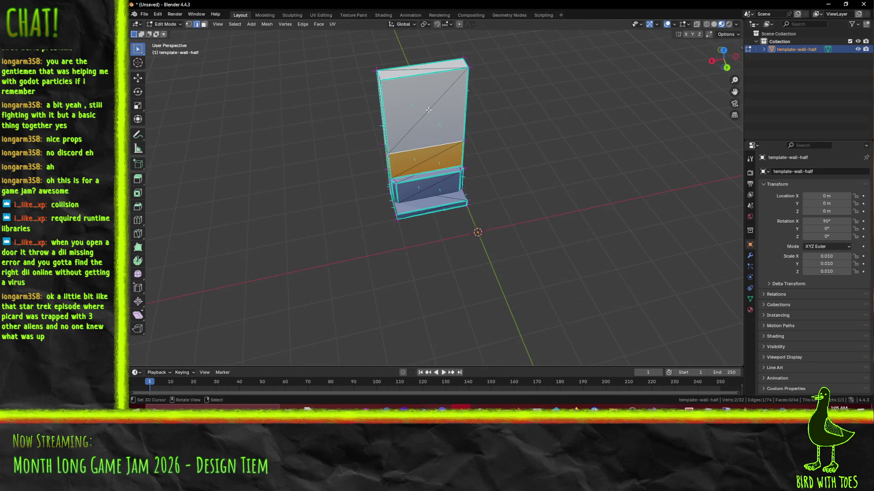
scroll(545, 219, up, 4)
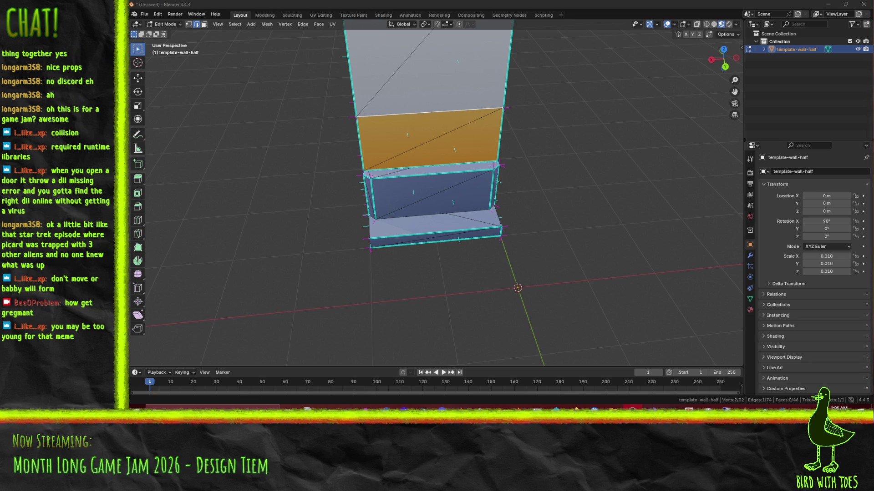
mouse_move(338, 259)
middle_down()
mouse_move(367, 237)
mouse_move(334, 238)
mouse_move(496, 241)
mouse_move(475, 232)
middle_up()
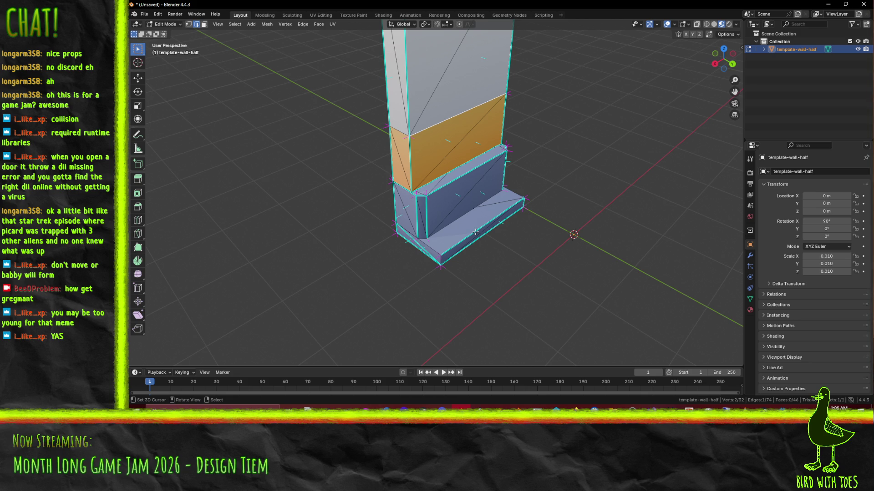
mouse_move(475, 233)
middle_down()
mouse_move(469, 241)
mouse_move(555, 245)
middle_up()
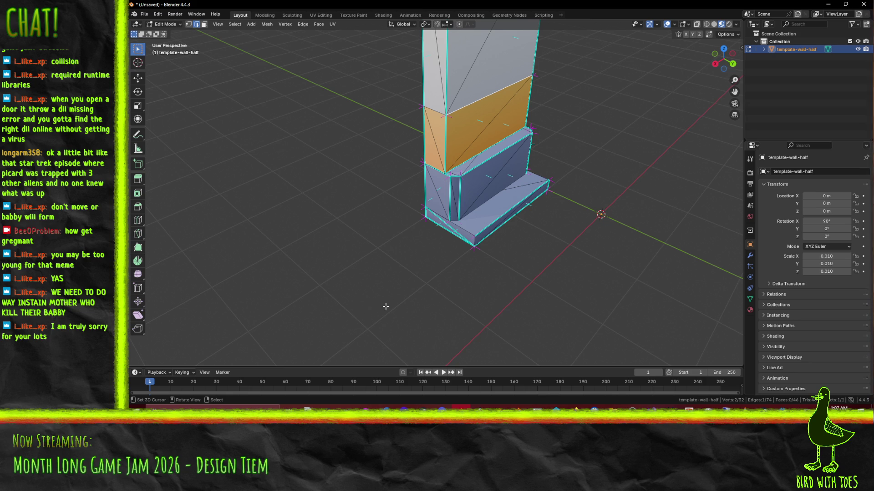
middle_drag(386, 306, 400, 309)
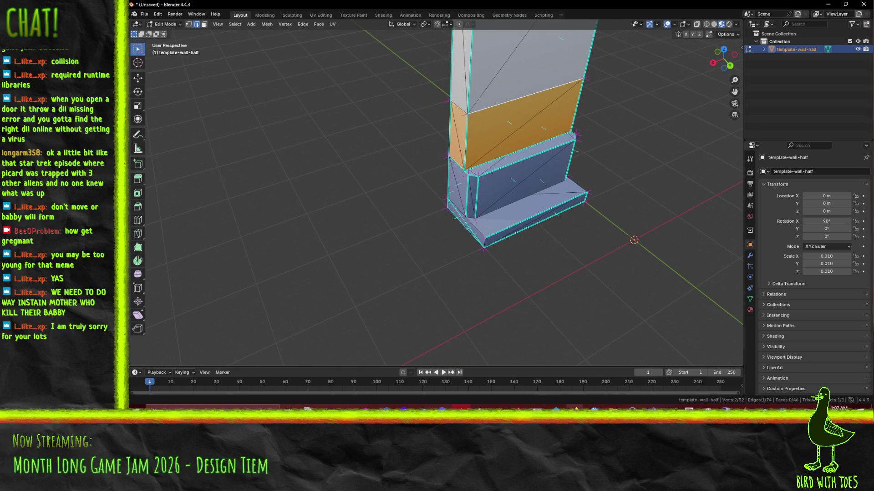
Close the DnD 5e window and place the Kenney Modular Space and modular windows side by side.
click(612, 408)
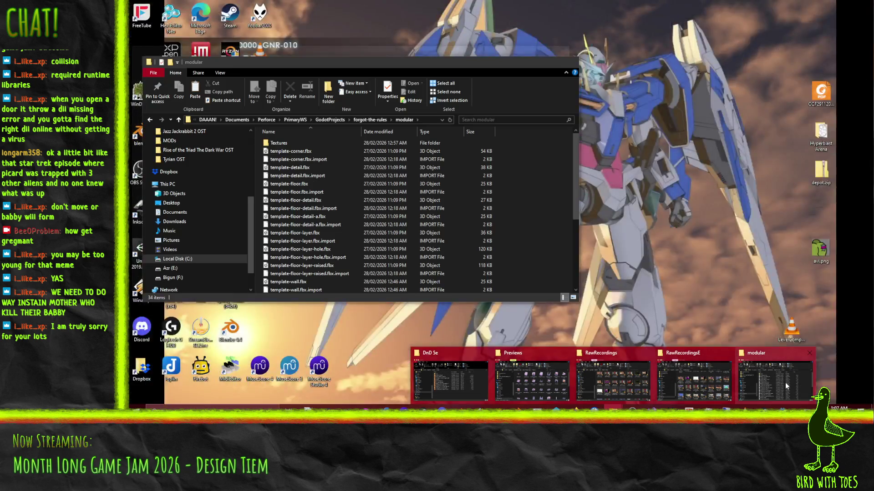
click(785, 383)
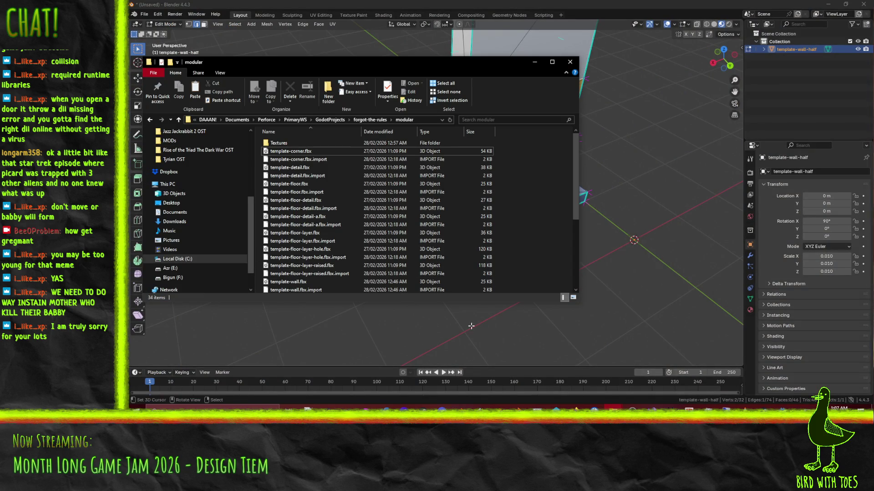
click(612, 408)
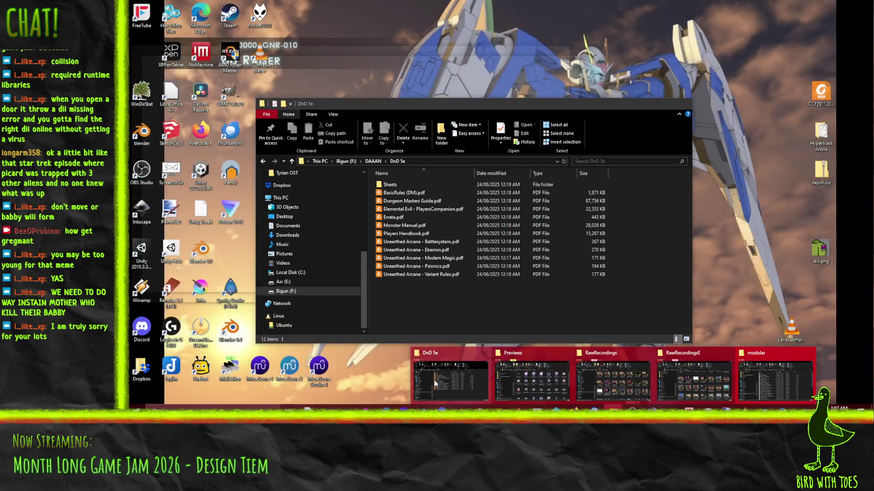
click(451, 382)
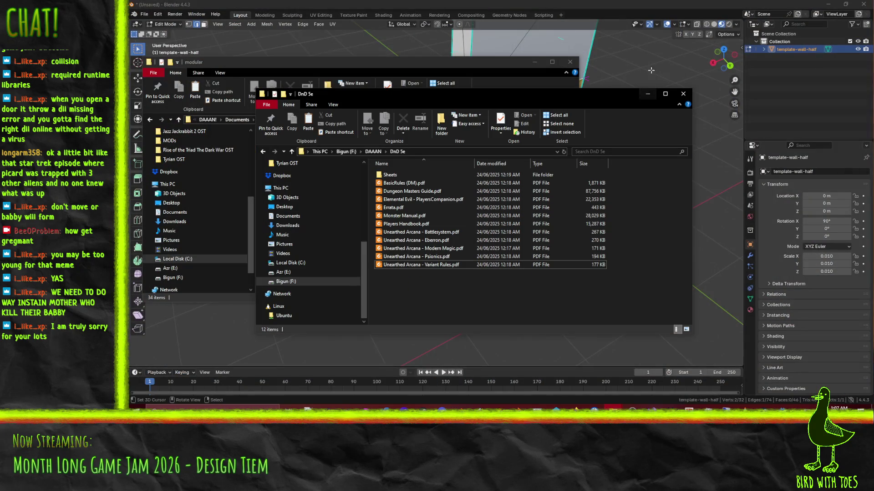
click(683, 94)
click(613, 407)
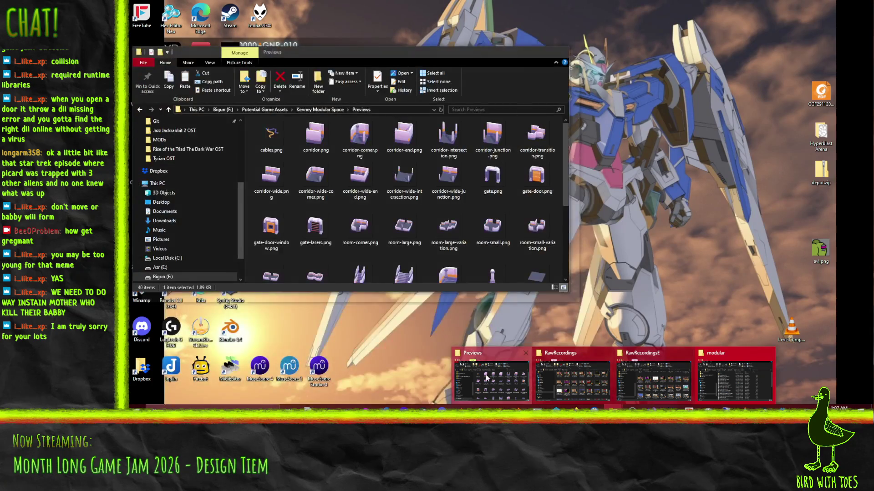
click(485, 375)
click(319, 109)
drag(449, 49, 449, 62)
mouse_move(354, 65)
mouse_down()
mouse_move(602, 105)
mouse_move(633, 144)
mouse_up()
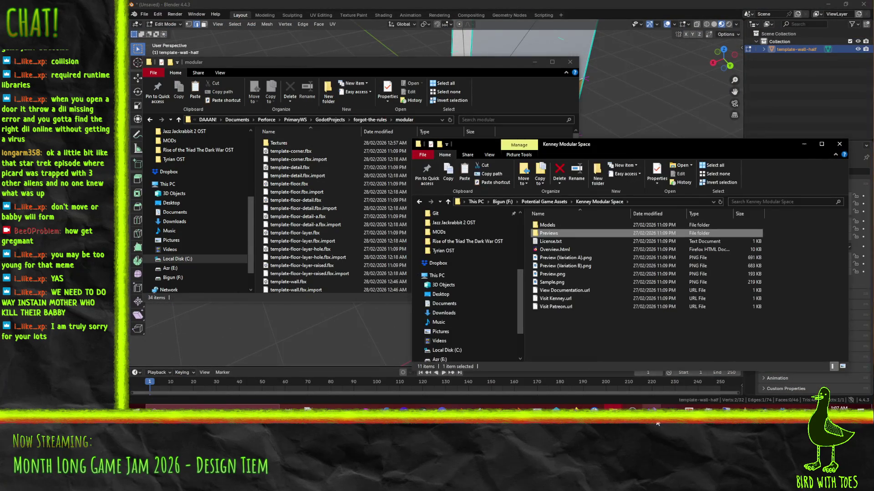
Copy template-corner.fbx from Models > FBX format into modular, replacing the existing file.
click(554, 223)
double_click(554, 224)
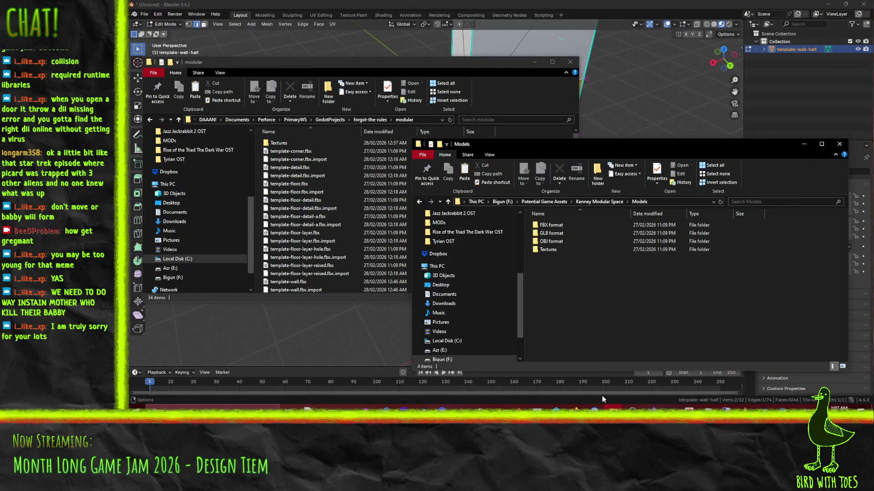
double_click(562, 226)
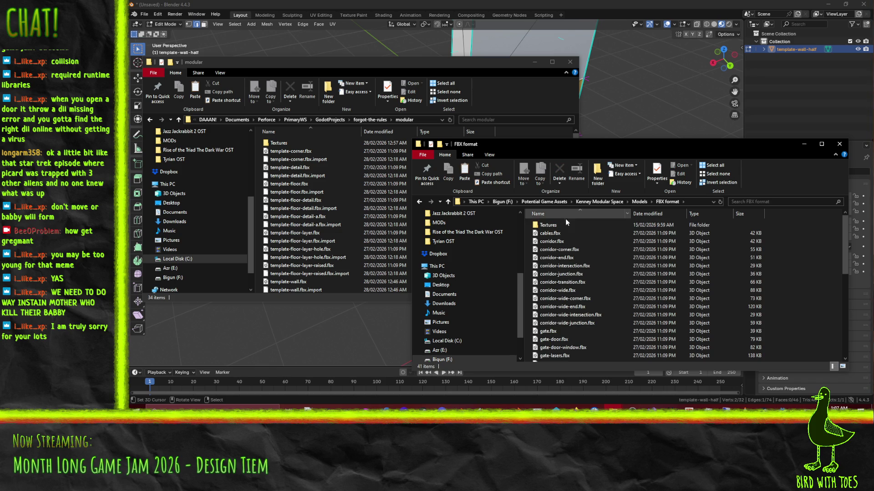
click(585, 249)
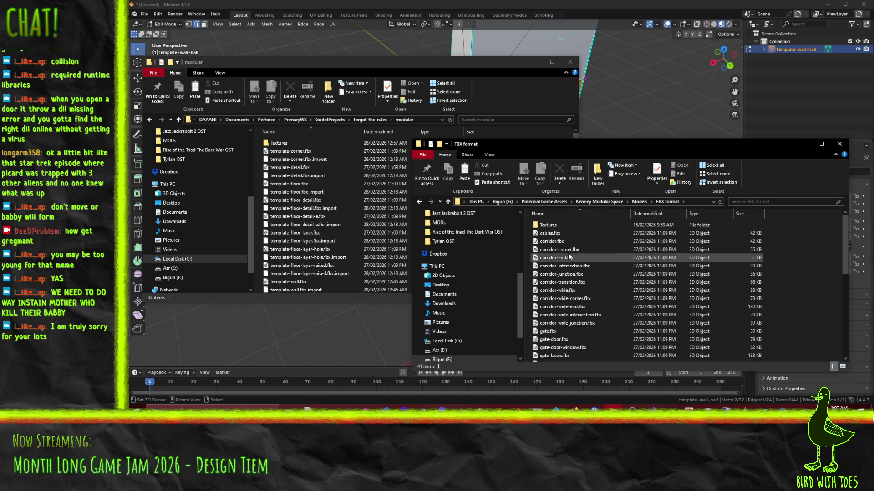
scroll(596, 269, down, 2)
scroll(583, 292, down, 5)
click(564, 269)
key(ctrl+c)
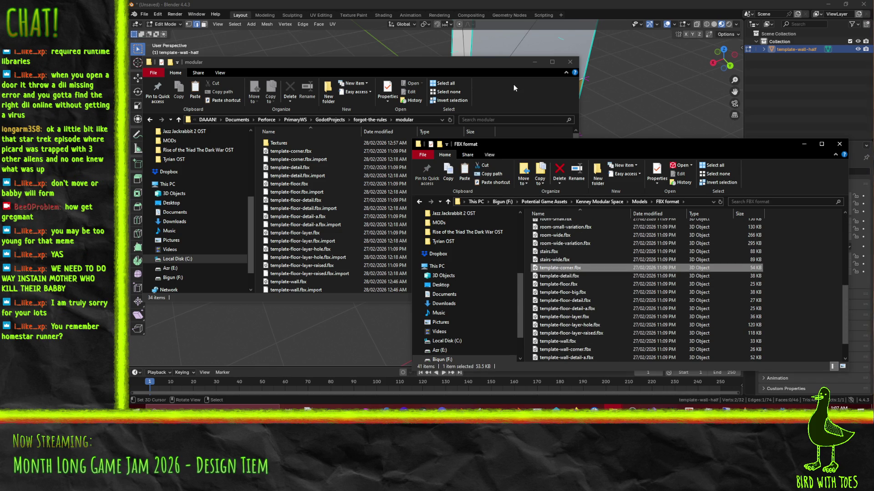
click(519, 116)
key(ctrl+v)
click(470, 151)
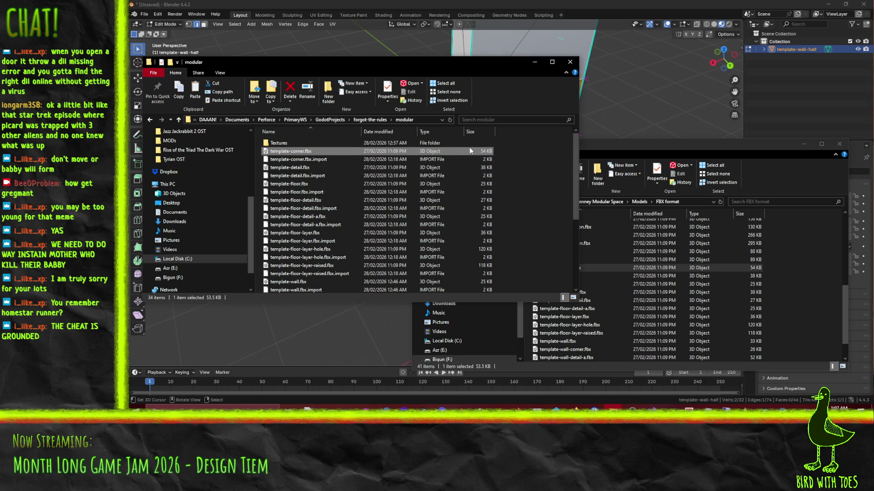
Back in Blender, delete the half-wall object from the scene.
click(551, 5)
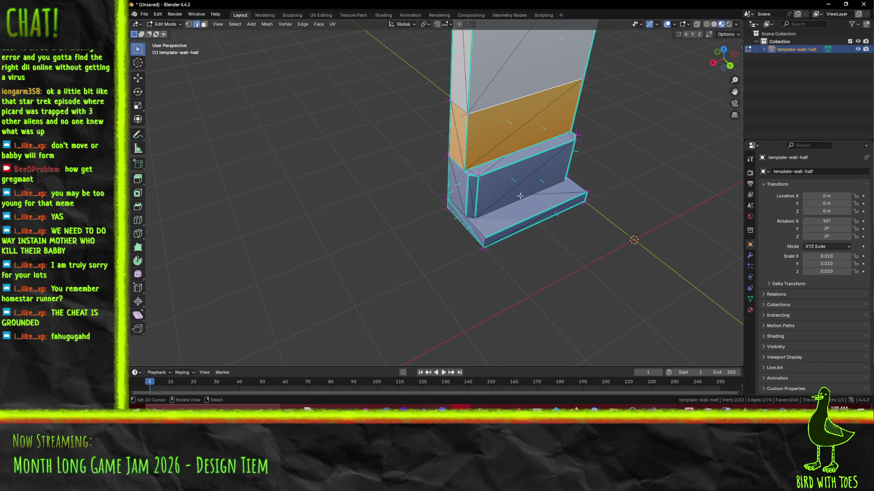
scroll(532, 196, down, 3)
middle_drag(532, 196, 498, 204)
key(Tab)
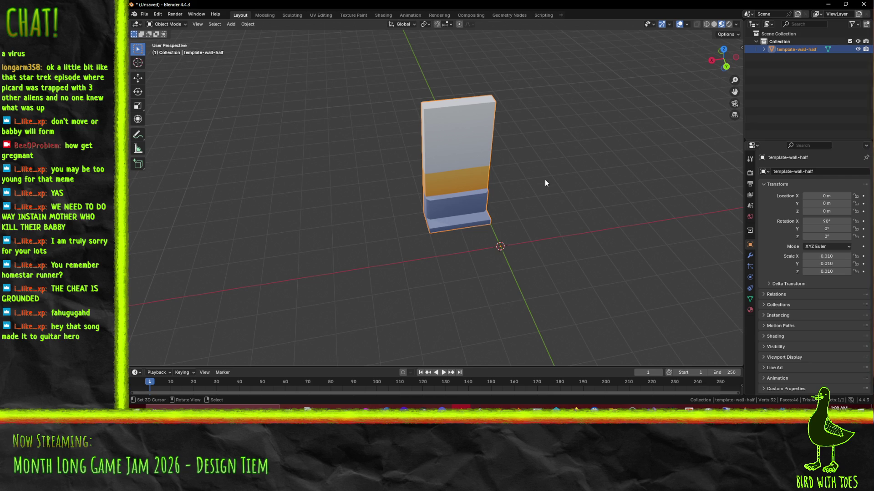
key(x)
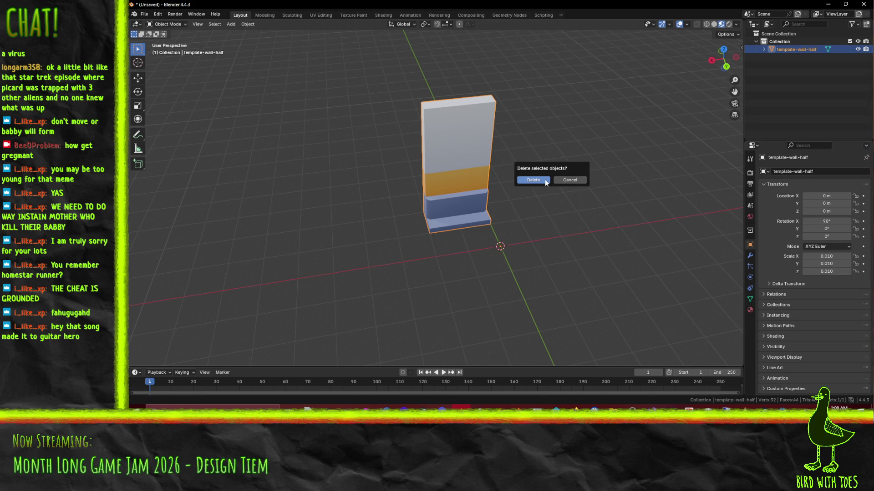
click(543, 182)
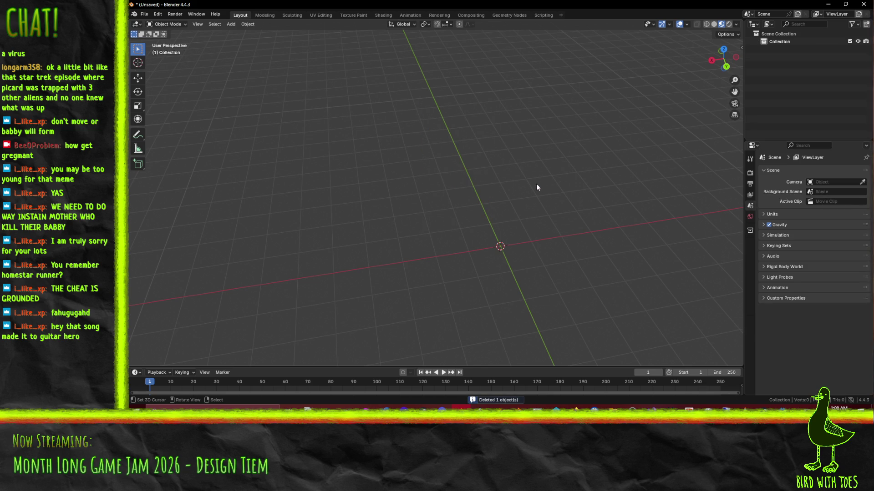
Import template-wall-half.fbx, then delete it to leave the scene empty.
click(144, 14)
click(145, 15)
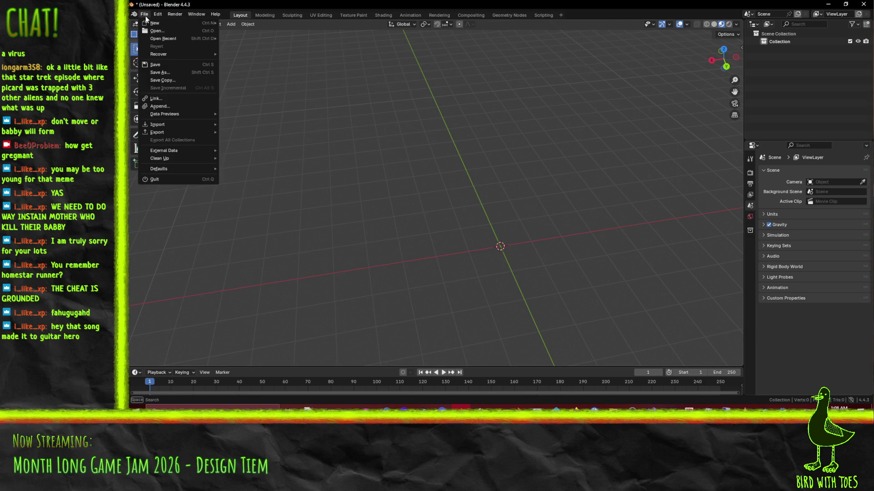
mouse_move(184, 124)
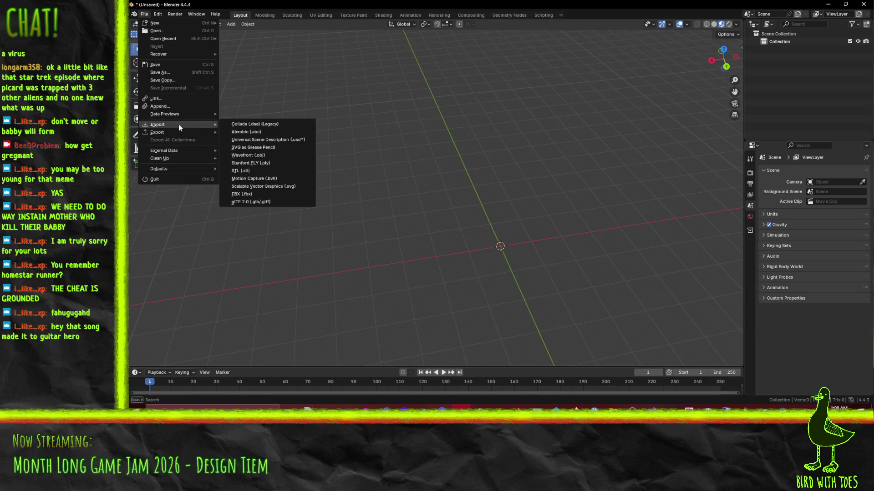
click(246, 194)
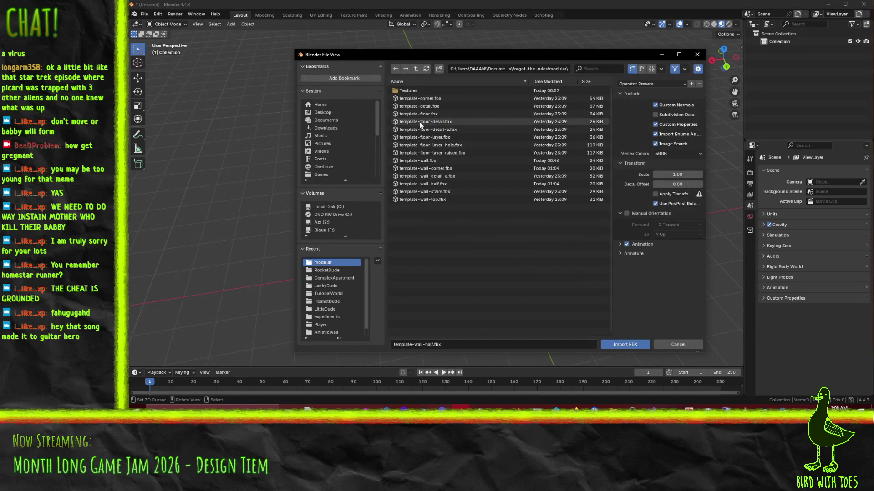
key(Return)
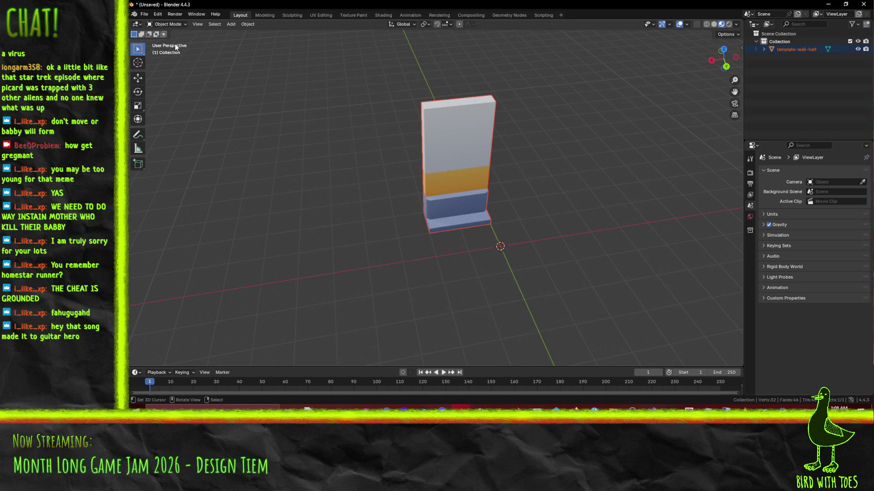
key(x)
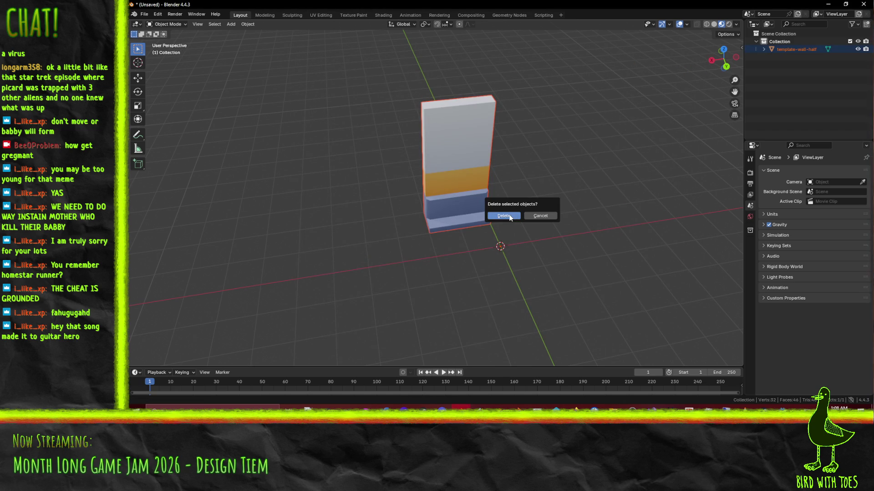
click(509, 216)
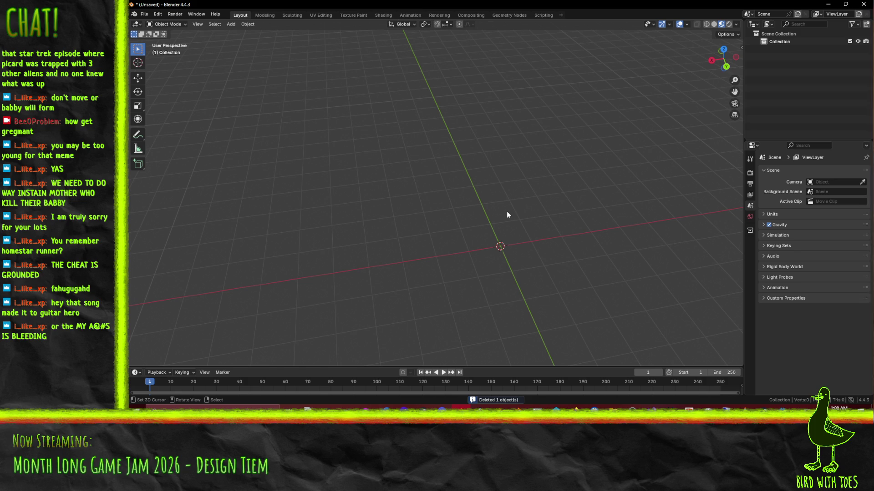
click(613, 409)
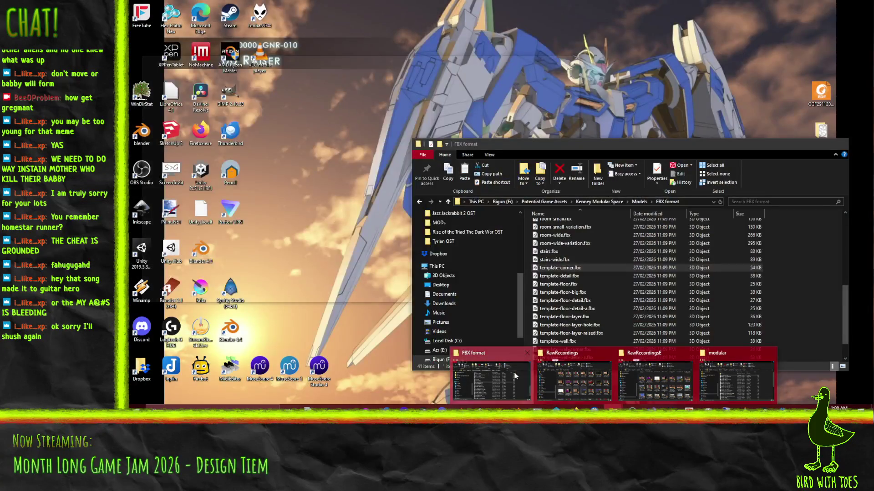
Paste template-corner.fbx into the modular folder, replacing the existing file.
click(514, 372)
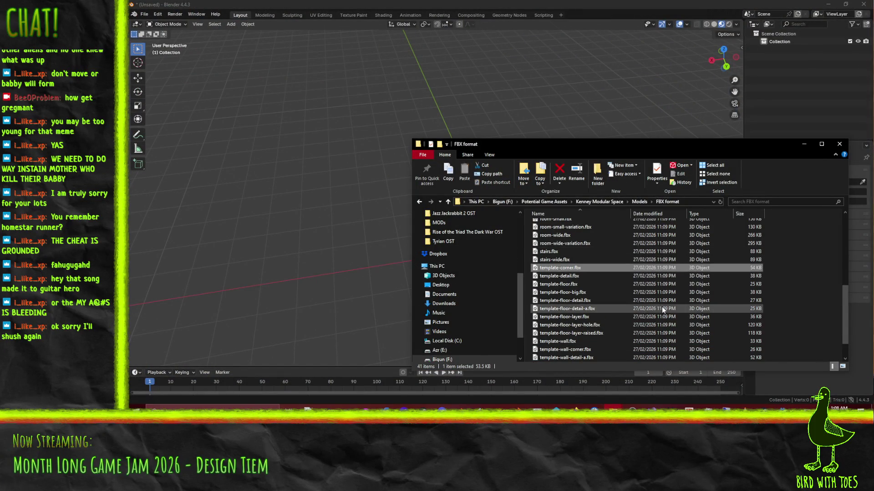
click(773, 407)
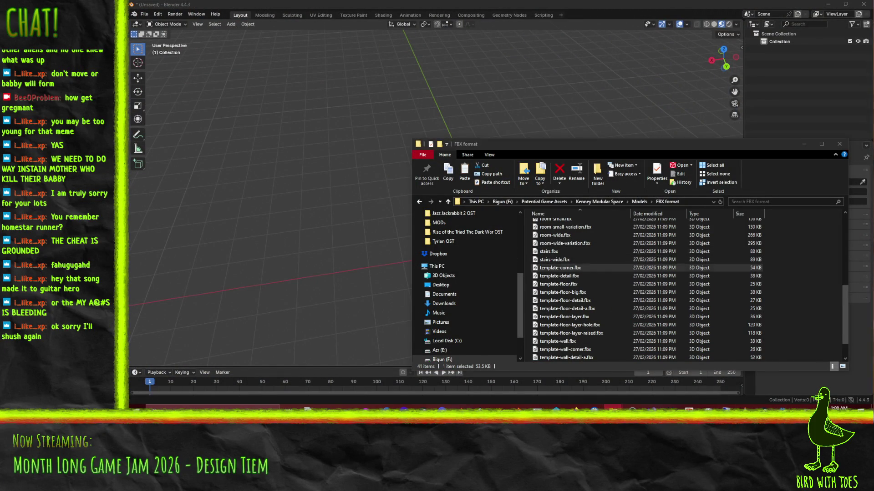
click(736, 392)
key(ctrl+v)
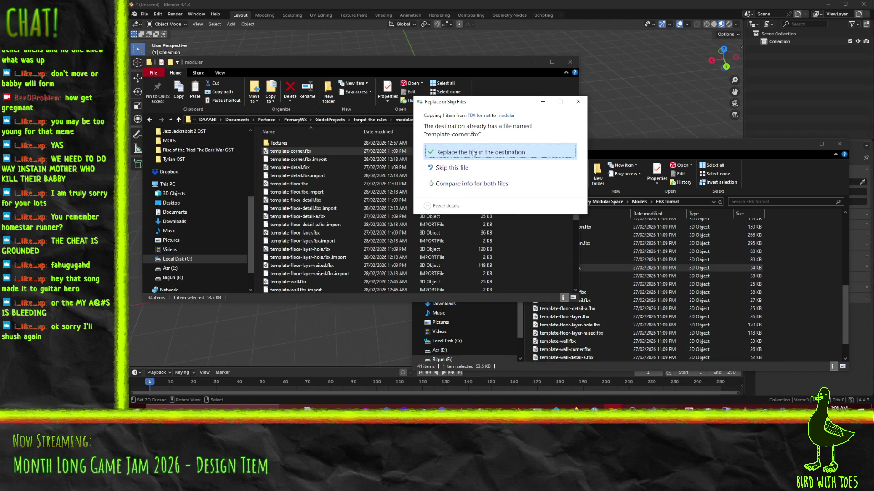
click(473, 153)
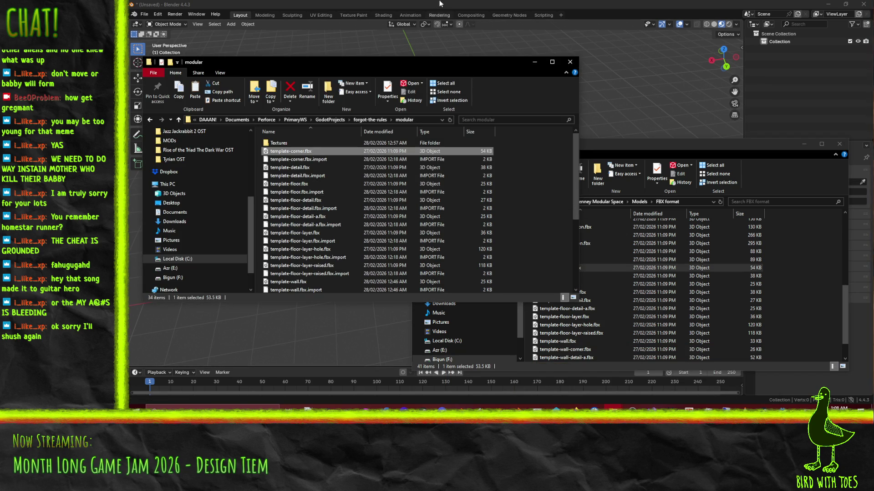
Return to Blender and bring up the File menu to import a model.
click(440, 3)
click(144, 14)
mouse_move(160, 54)
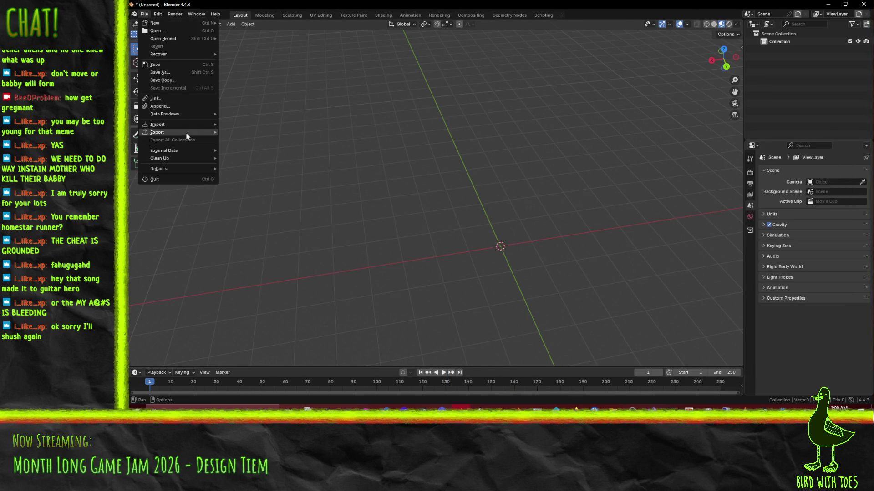
Import template-wall-half.fbx from the modular folder as an FBX and orbit to view the stepped wall.
mouse_move(187, 136)
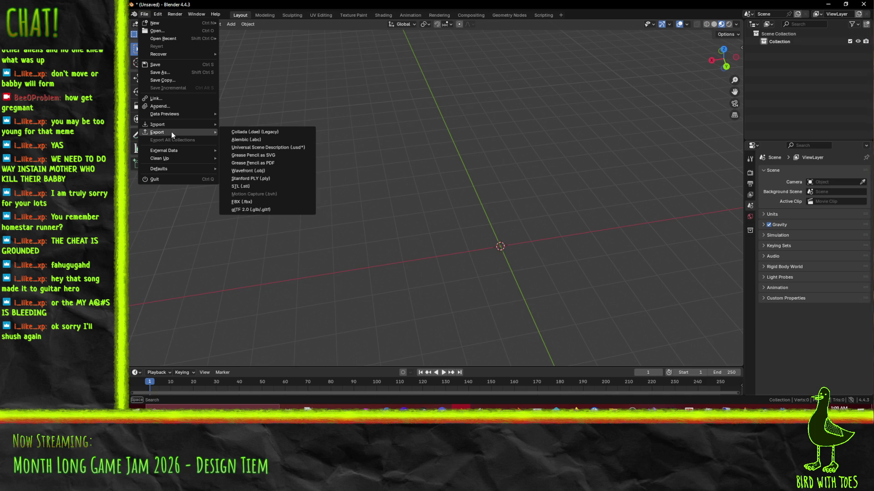
mouse_move(165, 124)
click(260, 195)
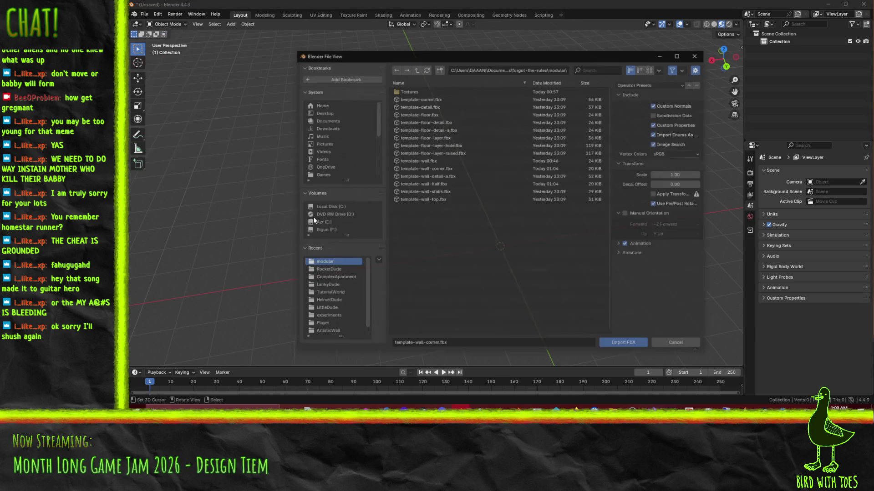
double_click(444, 168)
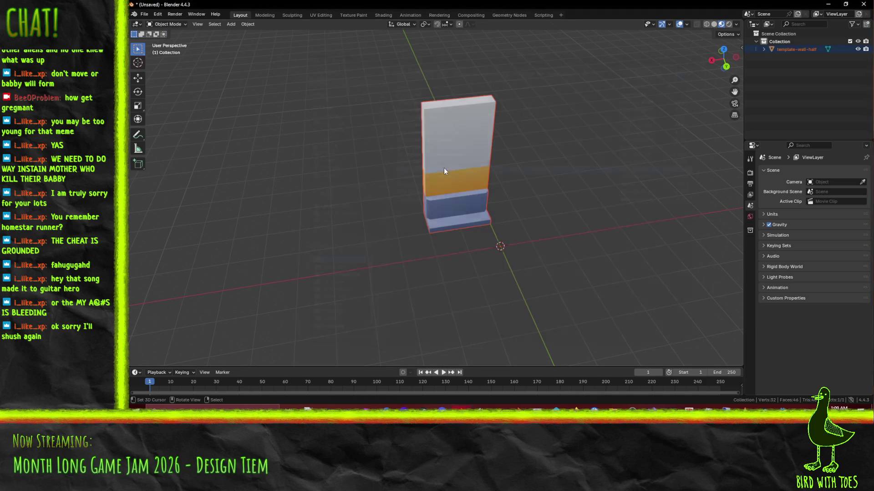
mouse_move(449, 199)
middle_down()
mouse_move(495, 180)
mouse_move(432, 198)
middle_up()
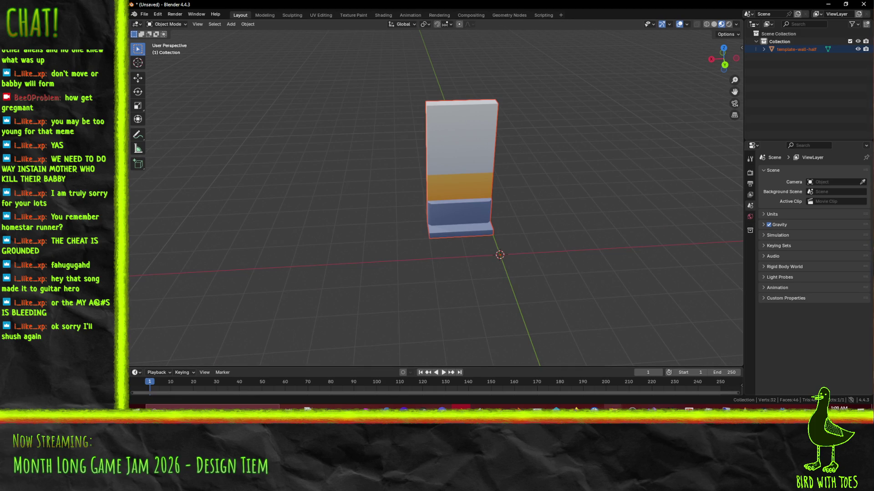
Locate and select template-corner.fbx in the Kenney FBX format folder.
mouse_move(613, 409)
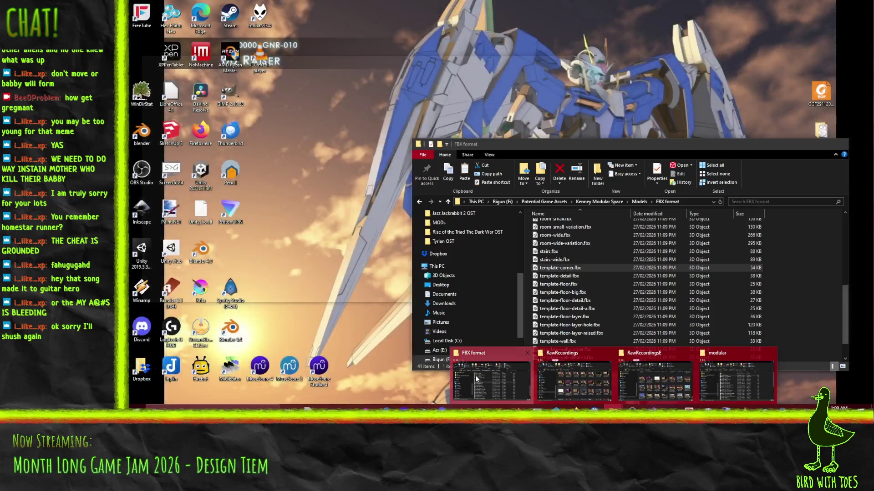
click(478, 381)
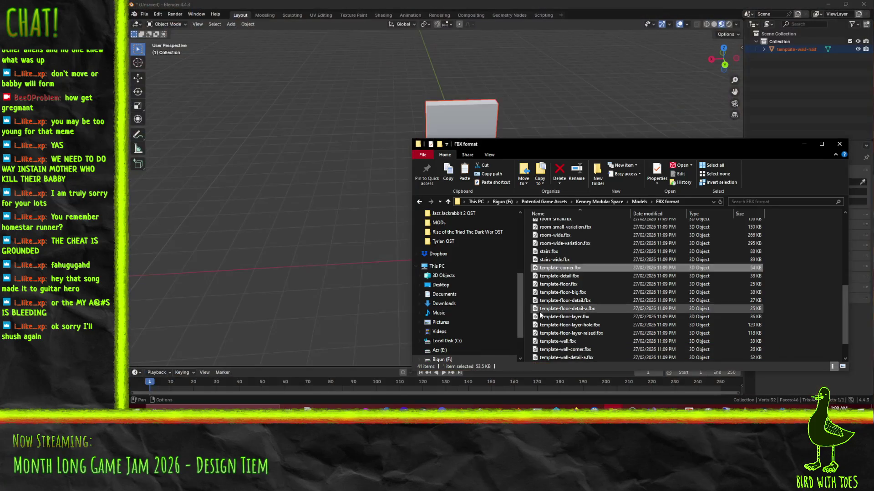
click(562, 261)
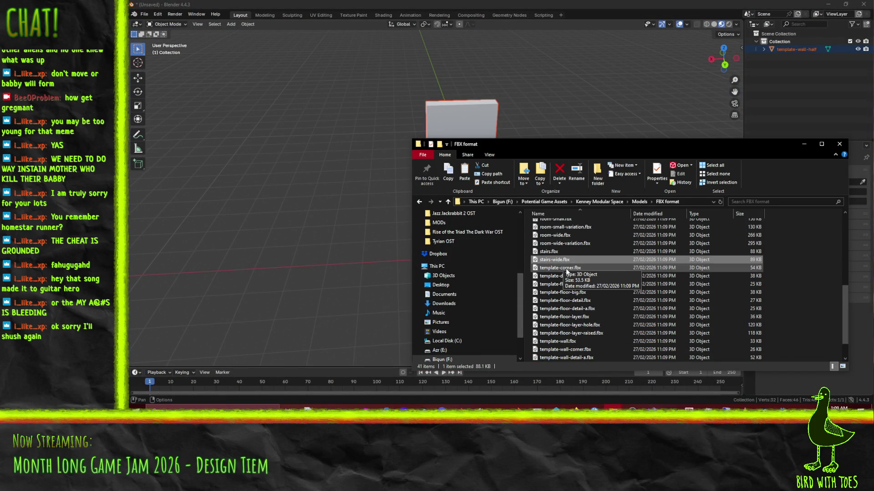
click(567, 268)
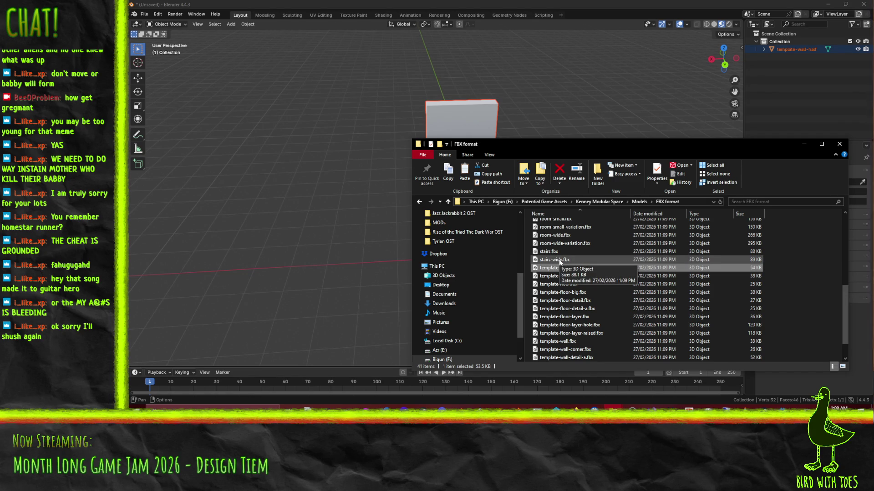
middle_drag(410, 205, 402, 202)
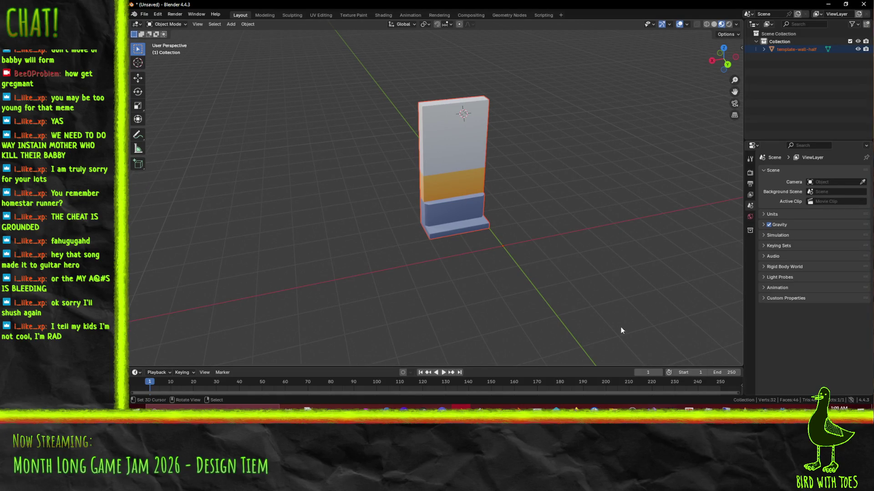
Delete template-corner.fbx from the project's modular folder, sending it to the Recycle Bin.
mouse_move(612, 408)
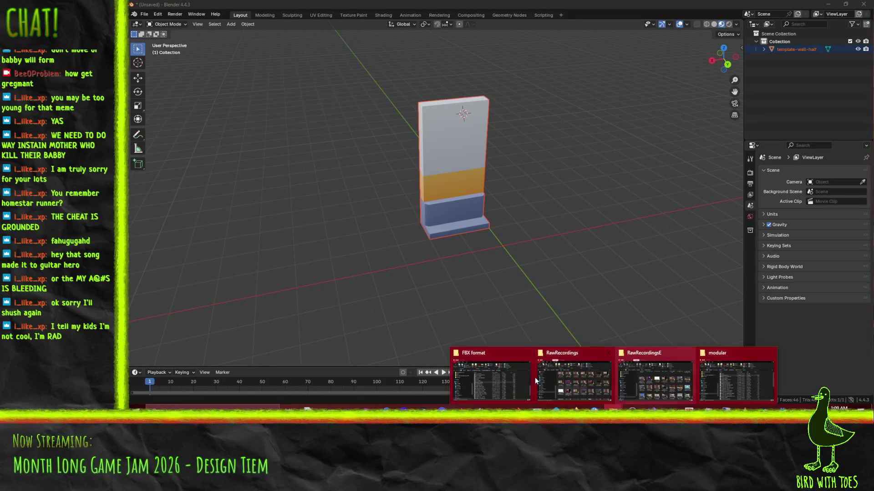
mouse_move(518, 377)
mouse_move(724, 378)
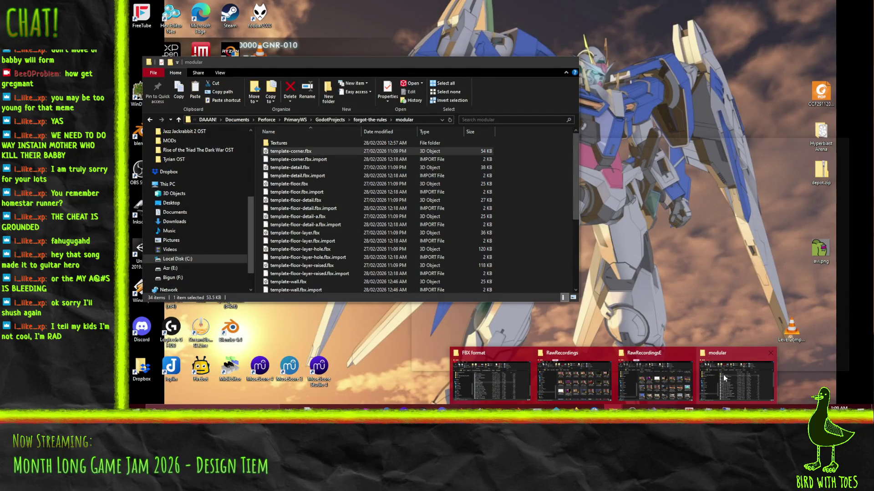
click(724, 378)
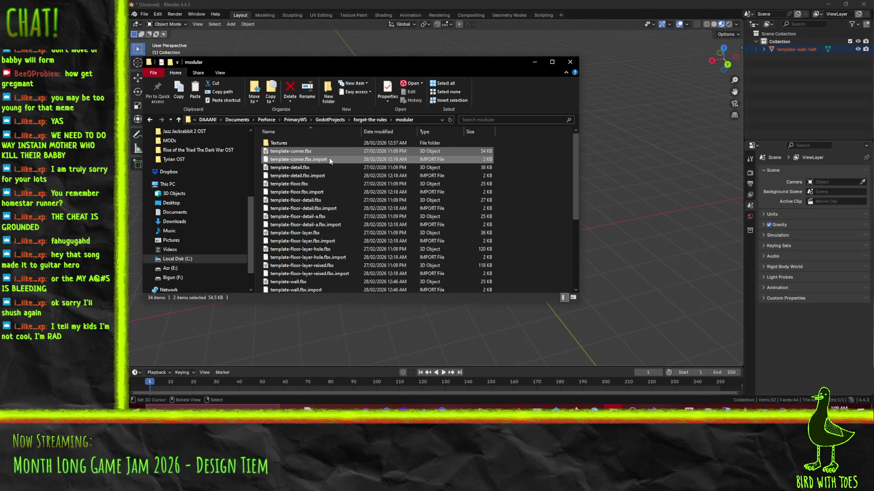
key(Delete)
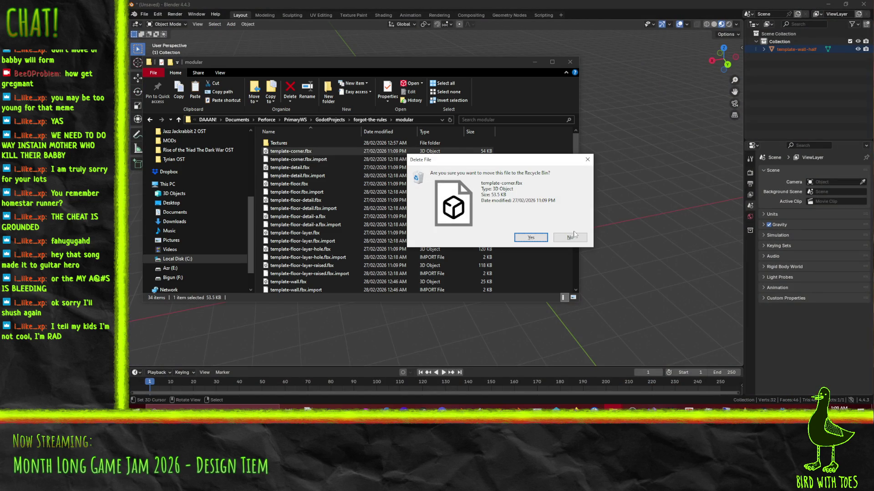
click(529, 237)
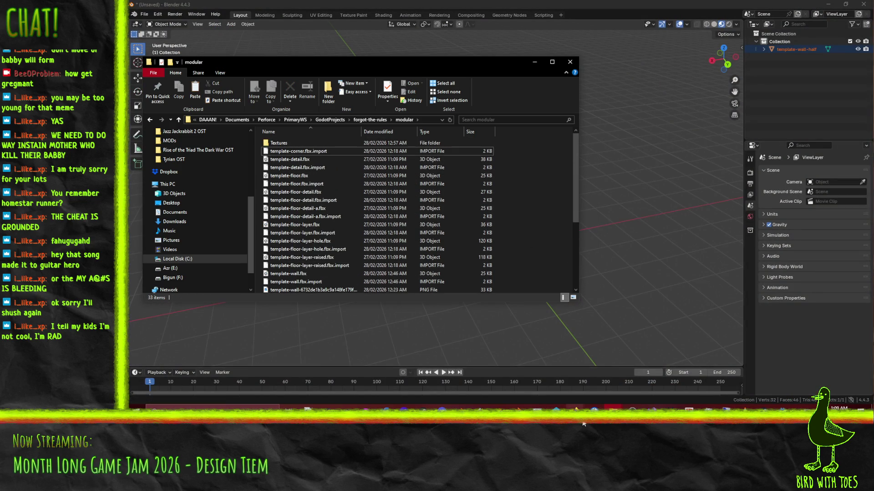
Copy Kenney's template-corner.fbx and paste it into the modular folder.
click(613, 408)
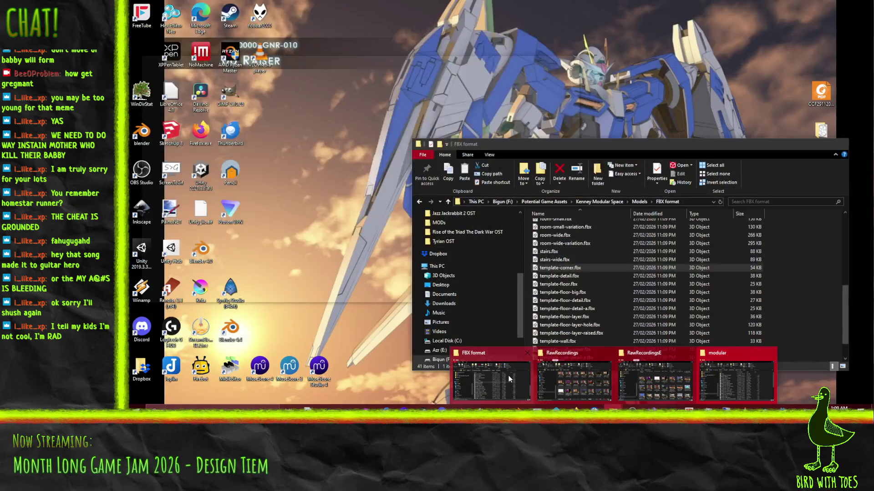
click(508, 376)
click(565, 269)
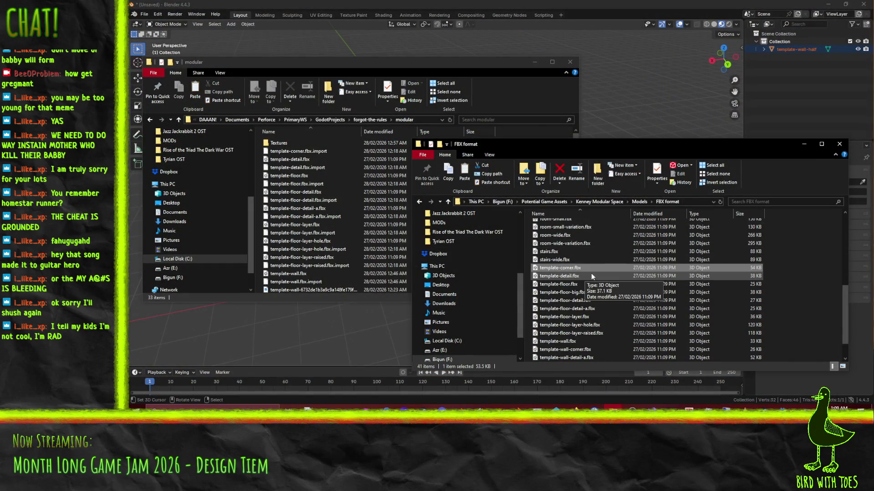
click(485, 85)
key(ctrl+v)
key(alt+Tab)
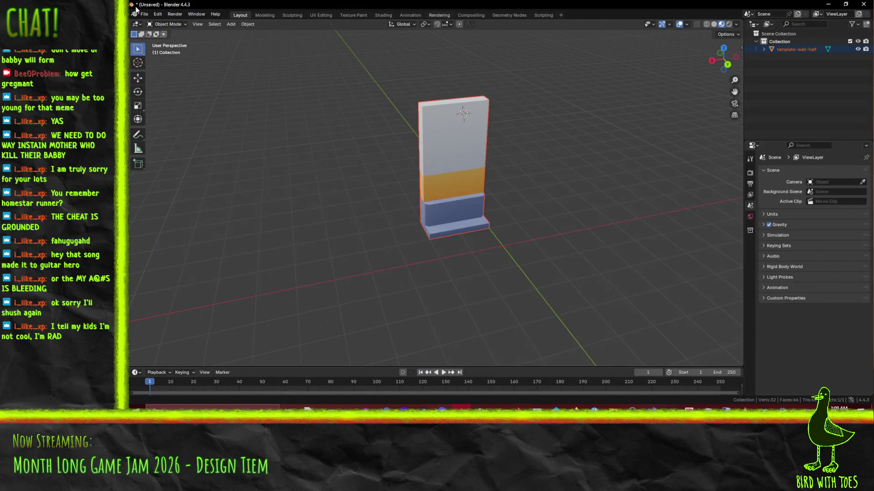
Import template-corner.fbx into Blender, inspect it, then delete it.
click(144, 14)
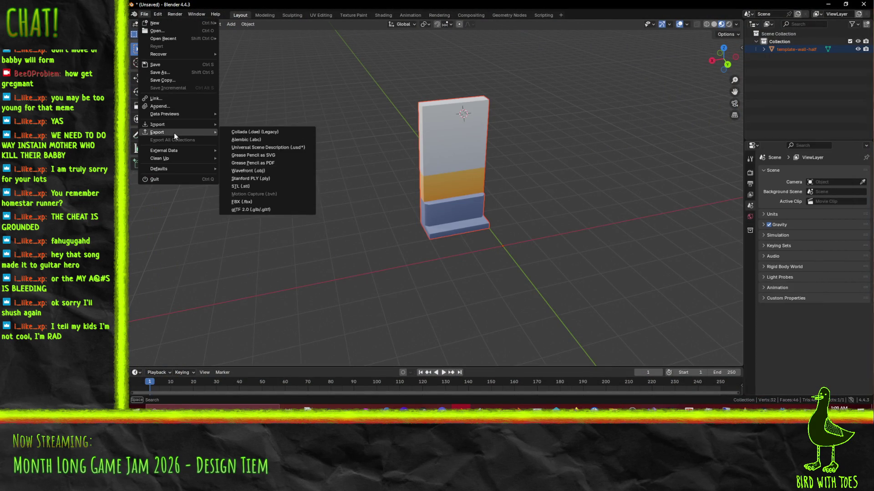
mouse_move(176, 124)
click(257, 195)
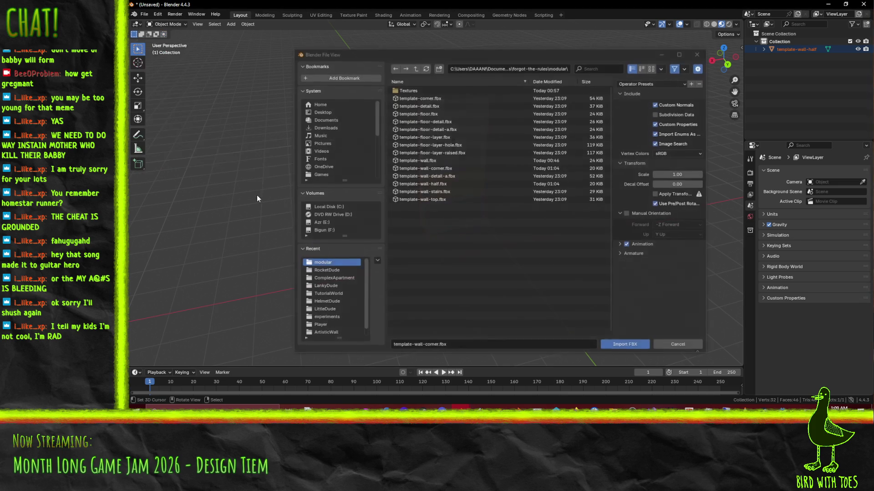
click(422, 98)
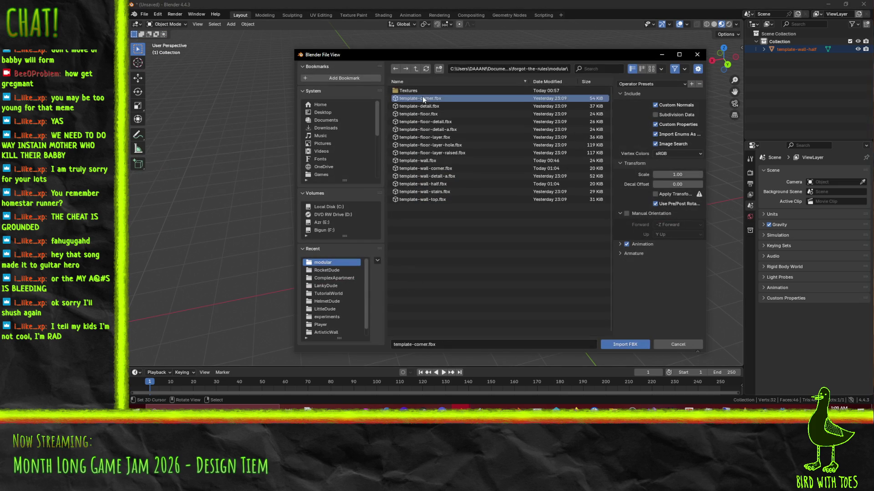
click(628, 345)
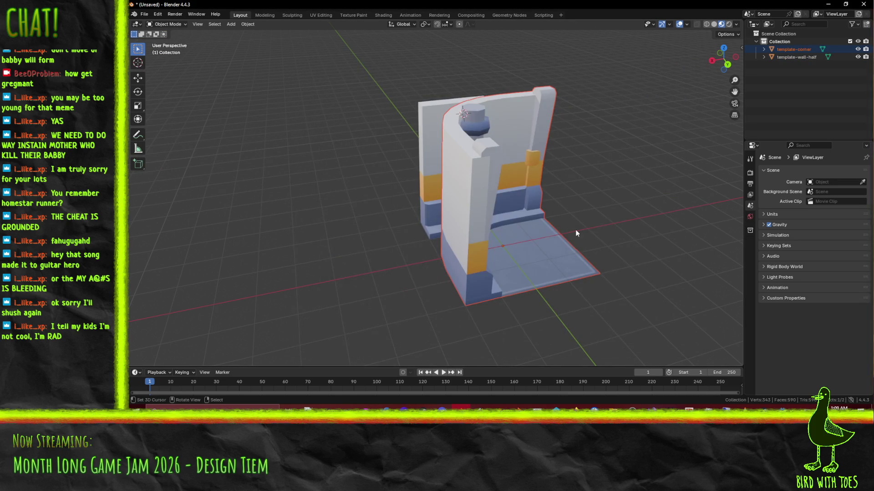
middle_drag(575, 229, 531, 235)
key(Delete)
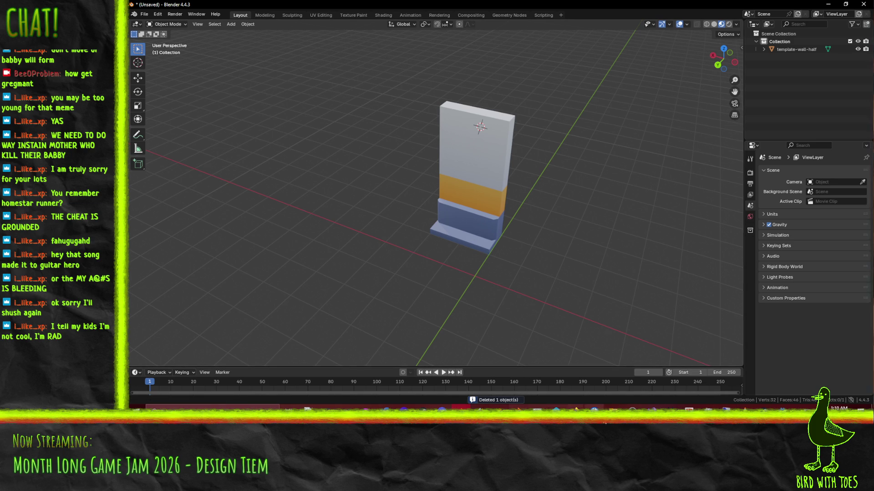
Import the wall FBX again, adding a duplicate half-wall to the scene.
mouse_move(613, 406)
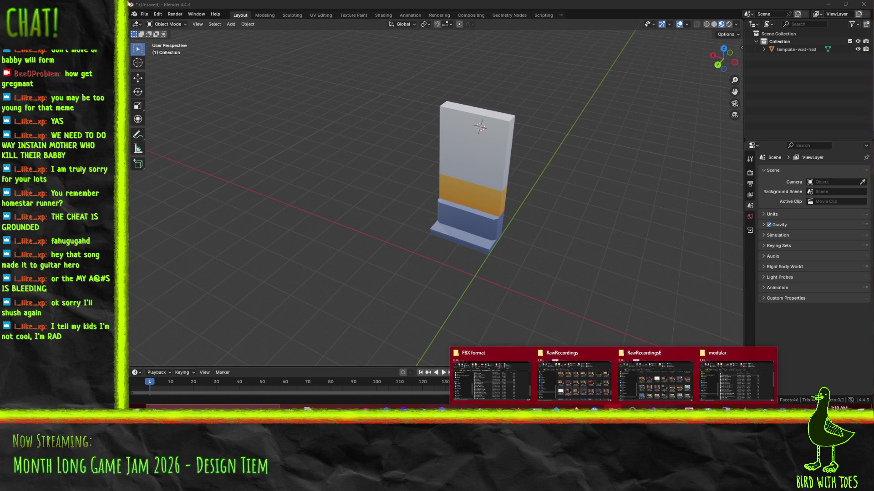
click(144, 14)
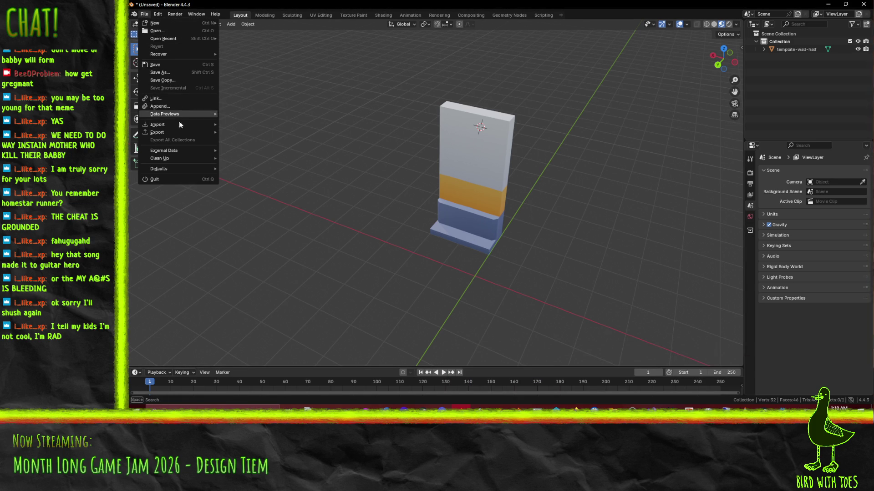
mouse_move(180, 124)
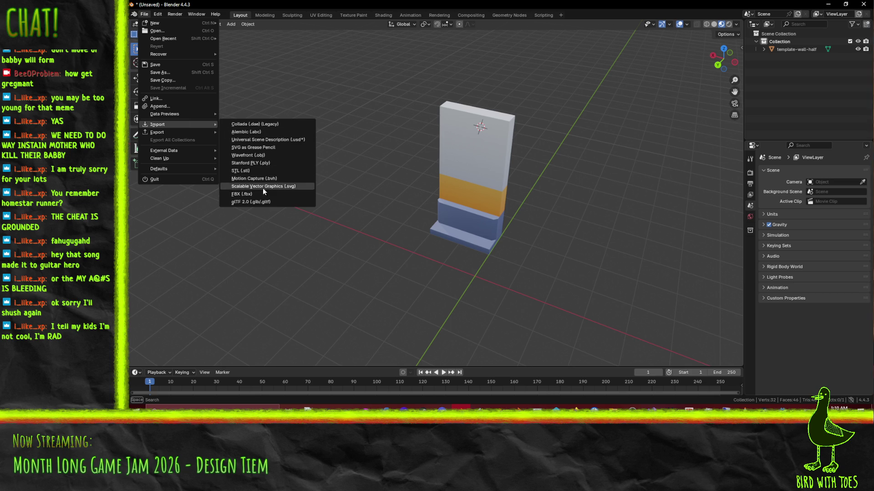
click(264, 194)
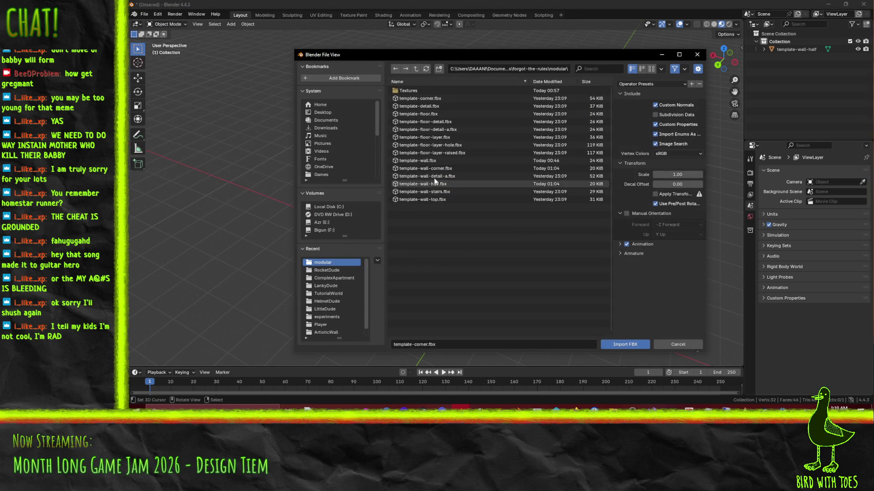
click(435, 168)
click(623, 344)
mouse_move(622, 342)
middle_down()
mouse_move(468, 227)
mouse_move(498, 226)
middle_up()
Delete the duplicate half wall and then the original half wall.
key(x)
click(487, 222)
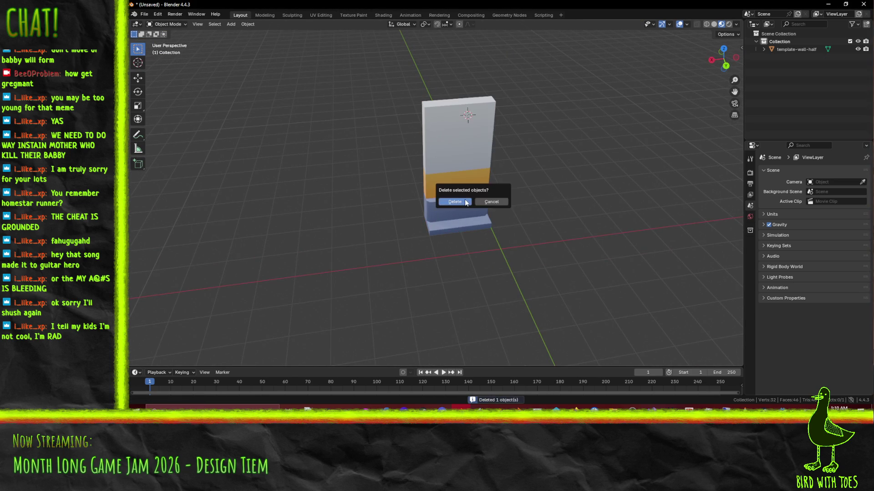
click(453, 191)
key(x)
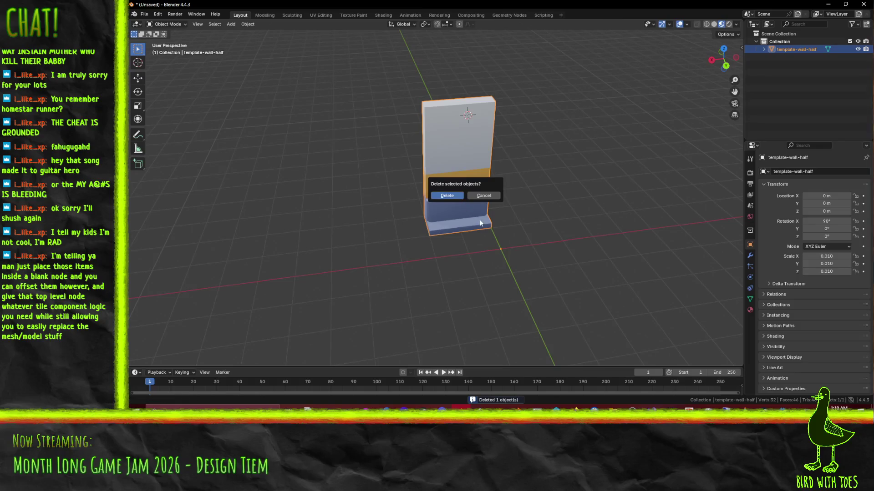
click(446, 194)
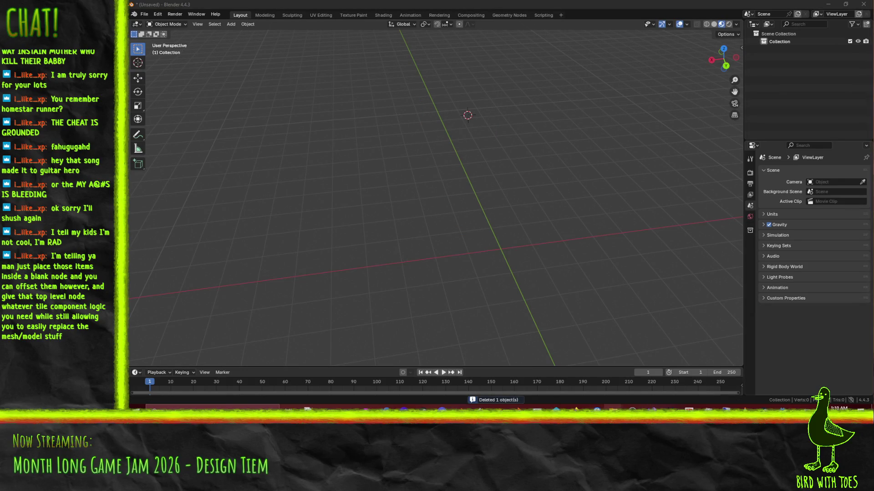
mouse_move(613, 408)
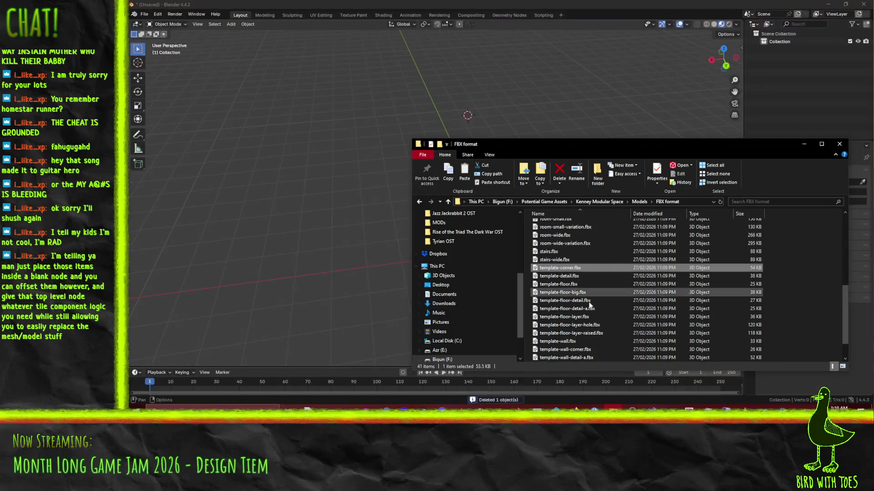
Drag Kenney's template-wall-corner.fbx into the modular folder, replacing the existing file.
scroll(560, 282, down, 1)
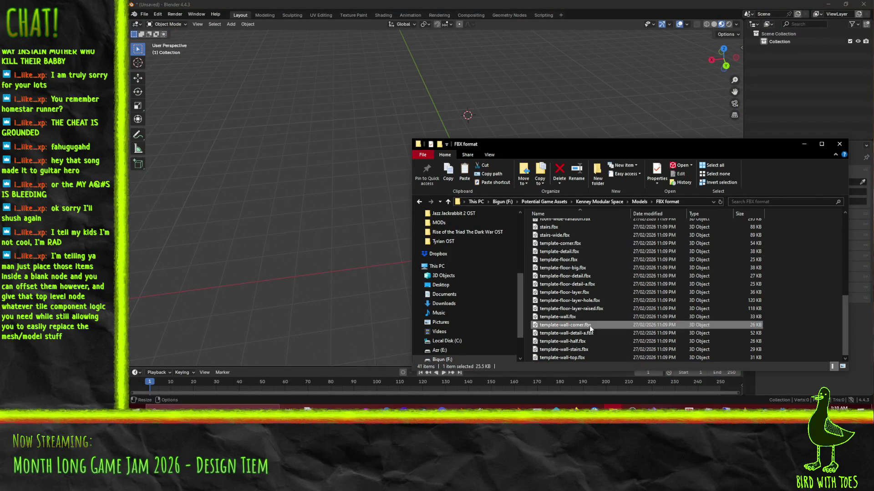
click(613, 409)
click(720, 356)
mouse_move(564, 325)
mouse_down()
mouse_move(528, 105)
mouse_move(550, 188)
mouse_up()
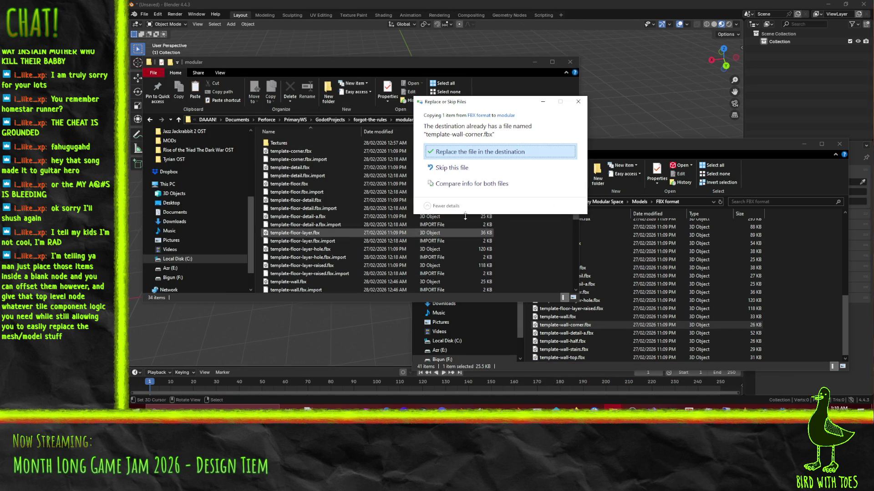
click(498, 153)
click(350, 4)
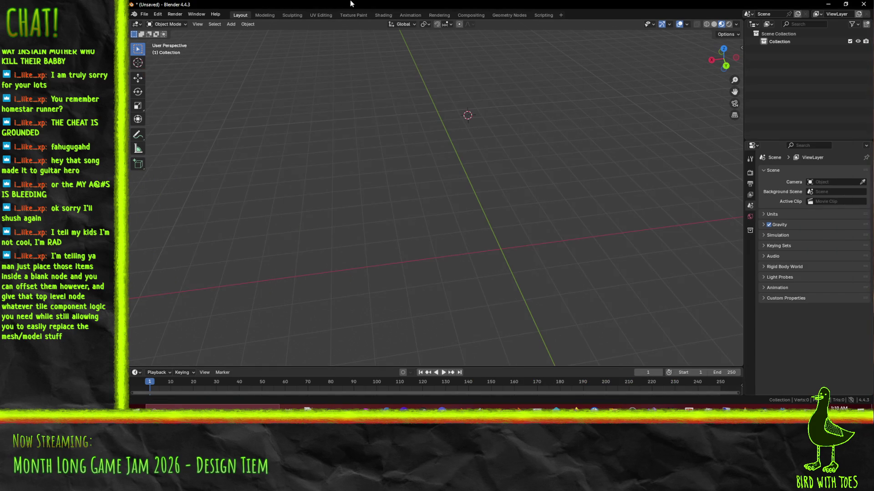
Import template-wall-corner.fbx into Blender and inspect it from several angles and top view.
click(145, 14)
mouse_move(176, 126)
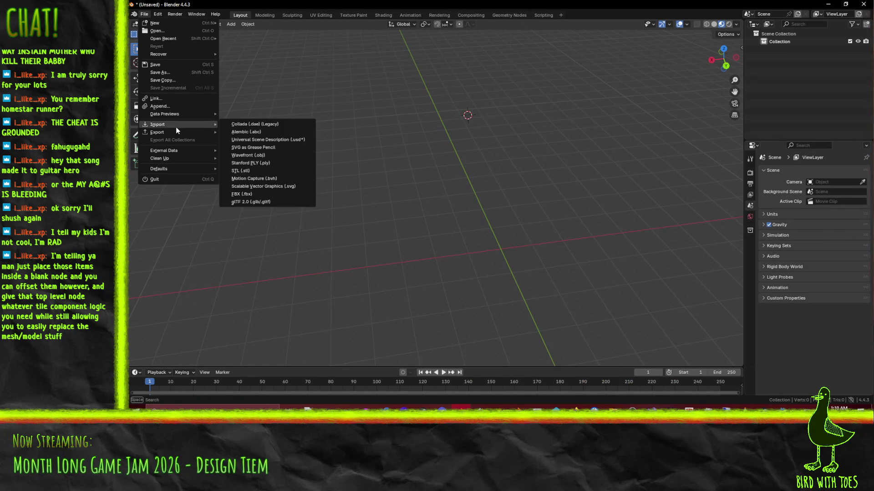
click(261, 193)
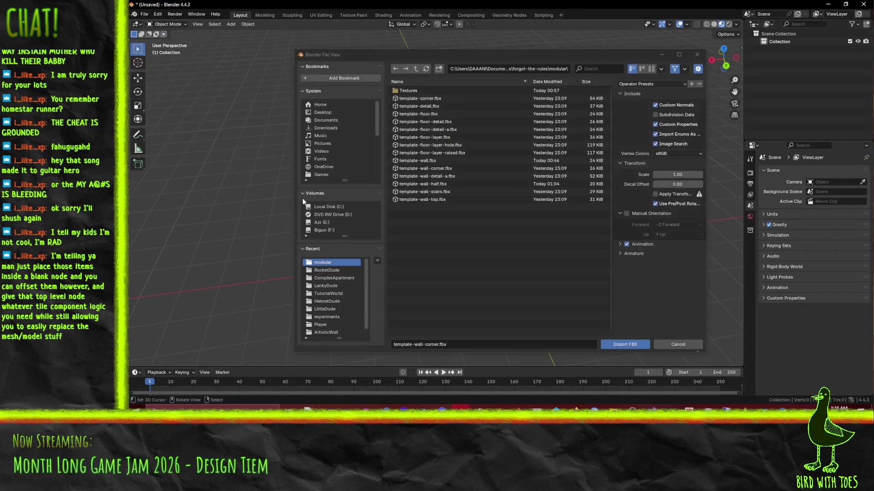
click(613, 351)
mouse_move(624, 344)
middle_down()
mouse_move(624, 221)
mouse_move(583, 211)
mouse_move(609, 227)
middle_up()
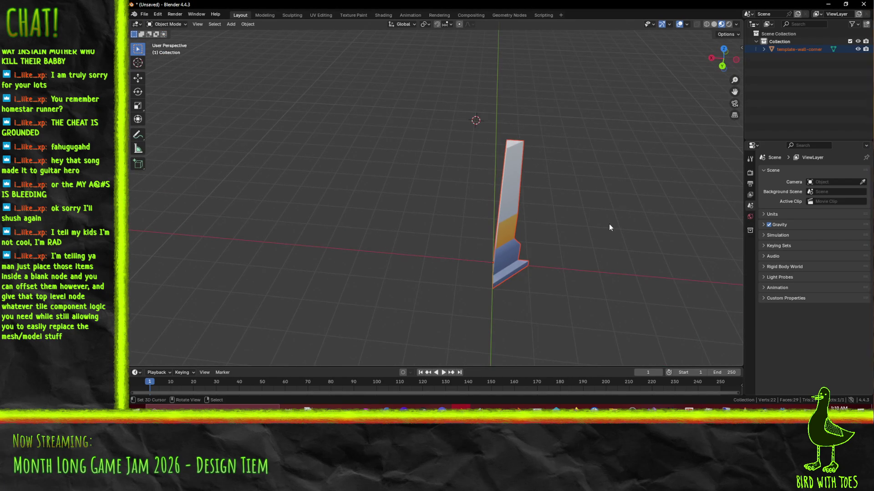
mouse_move(614, 238)
middle_down()
mouse_move(568, 192)
mouse_move(522, 181)
mouse_move(529, 212)
middle_up()
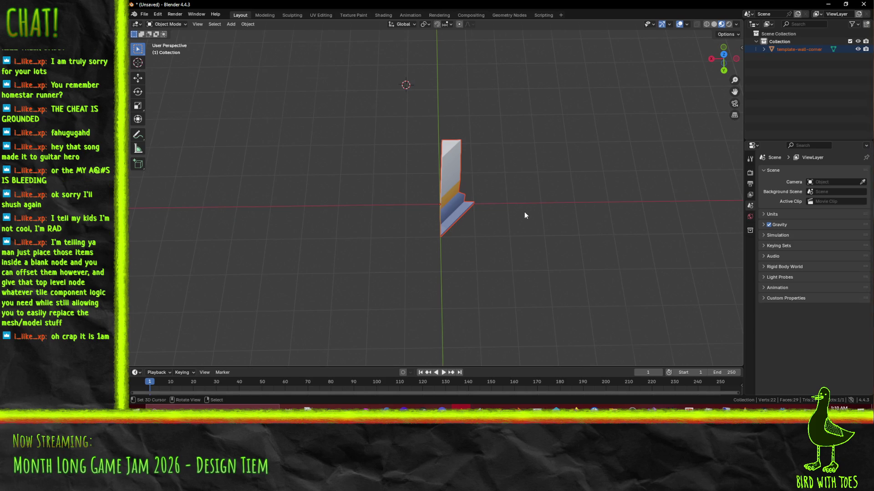
key(KP_7)
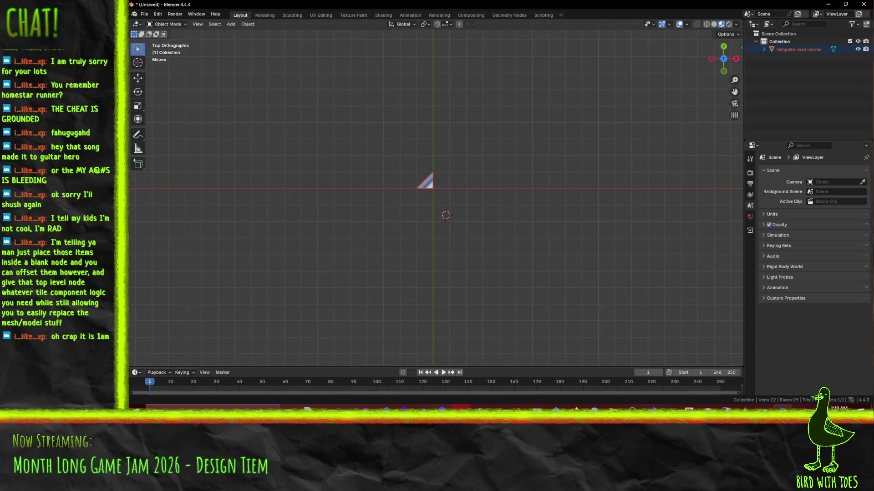
mouse_move(781, 409)
click(783, 387)
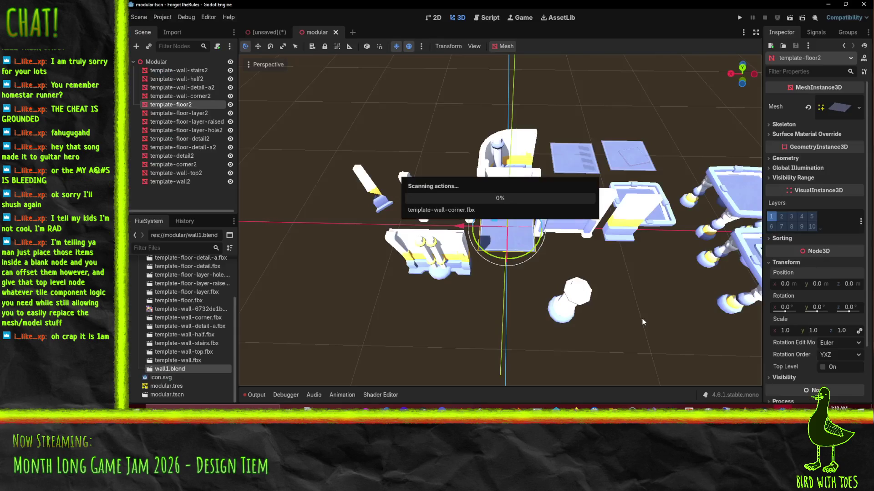
In the unsaved level, paint a template-wall-top row along the floor edge, then repaint it with template-wall.
click(262, 32)
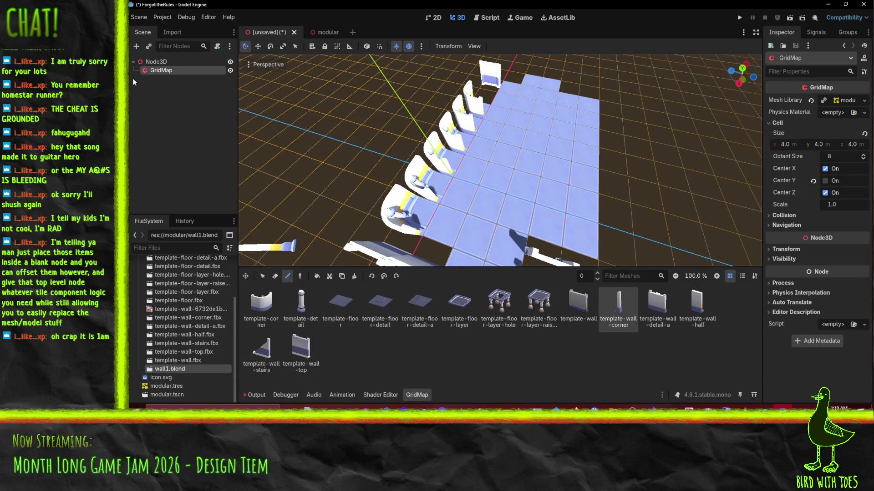
mouse_move(513, 201)
middle_down()
mouse_move(426, 136)
mouse_move(467, 165)
mouse_move(450, 160)
middle_up()
scroll(448, 158, down, 2)
scroll(448, 158, down, 2)
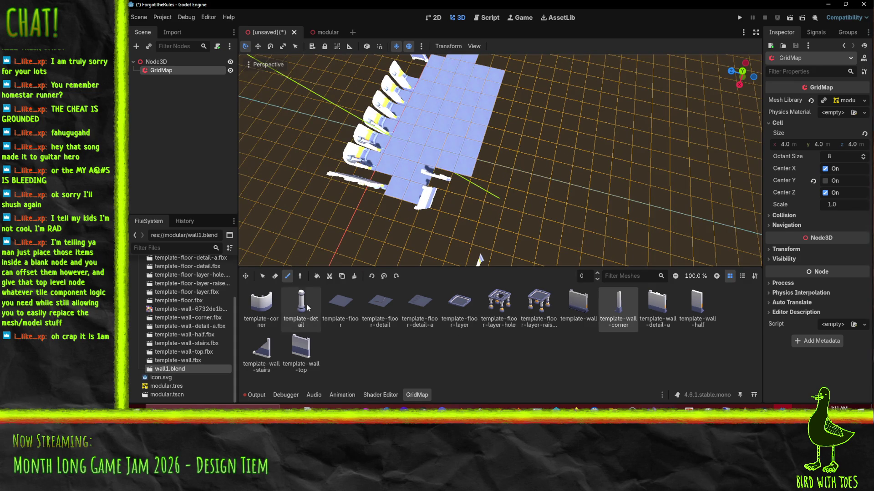
click(307, 366)
drag(486, 177, 514, 105)
middle_drag(514, 106, 437, 118)
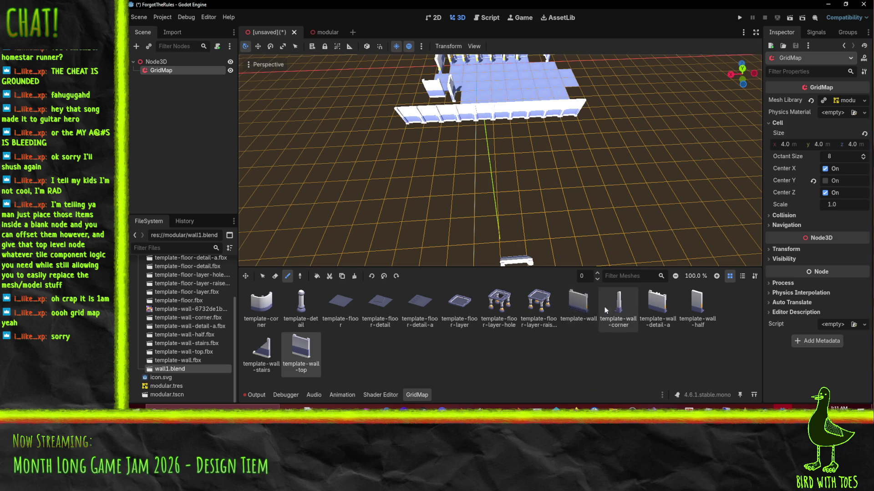
click(578, 304)
drag(446, 125, 577, 111)
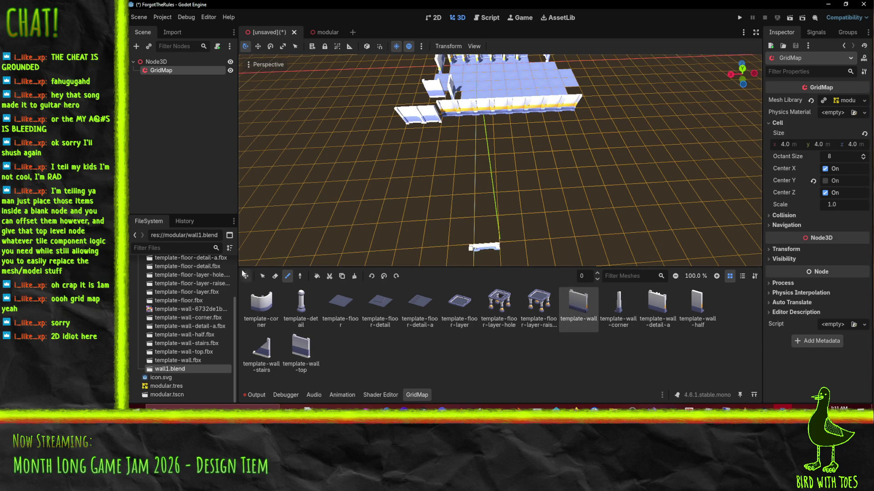
Paint another wall row, then cover the right-hand and upper-left walls with template-floor tiles.
mouse_move(524, 146)
mouse_down()
mouse_move(551, 146)
mouse_move(437, 146)
mouse_up()
mouse_move(437, 146)
middle_down()
mouse_move(540, 188)
mouse_move(519, 184)
mouse_move(516, 157)
middle_up()
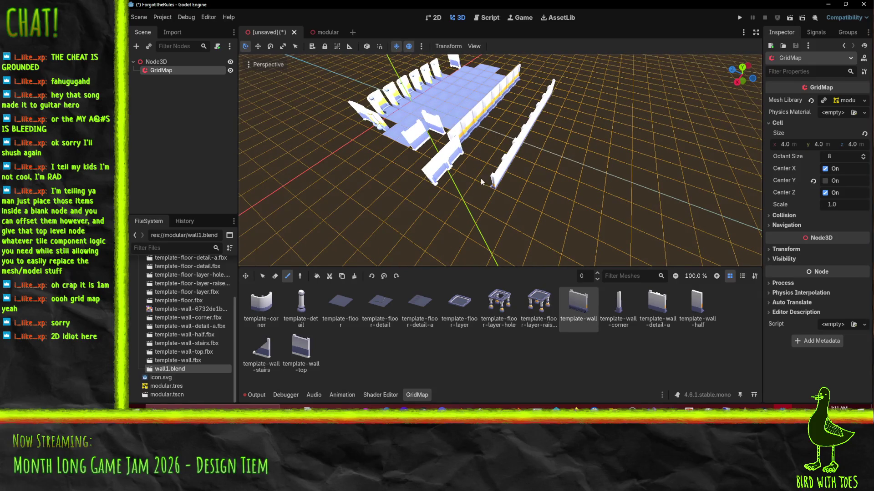
click(342, 305)
middle_drag(451, 223, 478, 200)
mouse_move(501, 193)
mouse_down()
mouse_move(555, 98)
mouse_move(519, 96)
mouse_move(441, 159)
mouse_move(455, 180)
mouse_move(505, 118)
mouse_move(451, 214)
mouse_move(524, 123)
mouse_move(567, 123)
mouse_move(497, 221)
mouse_up()
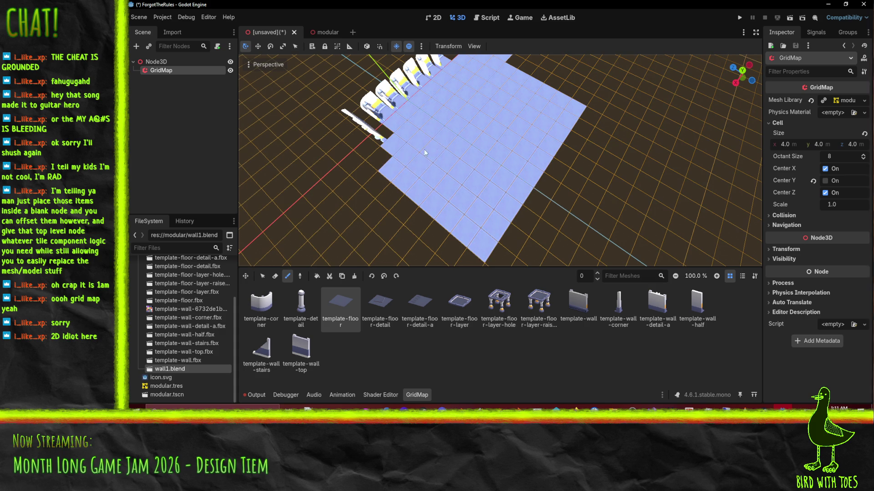
drag(412, 161, 381, 163)
Turn the remaining upper-left wall pieces into floor tiles and check the whole floor.
mouse_move(411, 144)
middle_down()
mouse_move(420, 115)
mouse_move(471, 182)
mouse_move(422, 175)
mouse_move(363, 141)
middle_up()
scroll(363, 141, up, 2)
mouse_move(364, 141)
mouse_down()
mouse_move(419, 135)
mouse_move(495, 106)
mouse_move(462, 98)
mouse_move(513, 89)
mouse_move(626, 205)
mouse_up()
mouse_move(625, 202)
middle_down()
mouse_move(561, 184)
mouse_move(576, 163)
mouse_move(509, 132)
mouse_move(570, 171)
mouse_move(531, 206)
mouse_move(495, 175)
middle_up()
scroll(508, 132, down, 3)
scroll(531, 206, up, 2)
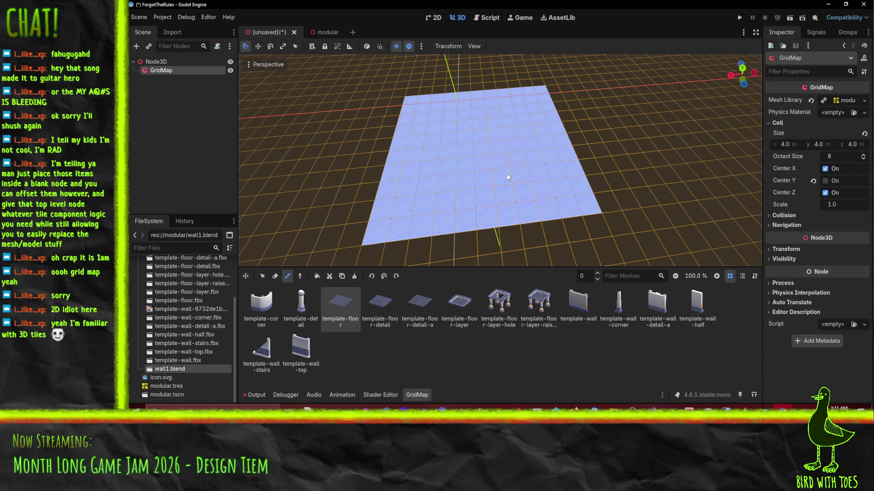
middle_drag(502, 188, 502, 189)
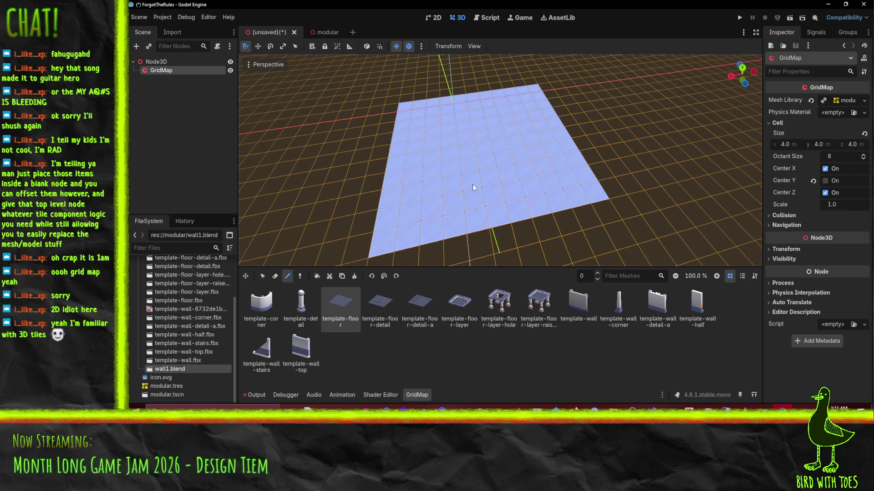
click(379, 318)
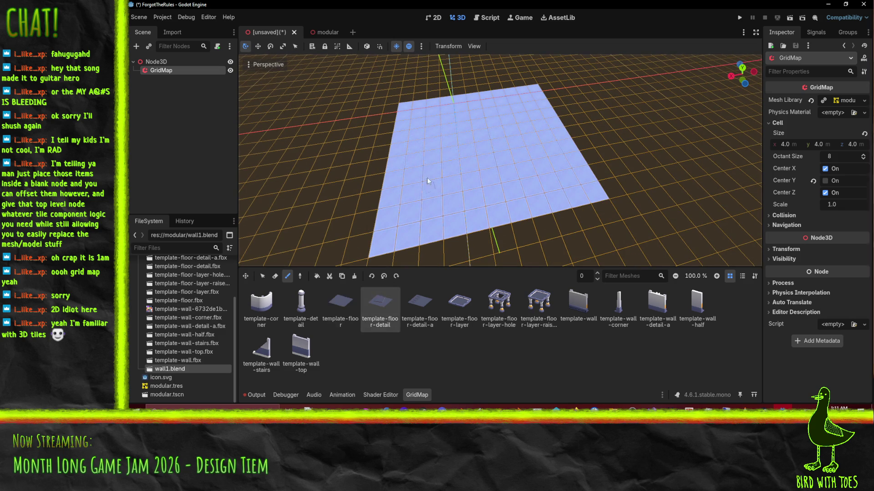
Scatter six template-floor-layer tiles across the floor.
click(459, 307)
click(511, 203)
click(467, 149)
click(420, 129)
click(463, 119)
click(433, 192)
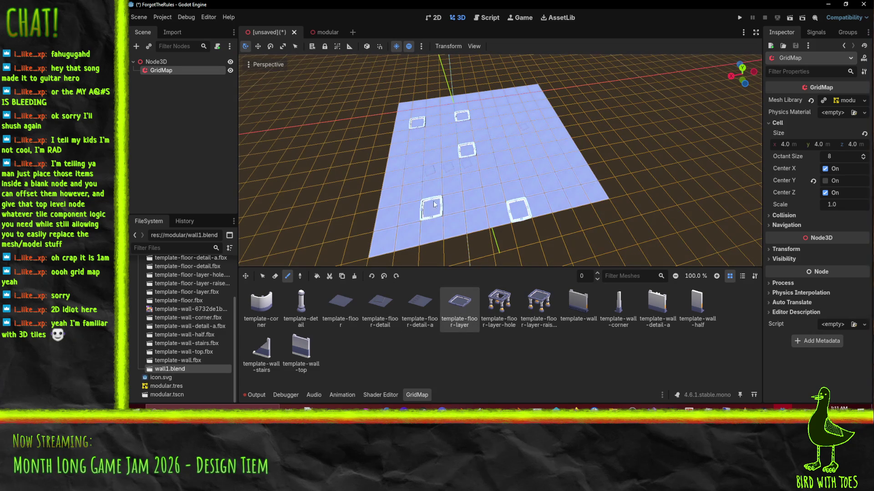
click(512, 132)
middle_drag(617, 245, 432, 223)
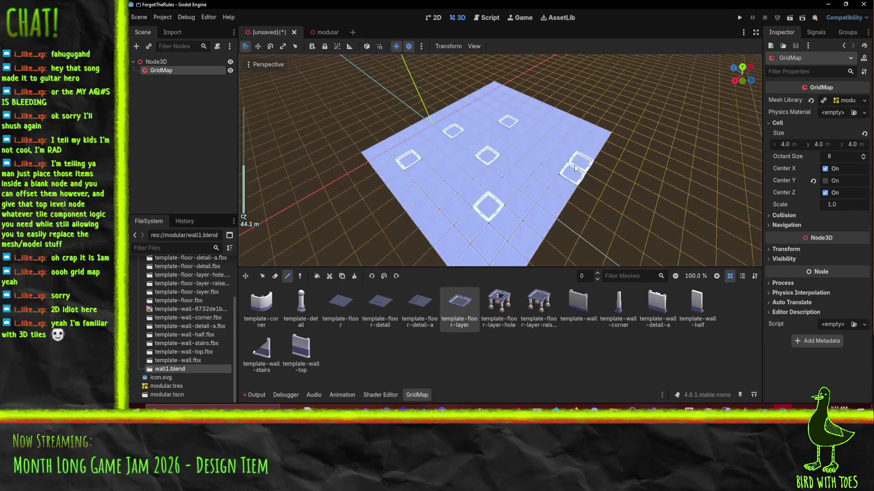
scroll(430, 222, up, 5)
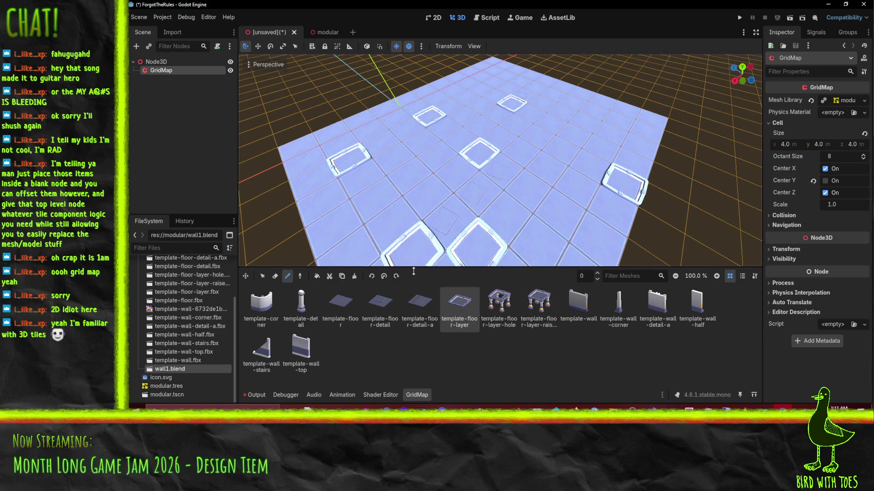
Paint a diagonal of floor-detail-a tiles, add two more floor-layer tiles, and set painting floor to 1.
click(420, 303)
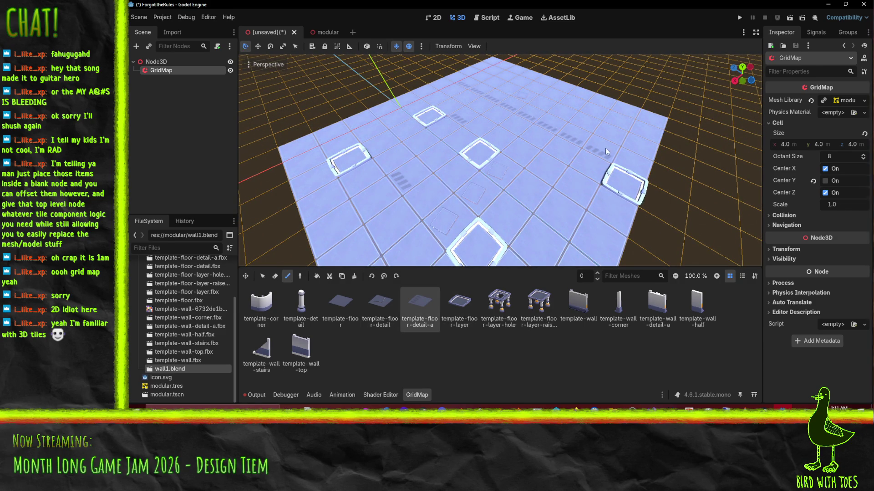
drag(392, 155, 466, 252)
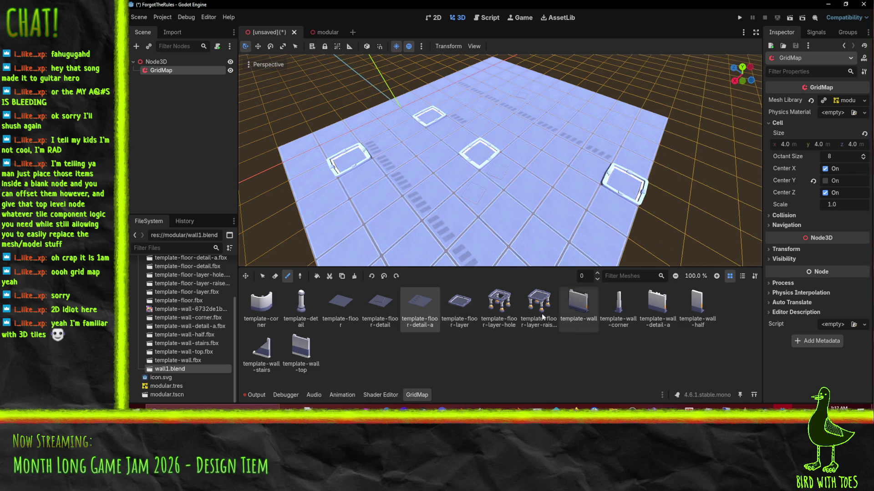
click(459, 303)
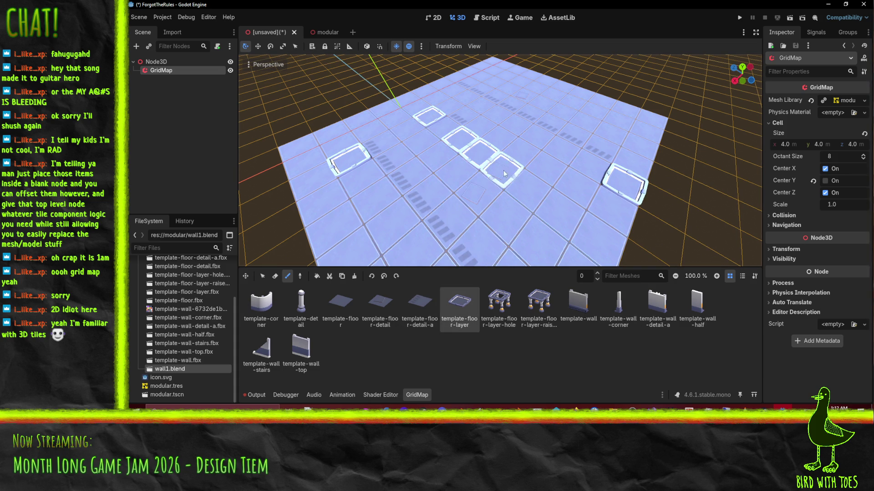
click(593, 232)
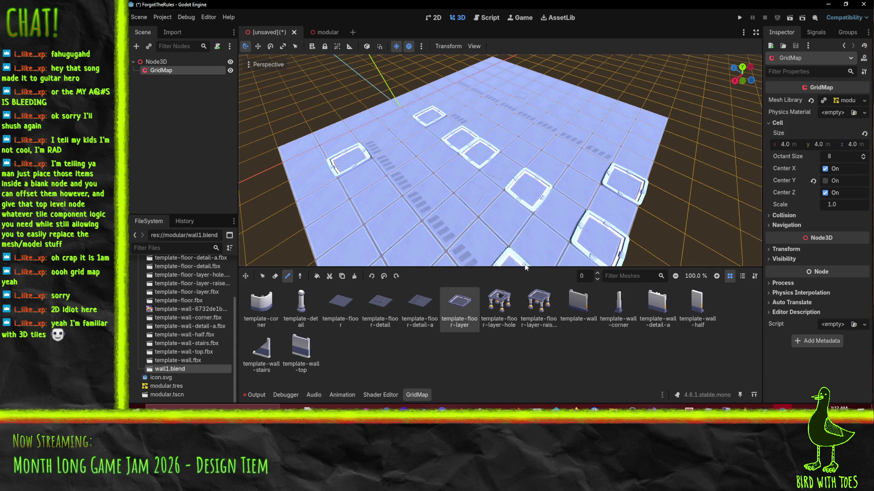
click(526, 182)
scroll(526, 182, down, 3)
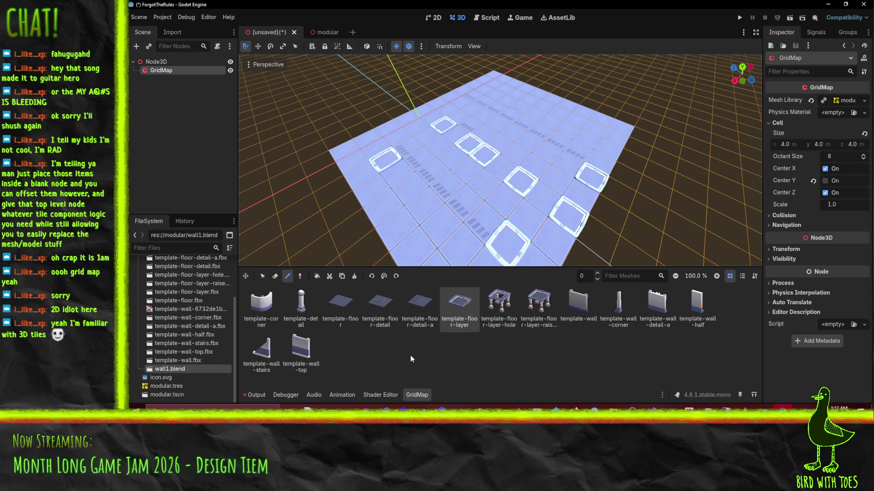
click(597, 274)
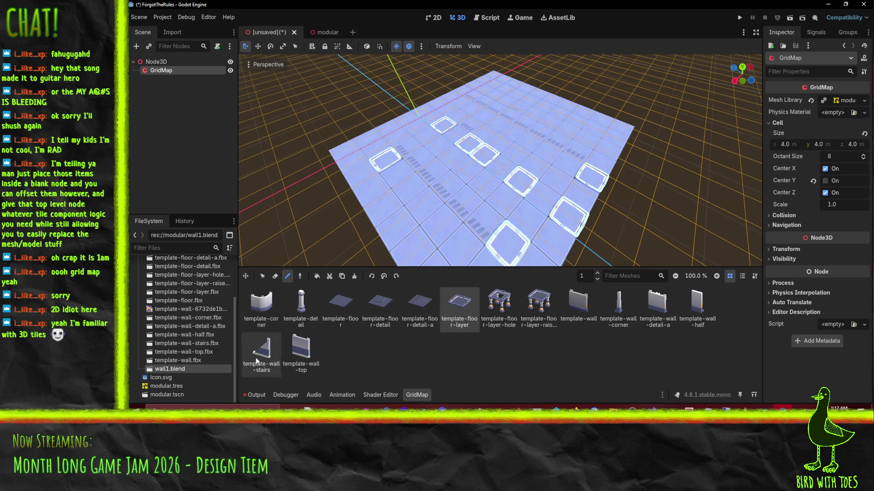
Choose template-corner, set the GridMap painting floor back to 0, and open the Perspective view menu.
click(260, 311)
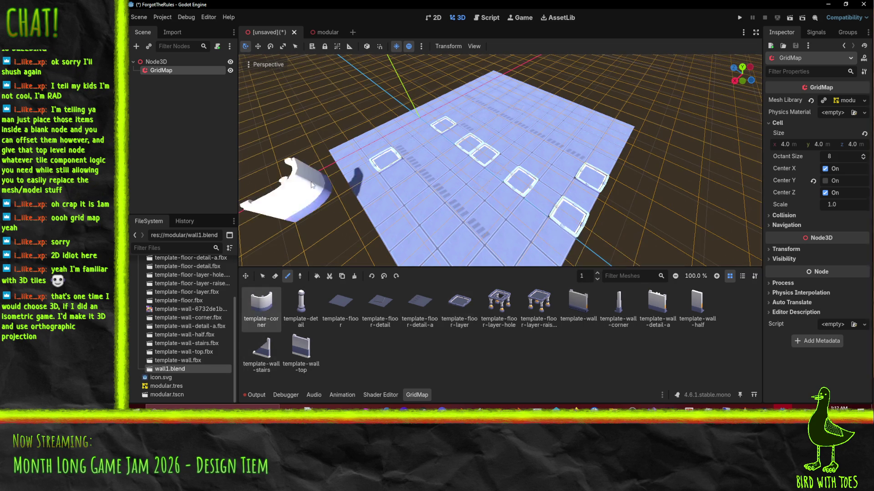
click(597, 278)
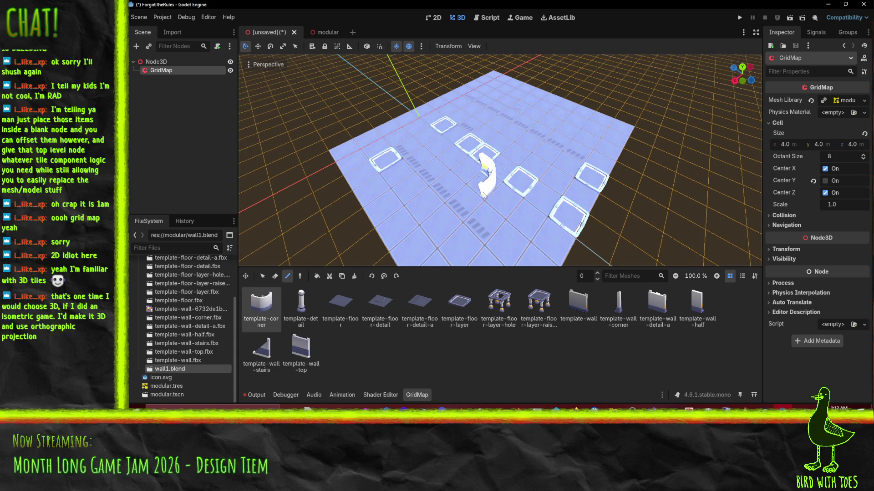
mouse_move(486, 186)
middle_down()
mouse_move(473, 170)
mouse_move(523, 141)
mouse_move(460, 146)
middle_up()
scroll(473, 169, down, 4)
scroll(528, 146, up, 5)
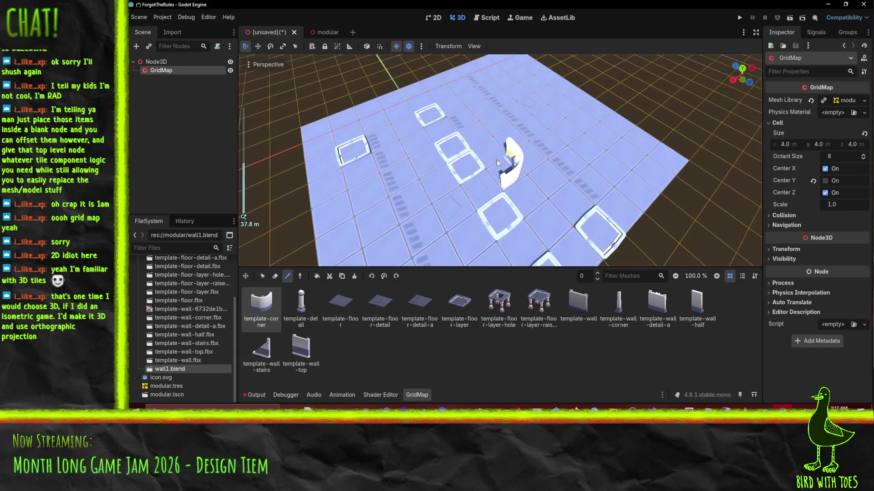
mouse_move(528, 145)
shift+middle_down()
mouse_move(478, 195)
mouse_move(452, 136)
shift+middle_up()
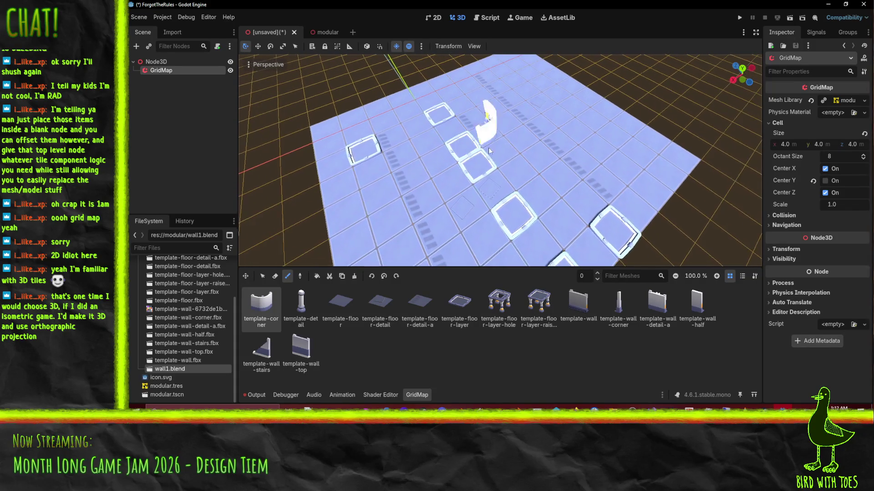
click(259, 66)
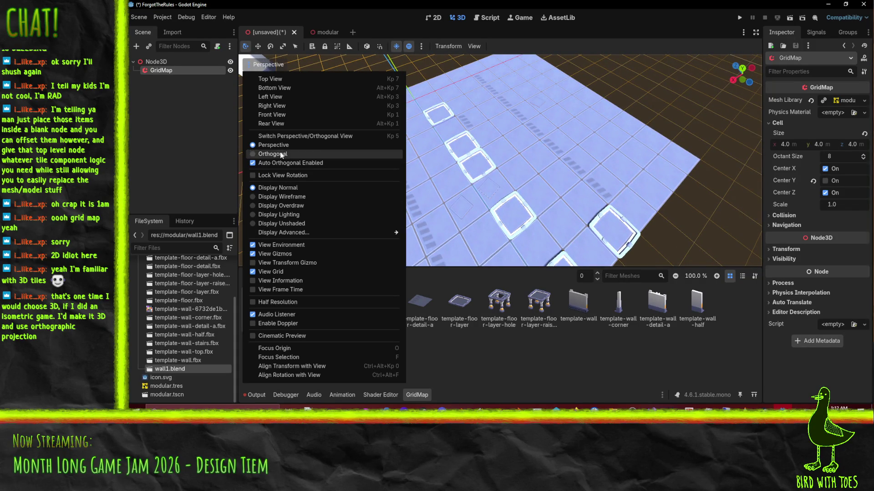
click(273, 154)
mouse_move(492, 181)
middle_down()
mouse_move(498, 124)
mouse_move(498, 168)
mouse_move(476, 200)
mouse_move(535, 200)
middle_up()
scroll(498, 168, up, 4)
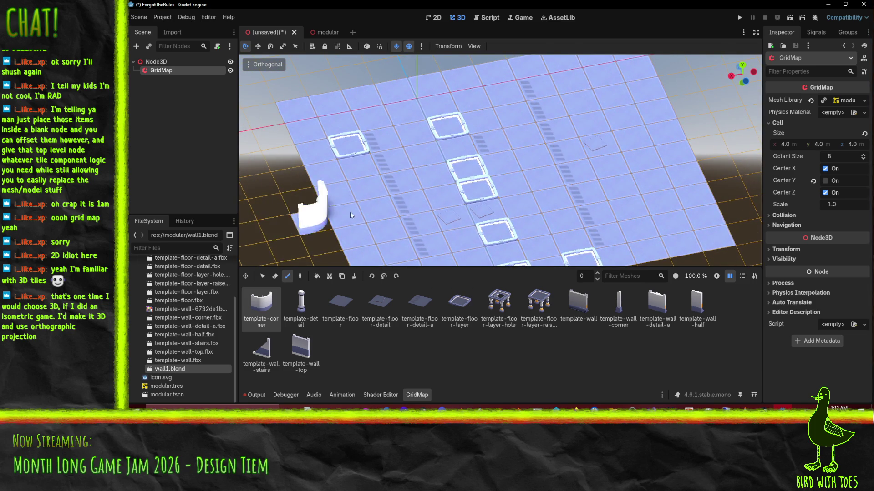
mouse_move(473, 209)
middle_down()
mouse_move(512, 188)
mouse_move(473, 202)
mouse_move(449, 189)
mouse_move(350, 202)
middle_up()
scroll(351, 202, down, 2)
click(262, 64)
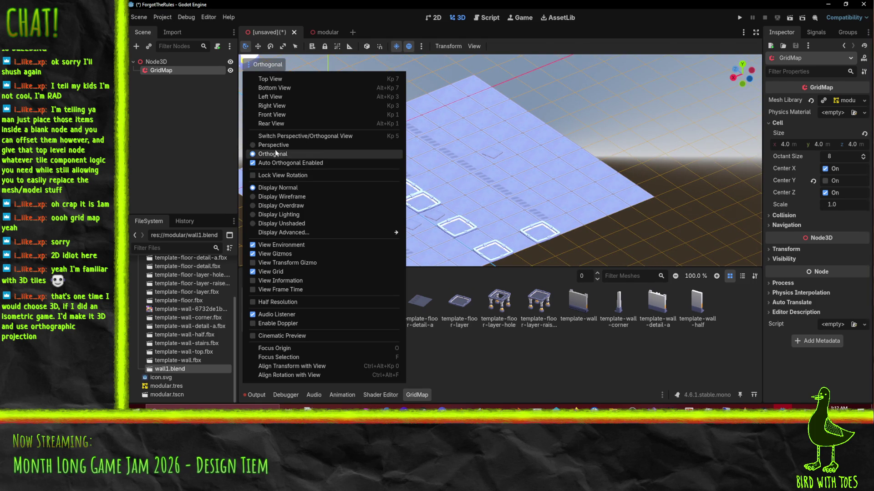
click(302, 145)
scroll(439, 176, up, 3)
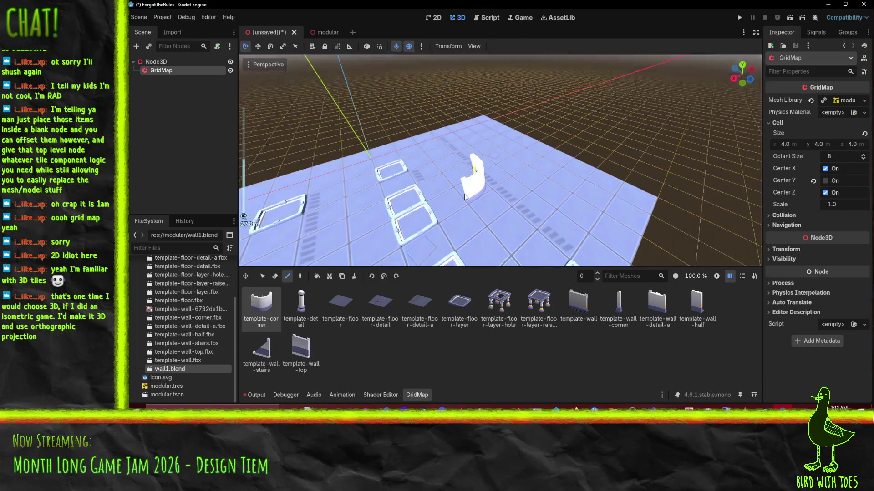
mouse_move(482, 193)
middle_down()
mouse_move(437, 199)
mouse_move(415, 182)
middle_up()
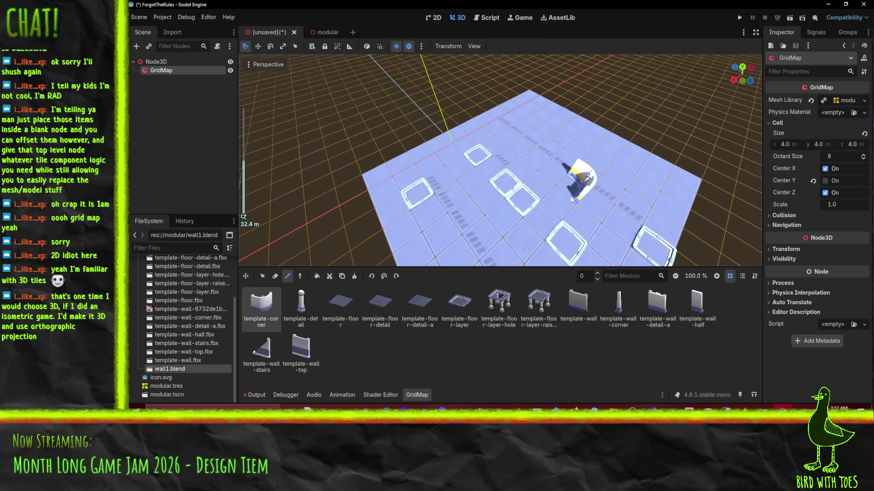
scroll(452, 149, down, 2)
mouse_move(452, 149)
middle_down()
mouse_move(337, 168)
mouse_move(552, 157)
mouse_move(502, 185)
middle_up()
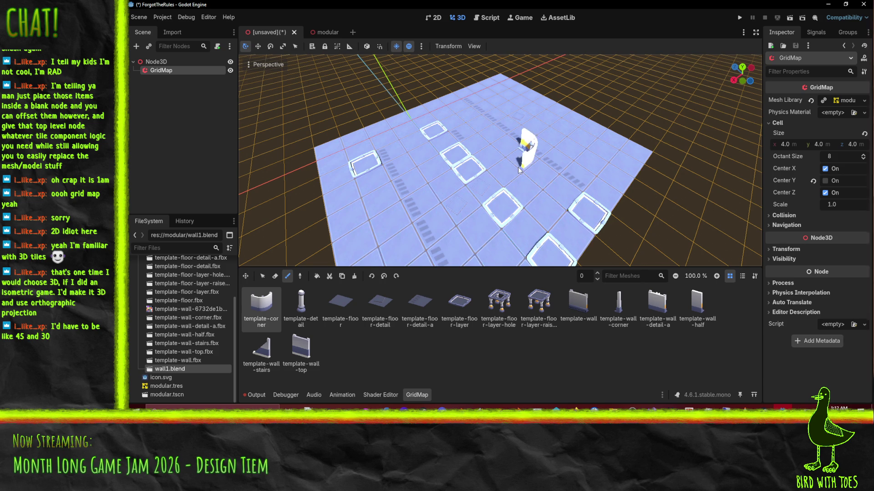
mouse_move(442, 408)
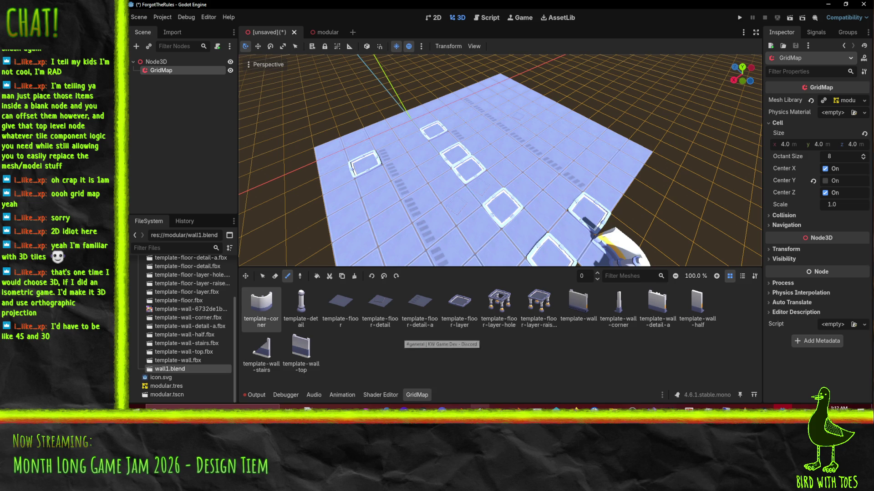
click(460, 409)
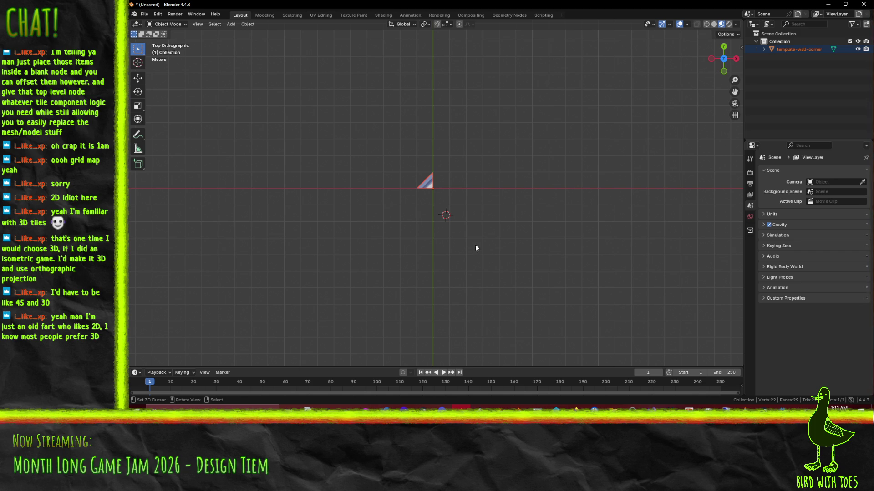
Edit template-wall-corner's mesh in top view, moving it 2 m along X and −2 m along Y.
scroll(460, 266, down, 1)
scroll(426, 259, up, 2)
mouse_move(427, 219)
middle_down()
mouse_move(481, 184)
mouse_move(573, 149)
middle_up()
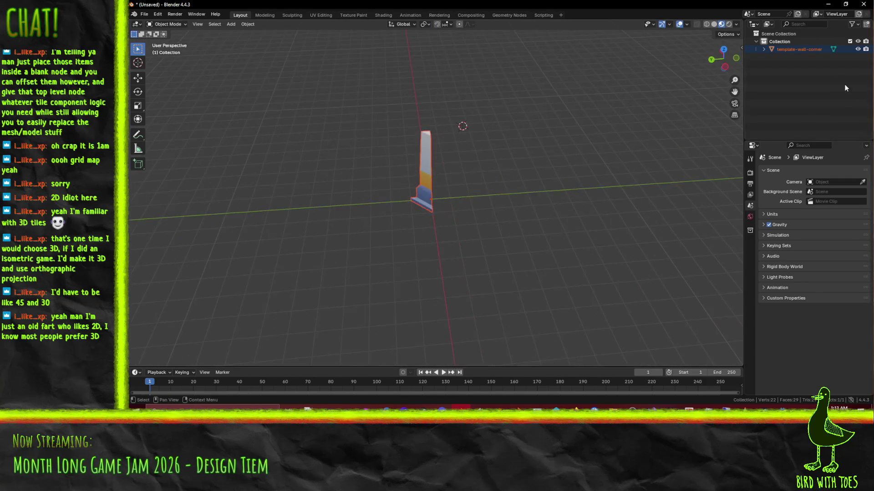
click(799, 50)
key(Tab)
middle_drag(591, 191, 523, 225)
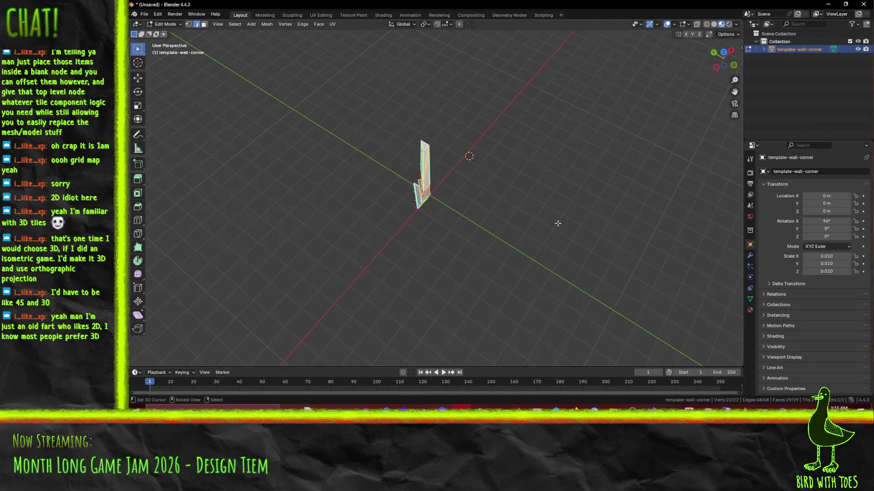
key(KP_7)
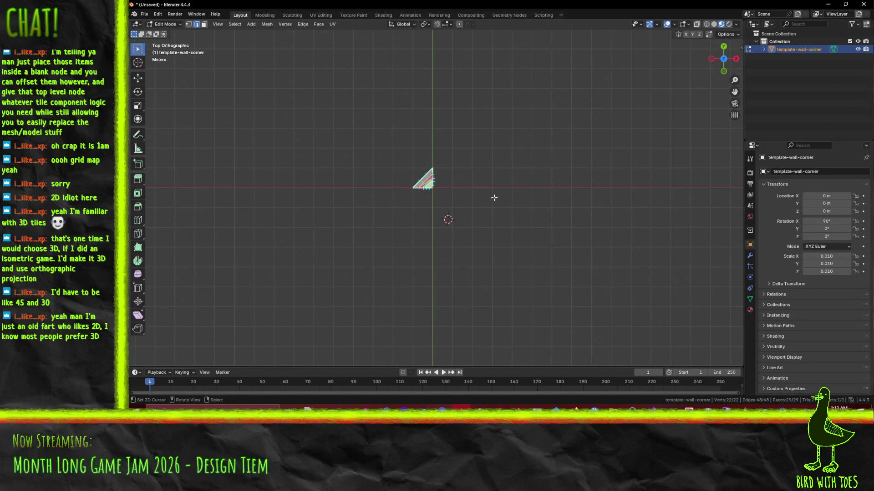
key(g)
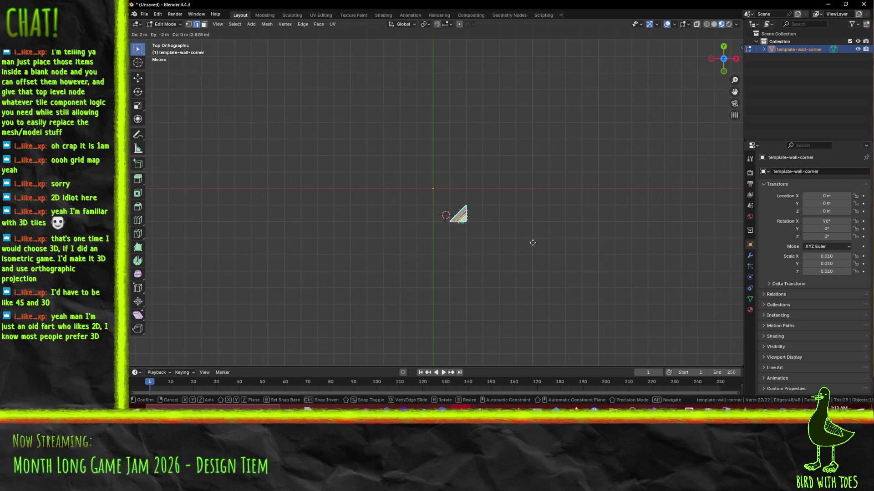
ctrl+click(536, 245)
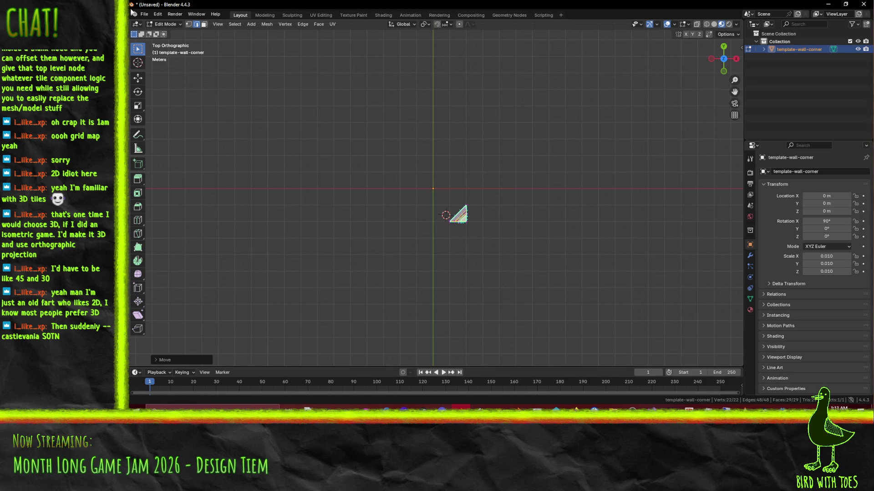
click(147, 16)
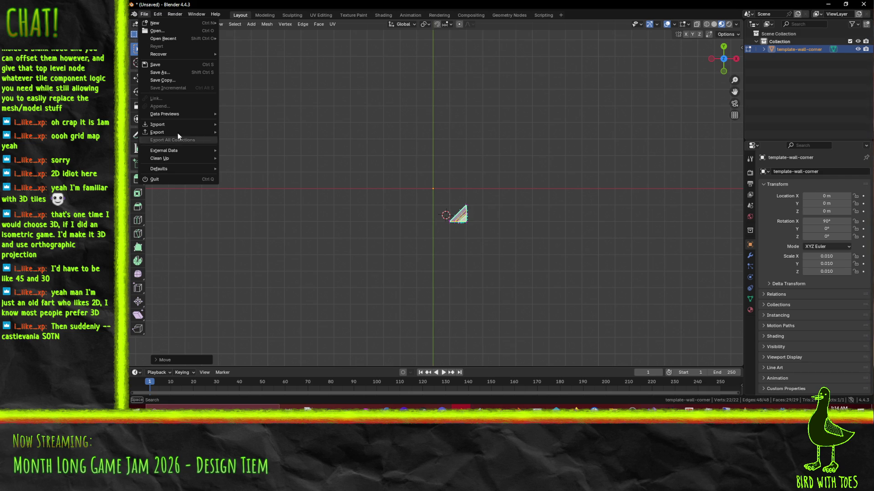
mouse_move(176, 132)
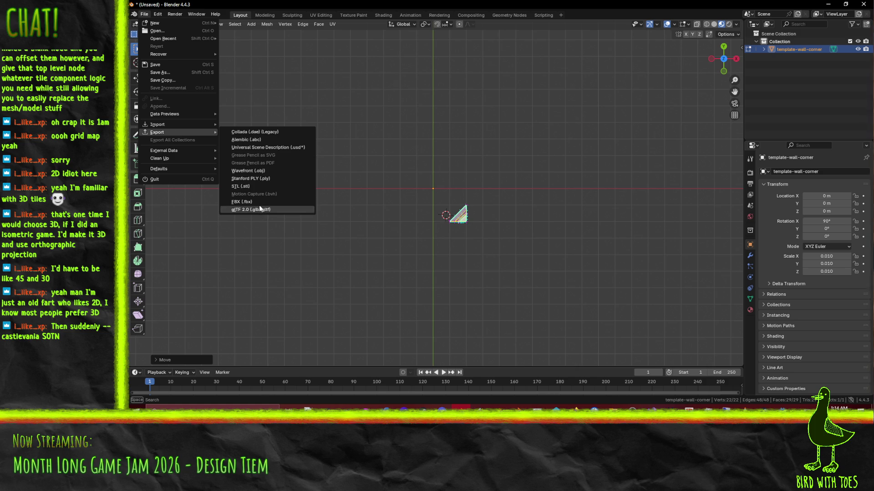
mouse_move(482, 201)
middle_down()
mouse_move(541, 198)
mouse_move(575, 137)
mouse_move(464, 188)
mouse_move(452, 168)
mouse_move(386, 200)
middle_up()
scroll(575, 136, up, 5)
scroll(437, 237, down, 4)
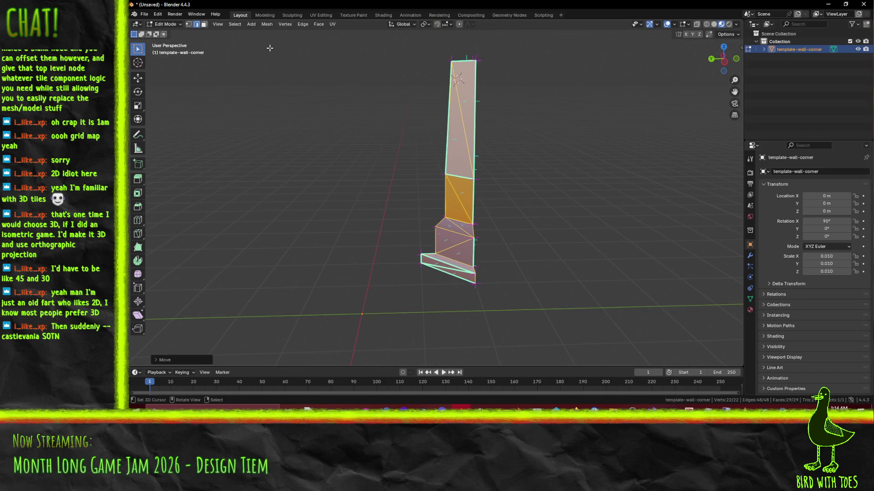
Deselect everything, then select three wall edges and mark them sharp.
key(alt+a)
scroll(489, 241, up, 2)
click(488, 246)
shift+click(442, 232)
shift+click(435, 257)
mouse_move(436, 257)
middle_down()
mouse_move(462, 231)
mouse_move(370, 252)
middle_up()
scroll(457, 234, down, 1)
right_click(370, 252)
click(370, 251)
Mark the bottom edge of the corner wall as sharp.
click(370, 251)
right_click(369, 252)
mouse_move(370, 251)
middle_down()
mouse_move(437, 282)
mouse_move(421, 283)
middle_up()
click(421, 283)
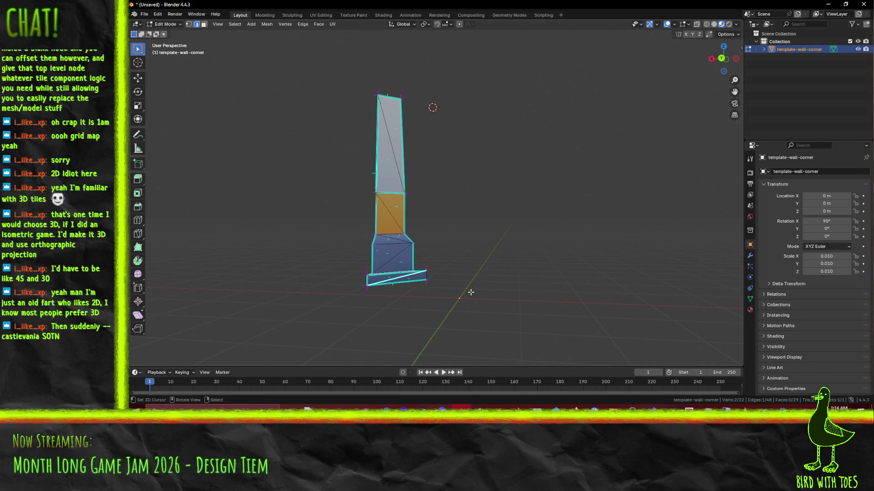
right_click(540, 321)
click(538, 321)
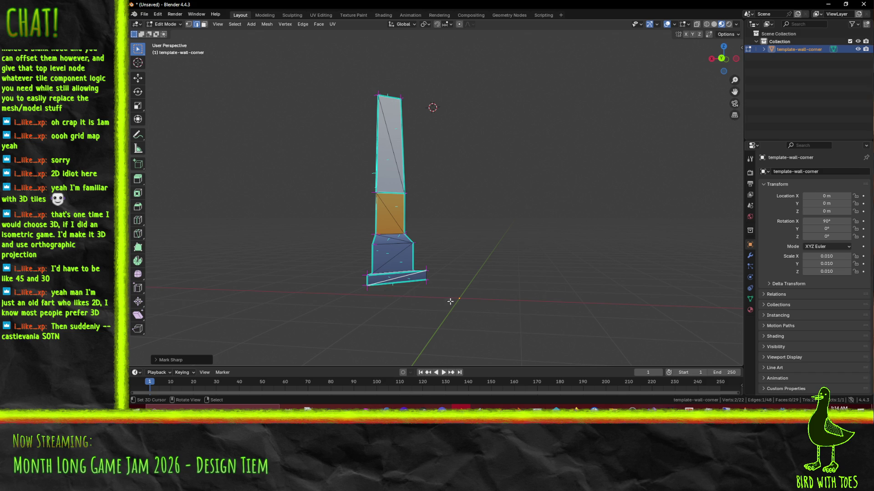
Undo an accidental edge move and apply Mark Sharp to the selected edges via F3.
key(g)
click(431, 276)
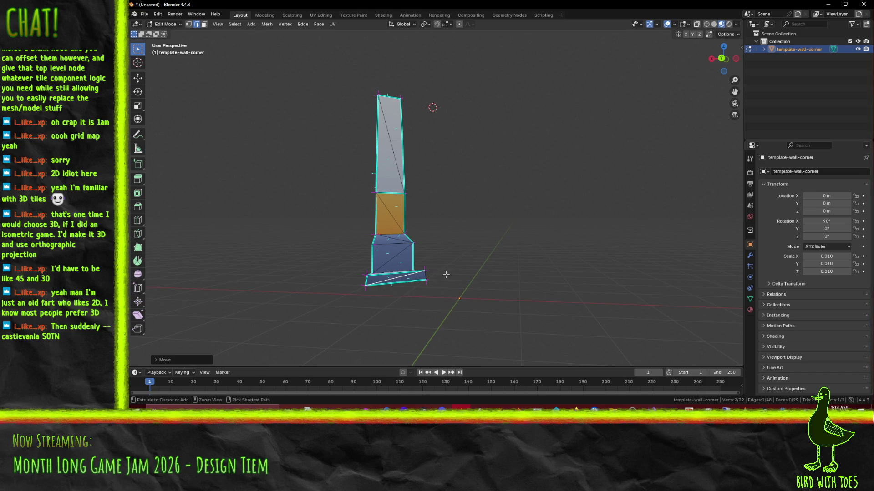
key(ctrl+z)
key(F3)
click(489, 300)
mouse_move(489, 300)
middle_down()
mouse_move(459, 290)
mouse_move(469, 291)
middle_up()
key(F3)
click(553, 308)
Select three more edges on the front of the wall and mark them sharp.
middle_drag(553, 308, 481, 241)
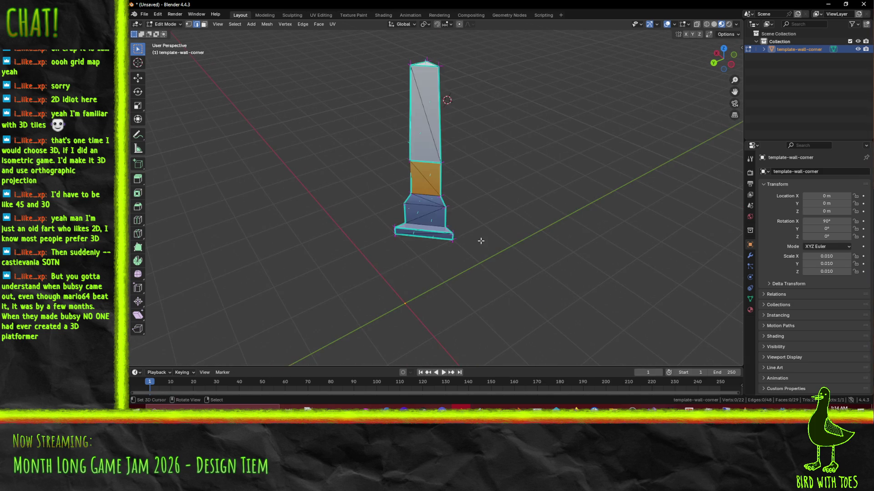
scroll(481, 241, up, 3)
click(431, 243)
shift+click(418, 212)
shift+click(419, 196)
key(F3)
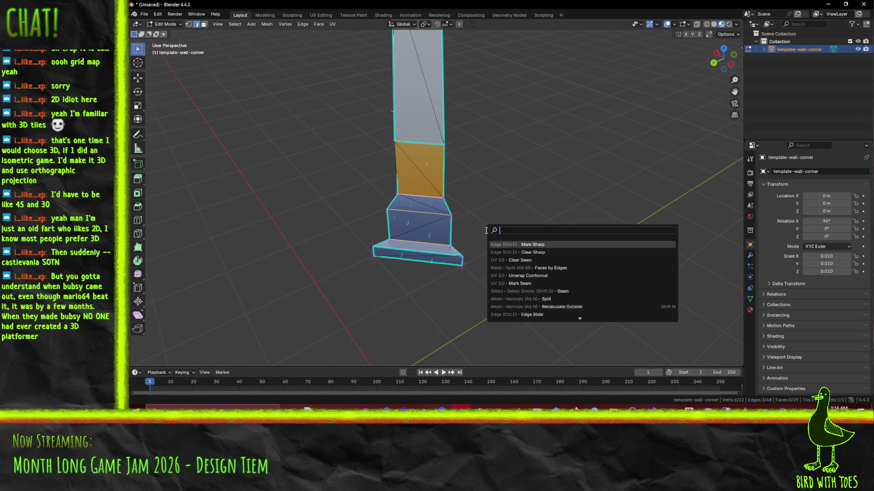
click(531, 244)
Mark a single edge on the tall wall section as sharp, undoing a misstep.
middle_drag(530, 245, 364, 176)
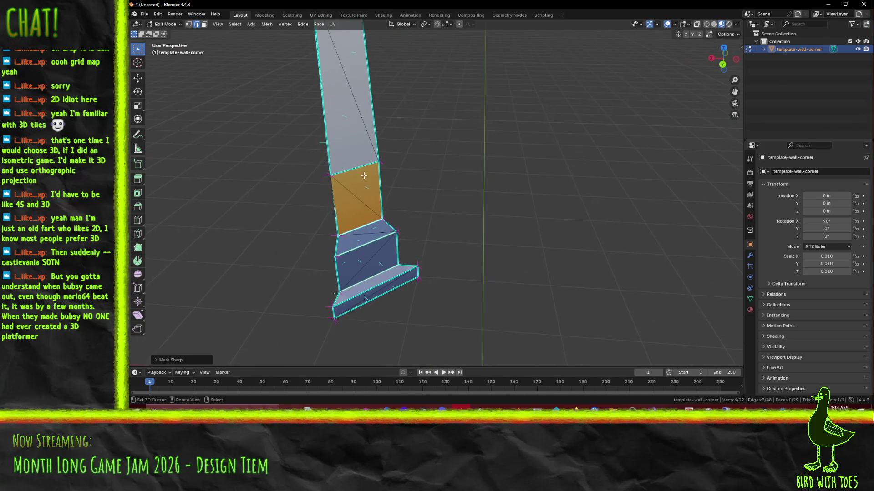
click(364, 176)
key(F3)
click(399, 205)
mouse_move(400, 205)
middle_down()
mouse_move(435, 188)
mouse_move(341, 244)
mouse_move(382, 234)
mouse_move(361, 263)
mouse_move(362, 255)
middle_up()
key(ctrl+z)
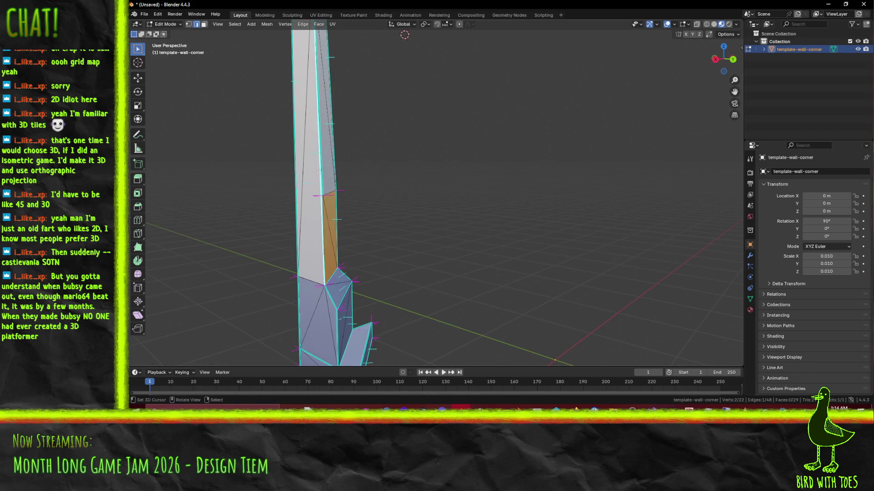
key(F3)
click(385, 193)
mouse_move(385, 194)
middle_down()
mouse_move(217, 183)
mouse_move(393, 197)
middle_up()
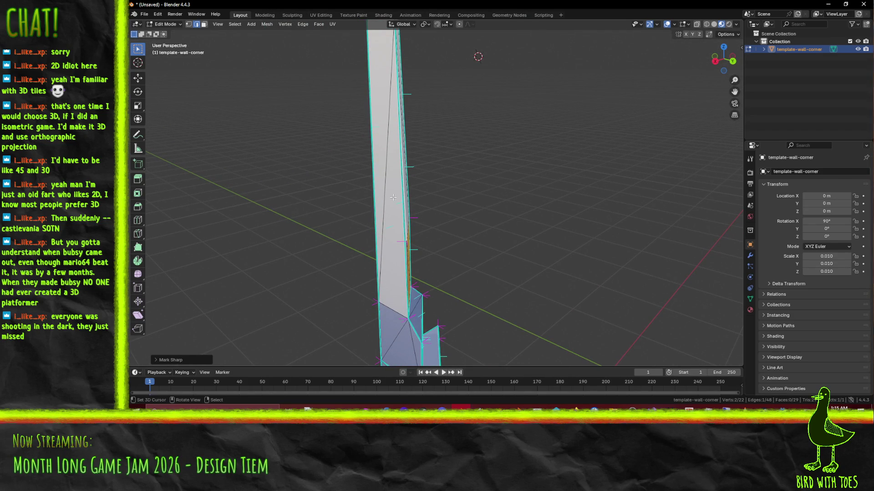
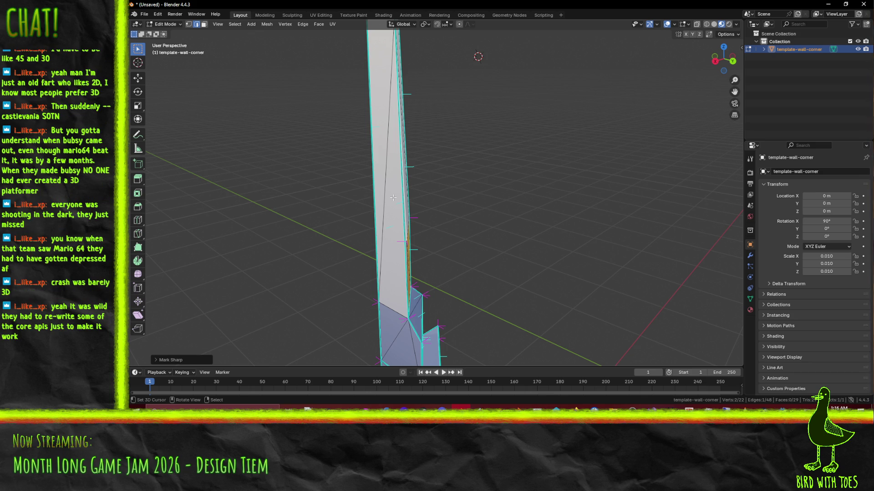
Inspect the wall corner piece, then open the FBX export for template-wall-corner.fbx but cancel.
mouse_move(333, 150)
middle_down()
mouse_move(469, 264)
mouse_move(461, 261)
middle_up()
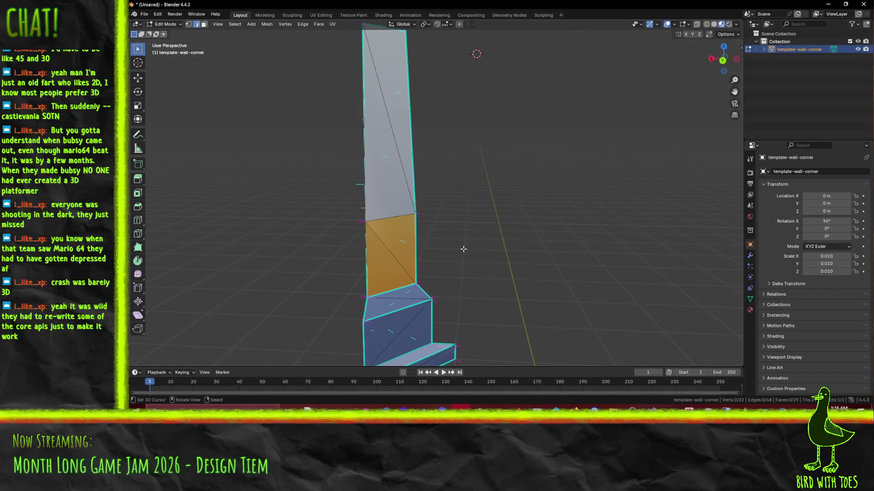
mouse_move(463, 249)
middle_down()
mouse_move(445, 266)
mouse_move(386, 258)
mouse_move(355, 265)
mouse_move(478, 267)
middle_up()
scroll(478, 267, down, 3)
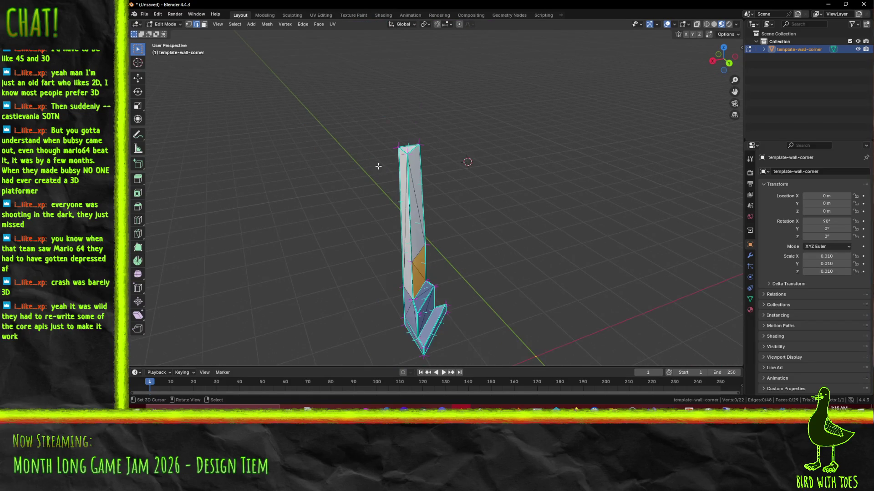
mouse_move(415, 250)
middle_down()
mouse_move(436, 252)
mouse_move(407, 221)
middle_up()
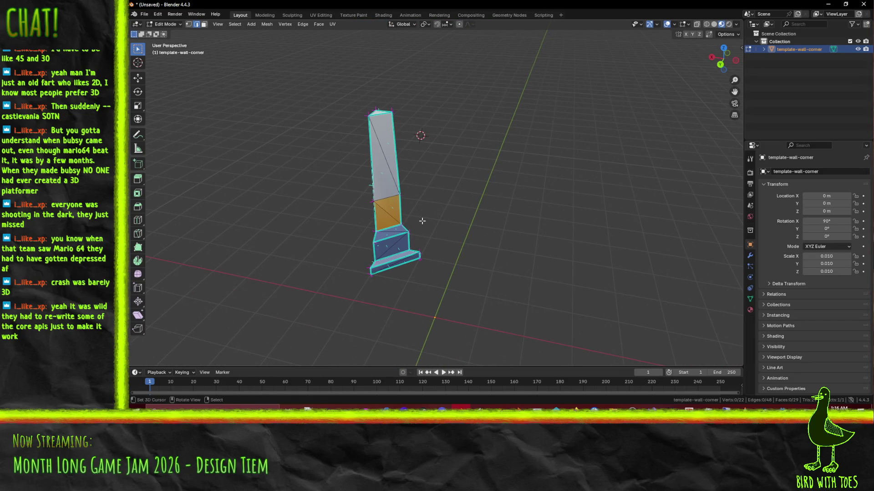
click(143, 14)
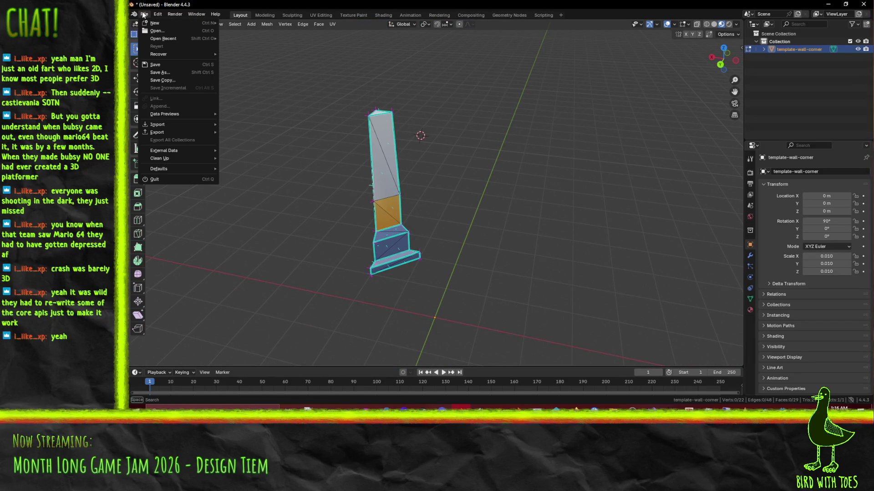
mouse_move(176, 132)
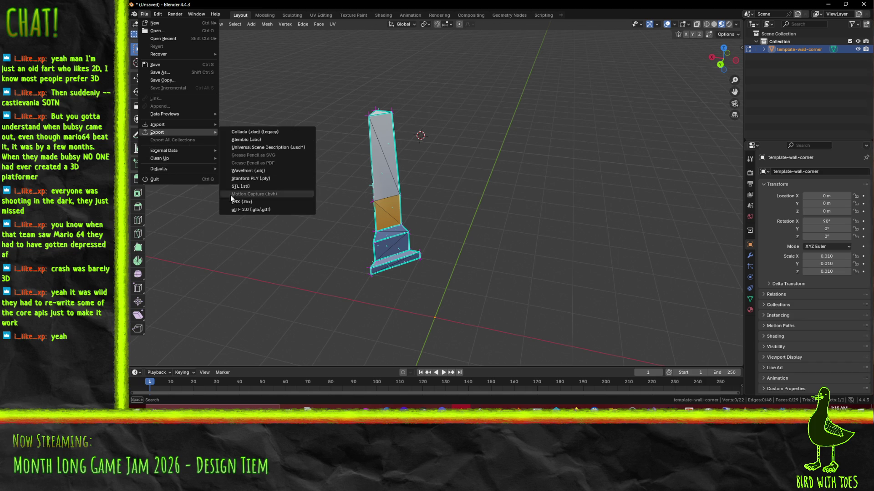
click(246, 202)
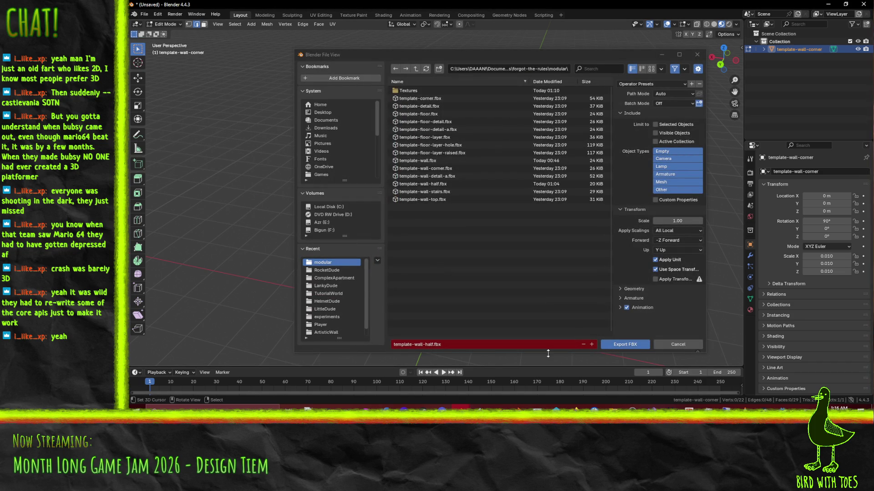
click(425, 184)
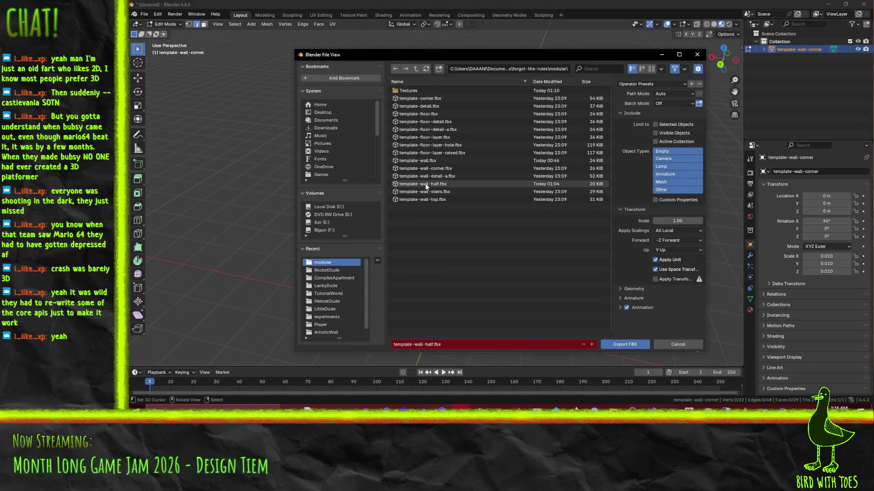
click(425, 168)
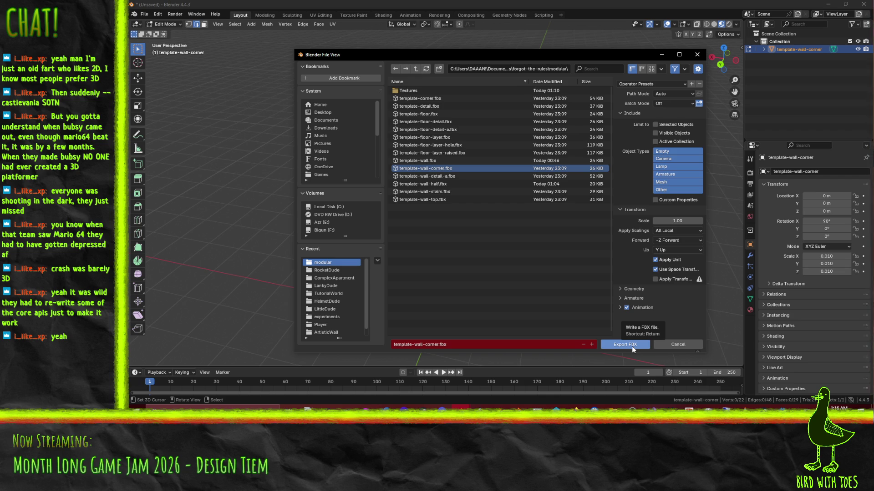
click(678, 345)
Select all of the wall corner's geometry and move it down along the Z axis.
mouse_move(501, 284)
middle_down()
mouse_move(479, 273)
mouse_move(512, 272)
middle_up()
key(a)
scroll(474, 257, down, 5)
shift+scroll(464, 210, down, 5)
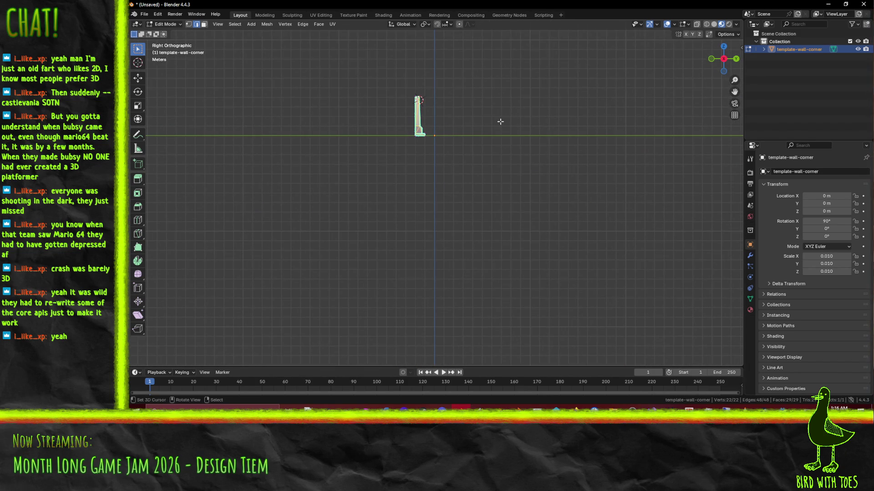
key(g)
key(z)
click(488, 139)
shift+scroll(488, 139, up, 3)
Export the corner mesh as FBX, overwriting template-wall-corner.fbx.
click(144, 14)
click(144, 14)
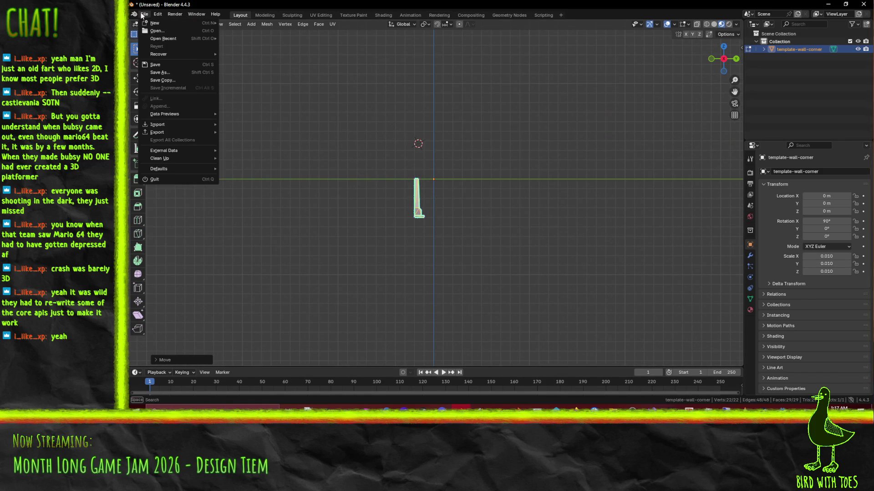
mouse_move(174, 134)
click(267, 203)
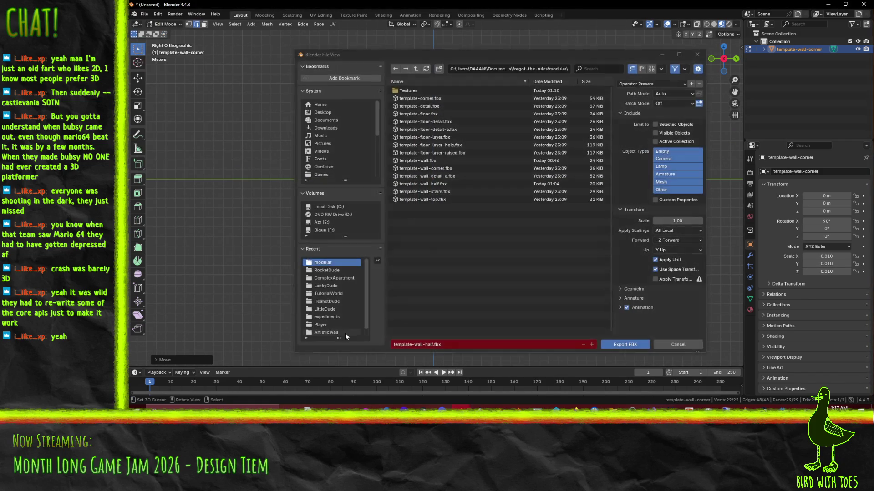
click(435, 168)
click(616, 343)
Deselect the mesh, review the piece from a perspective view, and return to Object Mode.
middle_drag(570, 215, 436, 191)
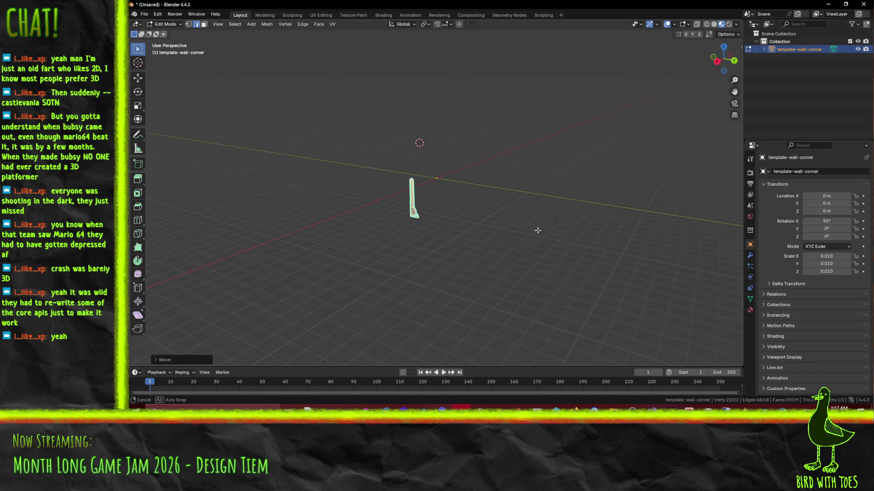
click(364, 164)
middle_drag(364, 163, 395, 165)
middle_drag(455, 159, 505, 173)
key(Tab)
Delete the wall corner object and back out of an accidentally opened glTF import.
key(x)
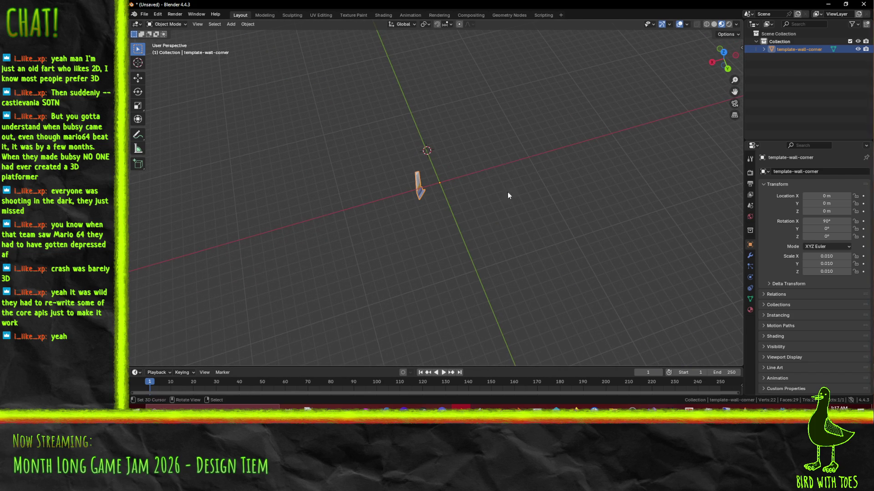
click(482, 173)
click(144, 14)
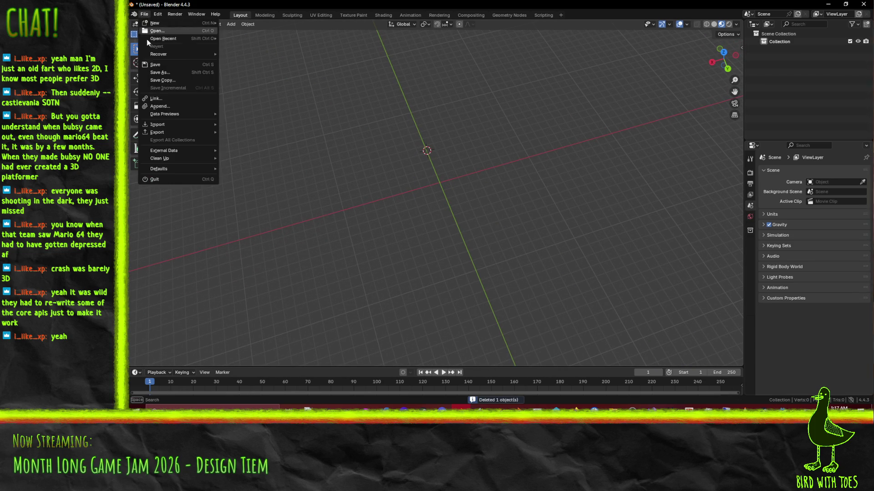
mouse_move(176, 124)
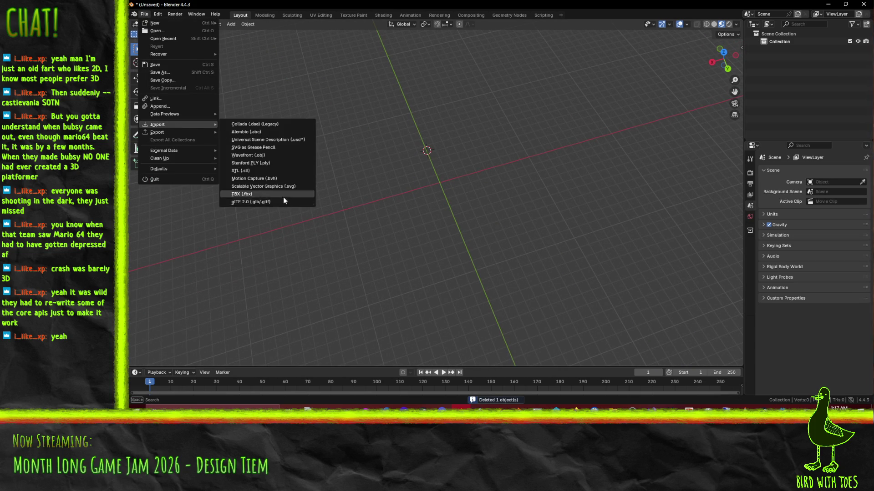
click(283, 201)
key(Escape)
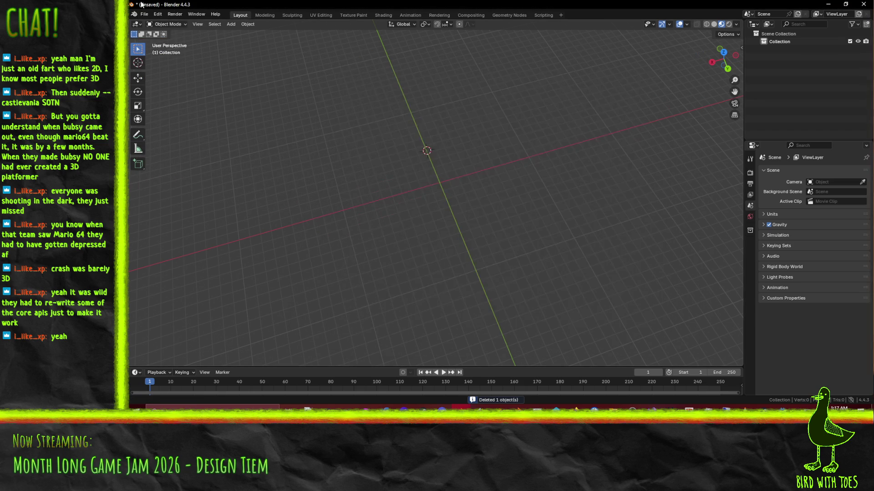
Import template-wall-stairs.fbx and select the imported stairs object.
click(144, 15)
mouse_move(175, 123)
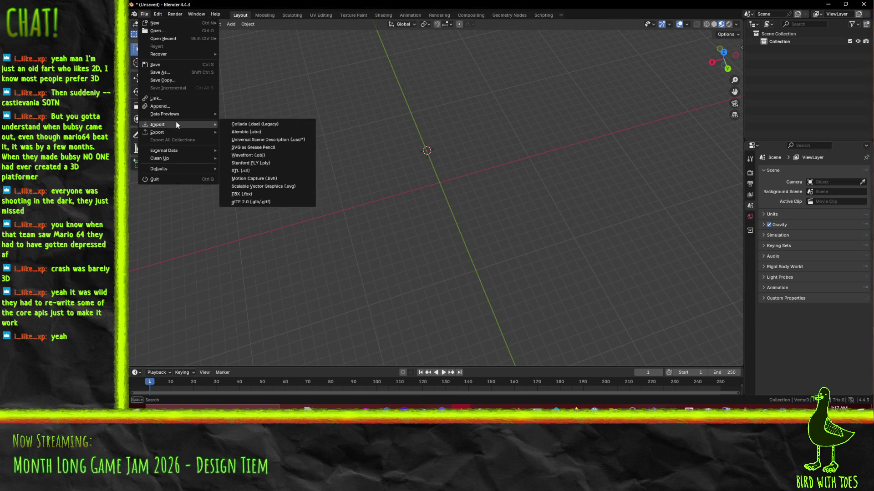
click(263, 194)
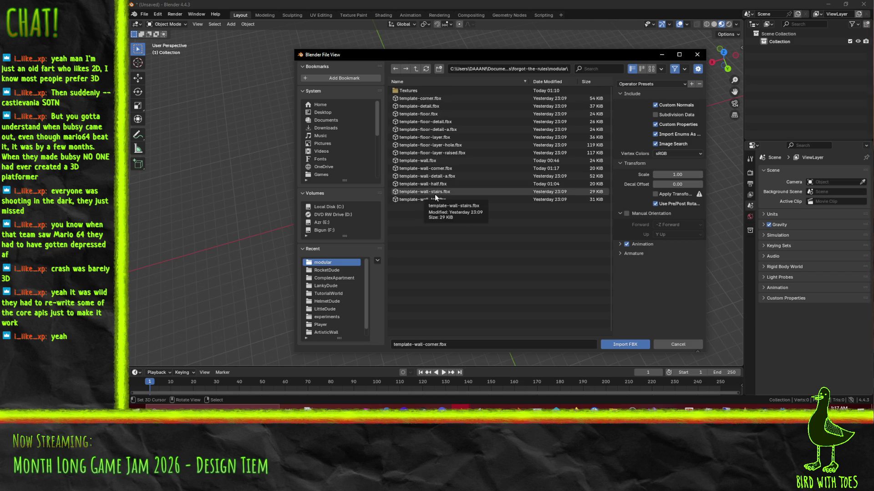
click(446, 191)
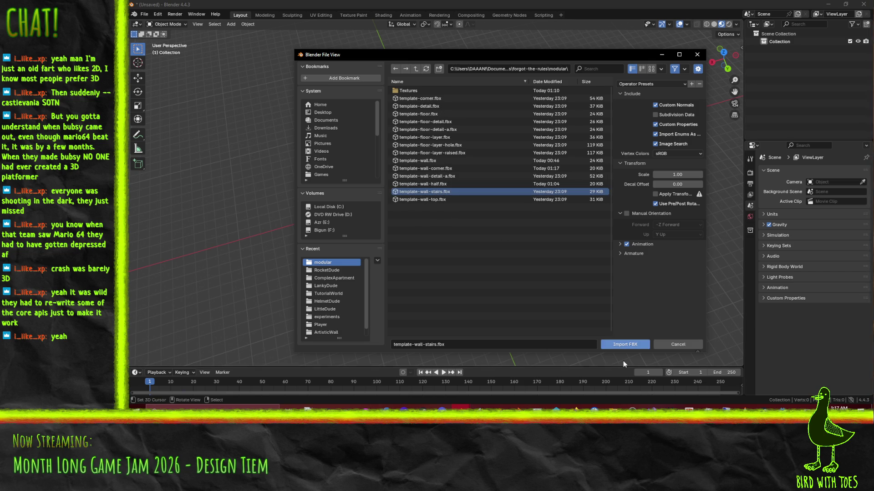
click(624, 344)
mouse_move(546, 237)
middle_down()
mouse_move(491, 207)
mouse_move(529, 238)
middle_up()
click(434, 169)
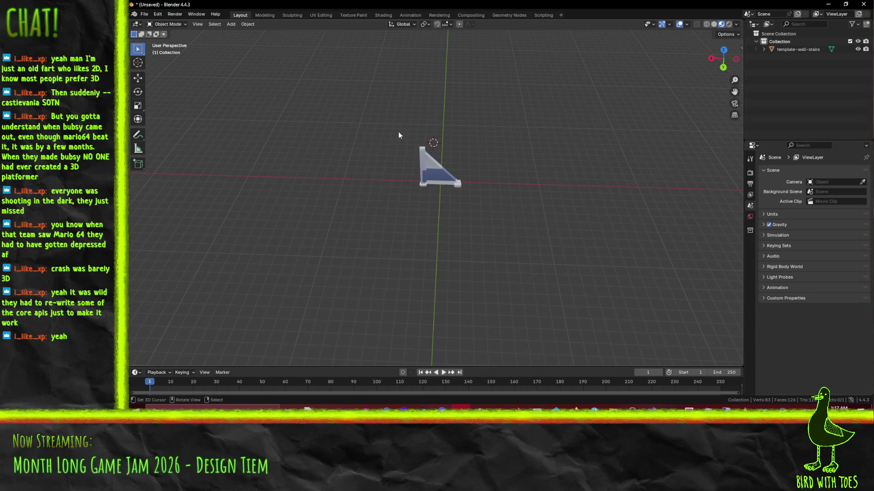
In Edit Mode's top view, shift the stairs geometry sideways.
key(Tab)
key(KP_7)
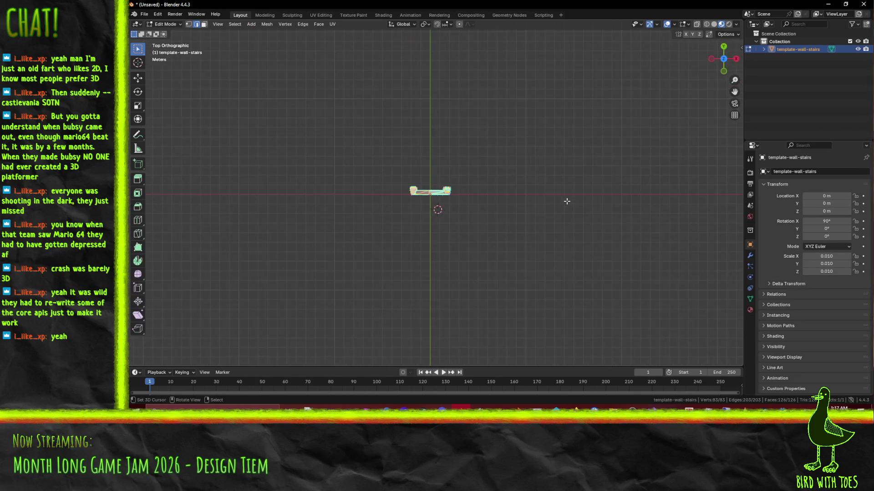
mouse_move(438, 220)
shift+middle_down()
mouse_move(401, 234)
mouse_move(390, 270)
shift+middle_up()
key(g)
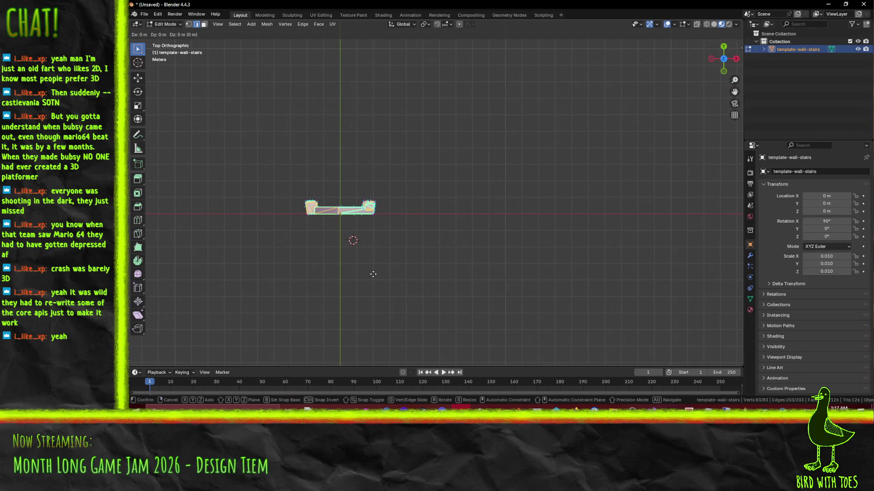
click(406, 307)
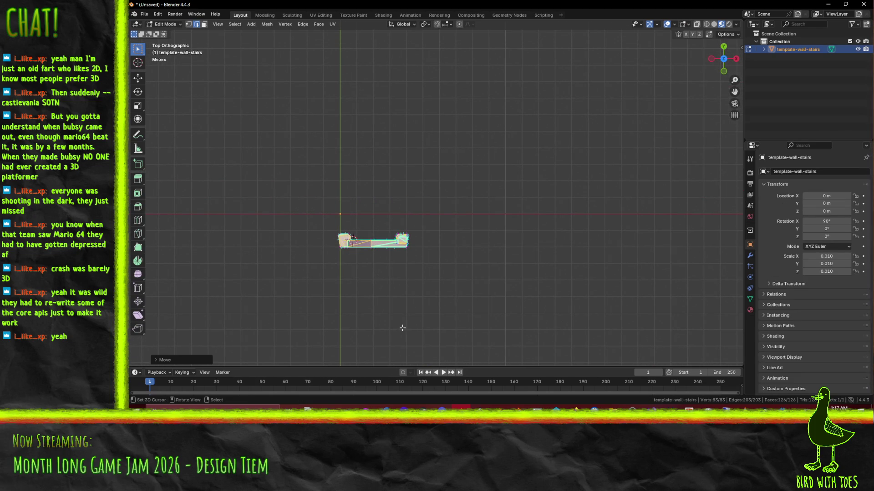
In front view, lower the stairs geometry below the origin, then orbit to inspect it.
key(KP_1)
key(g)
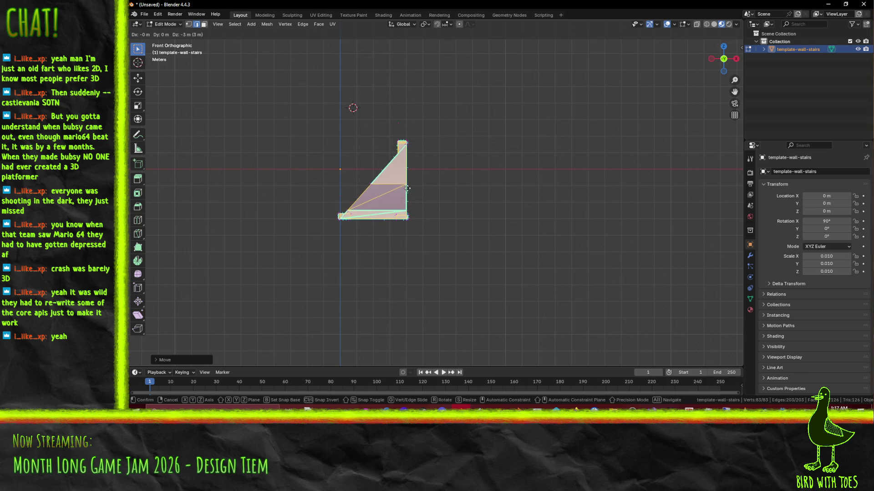
click(409, 209)
scroll(436, 175, up, 5)
shift+middle_drag(437, 176, 478, 169)
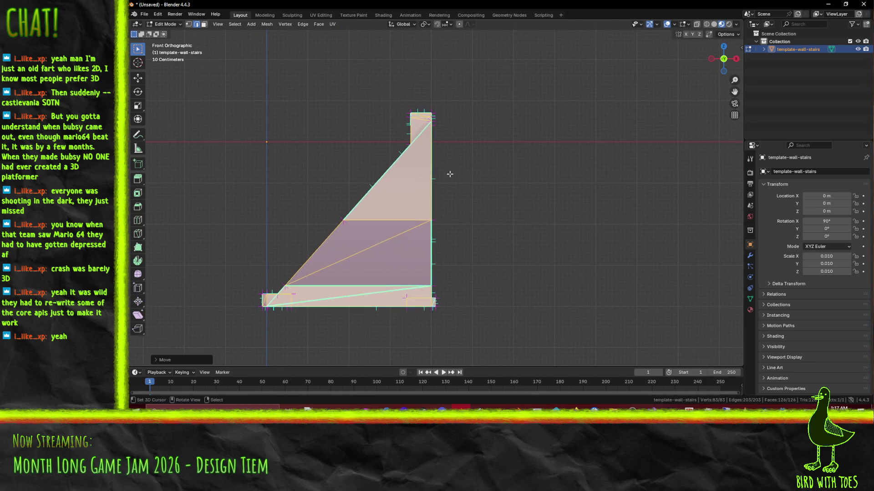
mouse_move(255, 165)
middle_down()
mouse_move(452, 214)
mouse_move(494, 214)
mouse_move(474, 193)
middle_up()
scroll(455, 209, up, 4)
mouse_move(426, 224)
middle_down()
mouse_move(369, 203)
mouse_move(506, 224)
middle_up()
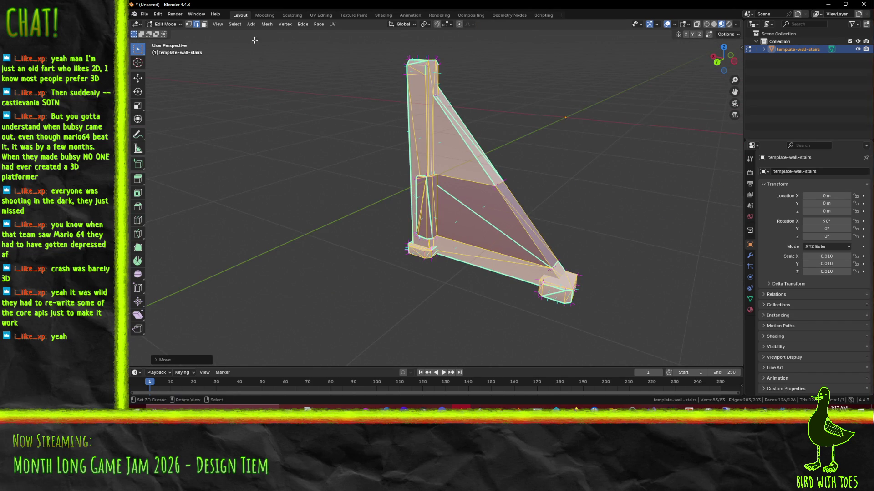
Mark a diagonal edge of the stairs as sharp.
click(468, 210)
right_click(471, 208)
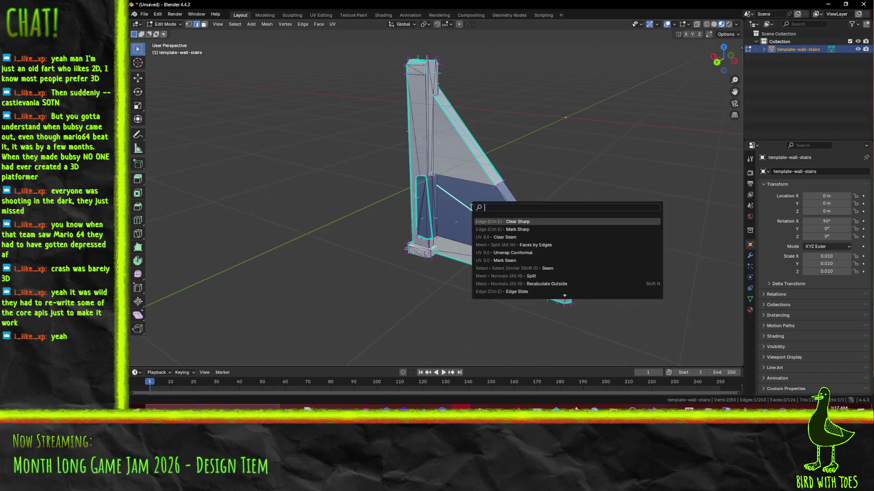
click(513, 214)
middle_drag(513, 215, 640, 299)
mouse_move(560, 279)
middle_down()
mouse_move(598, 285)
mouse_move(511, 189)
mouse_move(532, 209)
mouse_move(538, 267)
mouse_move(521, 202)
mouse_move(549, 269)
mouse_move(496, 249)
mouse_move(365, 241)
mouse_move(316, 207)
middle_up()
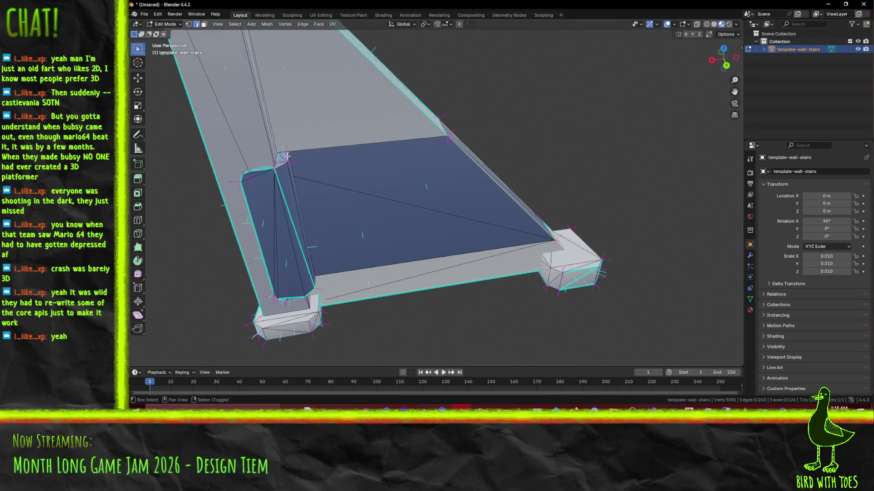
middle_drag(331, 222, 409, 294)
middle_drag(355, 264, 227, 193)
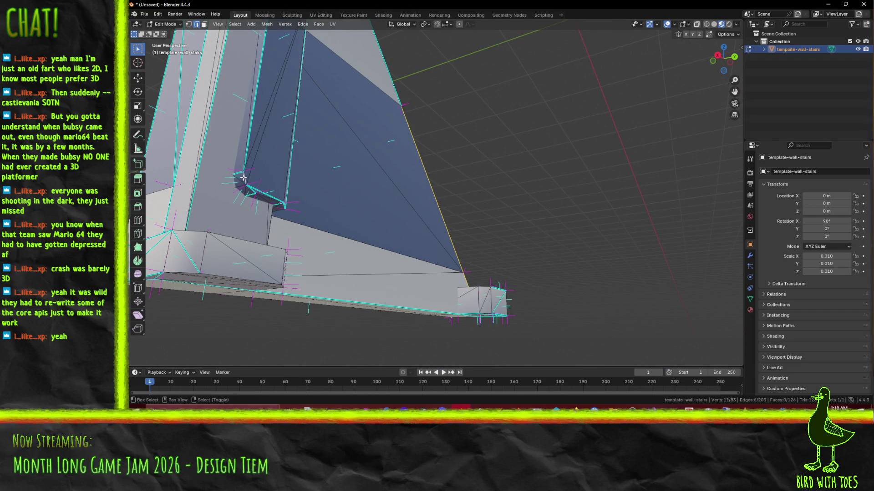
Mark two edges at the stairs' inner corner as sharp.
right_click(243, 177)
click(235, 173)
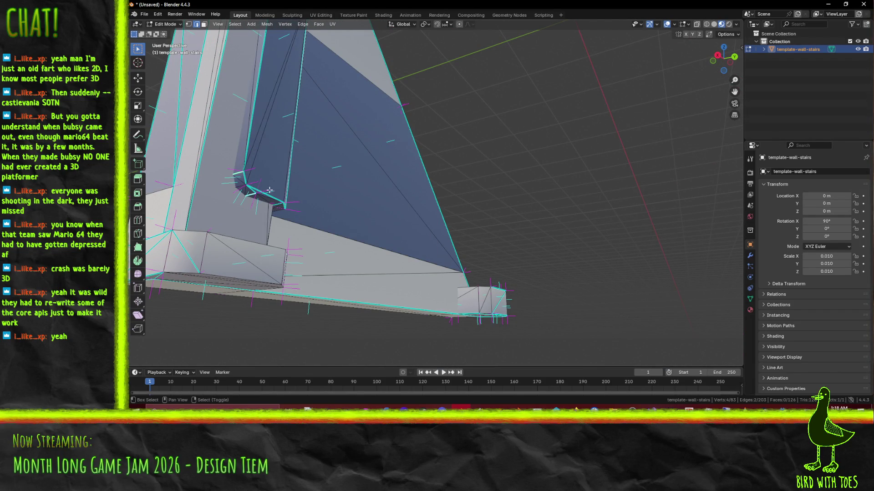
right_click(278, 212)
click(292, 224)
click(267, 192)
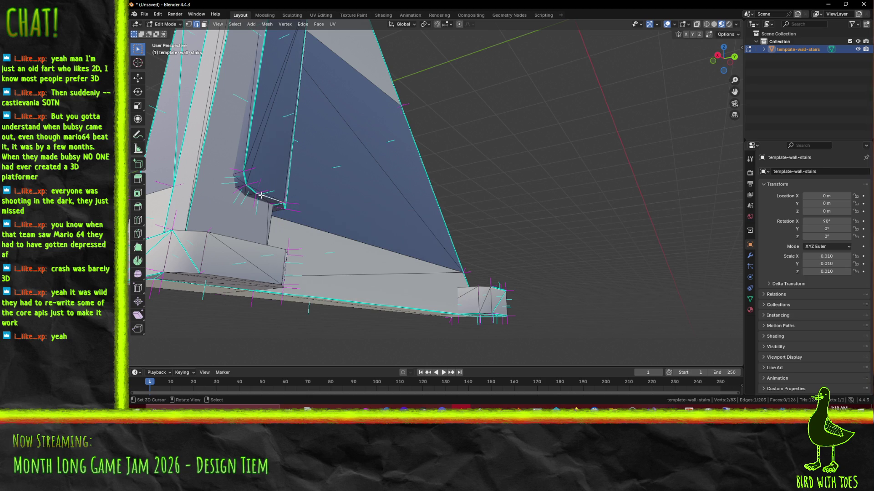
right_click(341, 248)
click(342, 227)
mouse_move(343, 183)
middle_down()
mouse_move(302, 219)
mouse_move(305, 177)
middle_up()
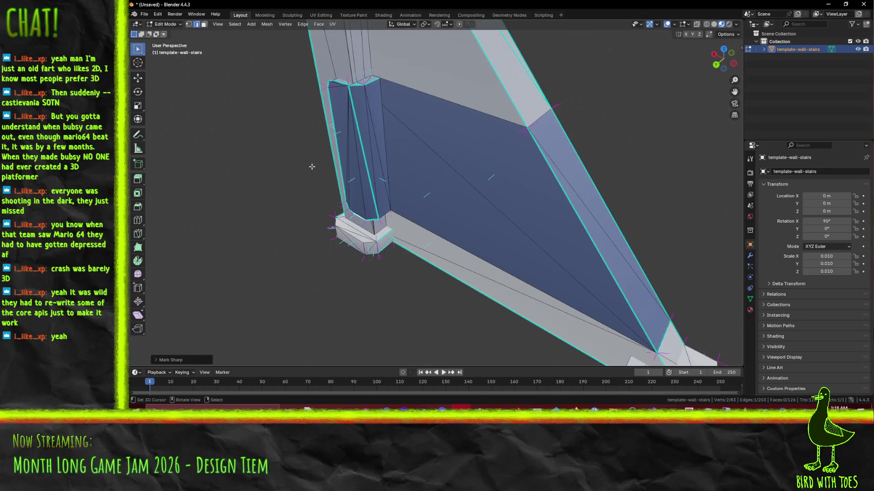
Mark the upright column edge and column top edges sharp using F3 Mark Sharp.
click(355, 131)
key(F3)
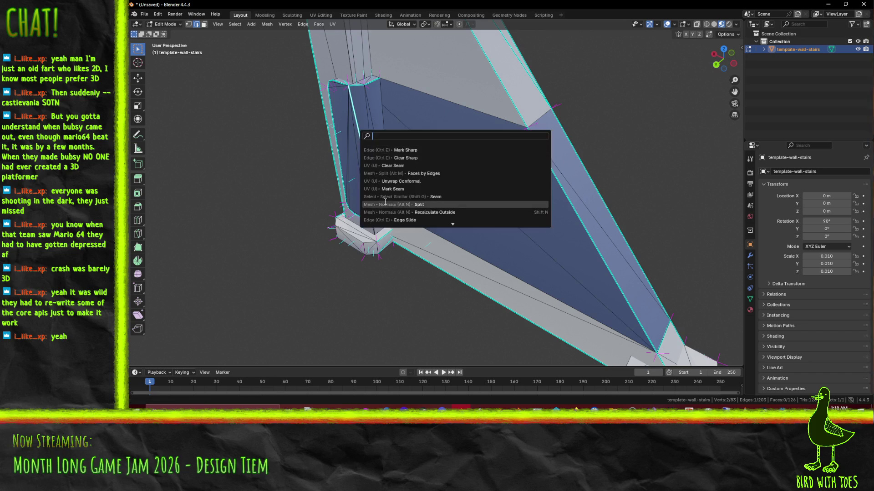
click(408, 150)
mouse_move(409, 150)
middle_down()
mouse_move(399, 81)
mouse_move(405, 260)
middle_up()
click(336, 202)
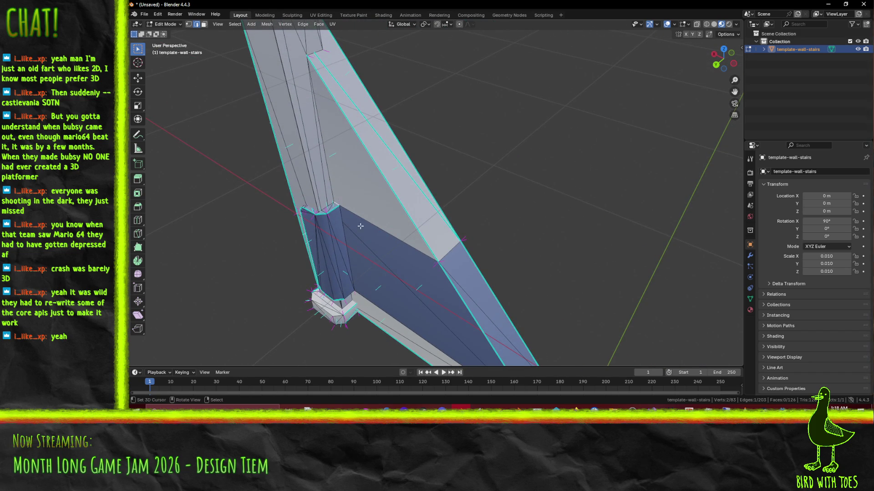
middle_drag(367, 229, 413, 207)
key(F3)
click(396, 284)
mouse_move(397, 283)
middle_down()
mouse_move(407, 257)
mouse_move(340, 232)
middle_up()
click(340, 232)
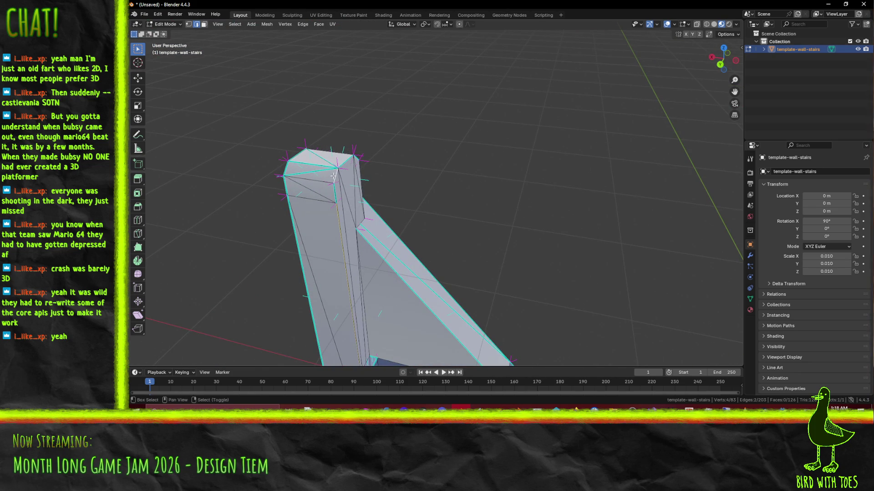
Mark the selected column-top edge as sharp.
key(F3)
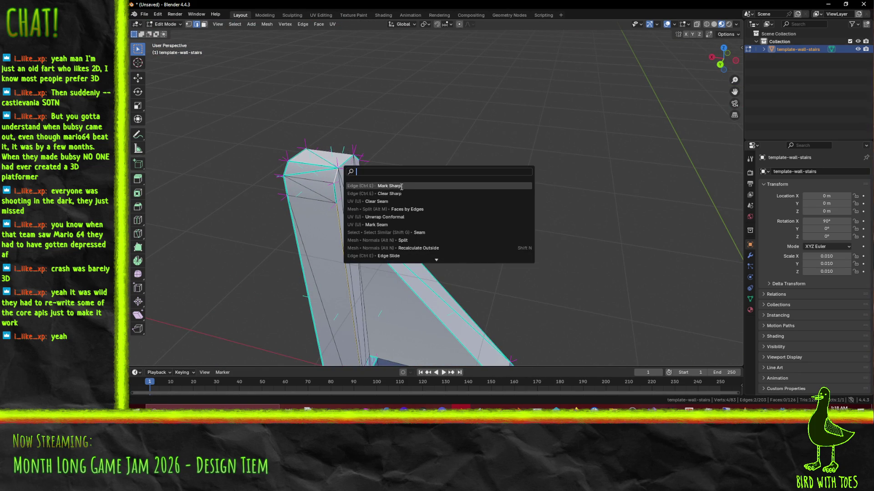
click(409, 194)
mouse_move(410, 194)
middle_down()
mouse_move(495, 299)
mouse_move(406, 102)
mouse_move(412, 60)
middle_up()
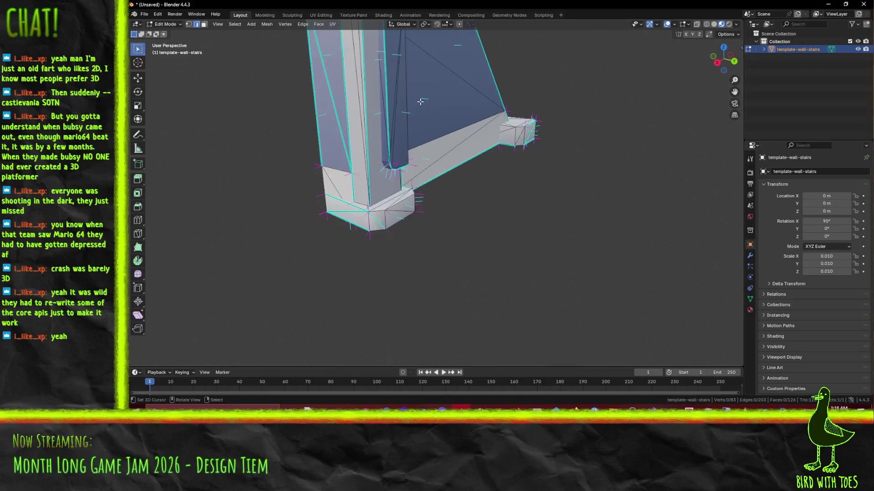
scroll(358, 213, up, 1)
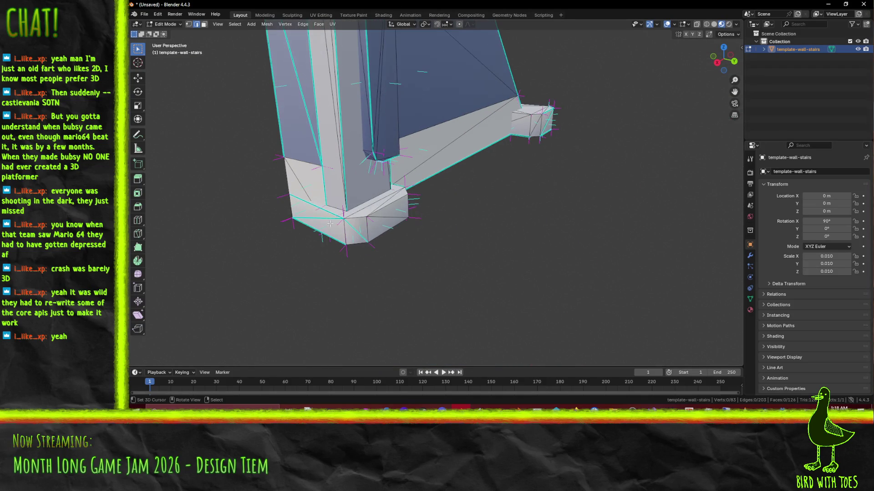
Clear the sharp marking from wrongly marked edges at the wall foot.
shift+click(332, 207)
mouse_move(332, 207)
middle_down()
mouse_move(417, 229)
mouse_move(441, 259)
mouse_move(440, 306)
middle_up()
key(F3)
click(491, 326)
key(alt+a)
Mark the correct wall foot edges as sharp.
mouse_move(441, 250)
middle_down()
mouse_move(460, 211)
mouse_move(499, 212)
middle_up()
mouse_move(465, 171)
middle_down()
mouse_move(428, 129)
mouse_move(405, 150)
mouse_move(396, 234)
mouse_move(420, 273)
middle_up()
key(F3)
click(410, 119)
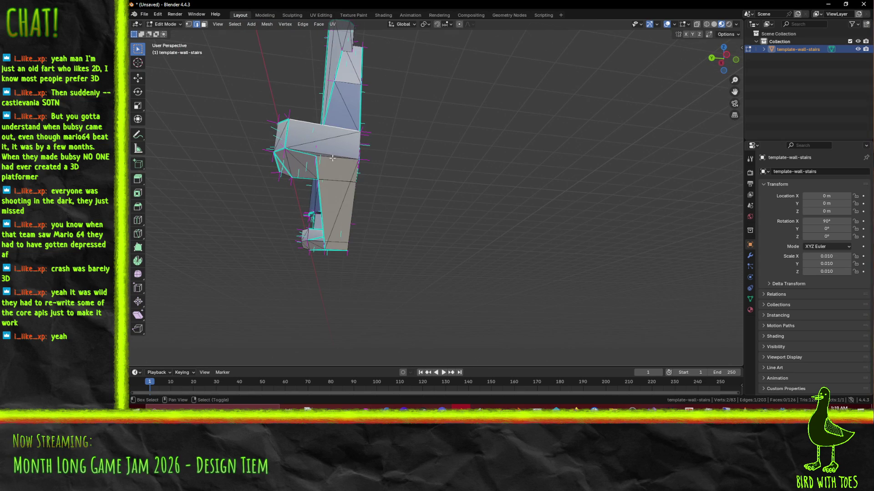
Remove the sharp mark from a wrongly marked stair edge.
middle_drag(382, 167, 319, 203)
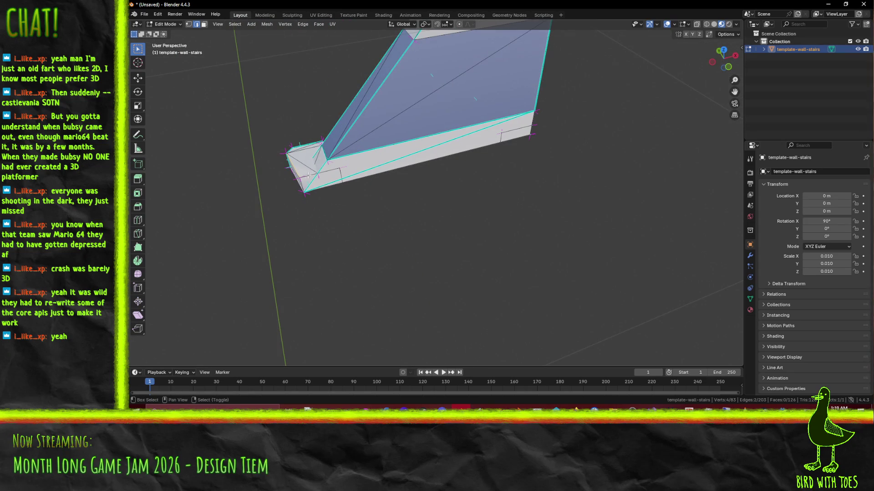
middle_drag(323, 172, 344, 229)
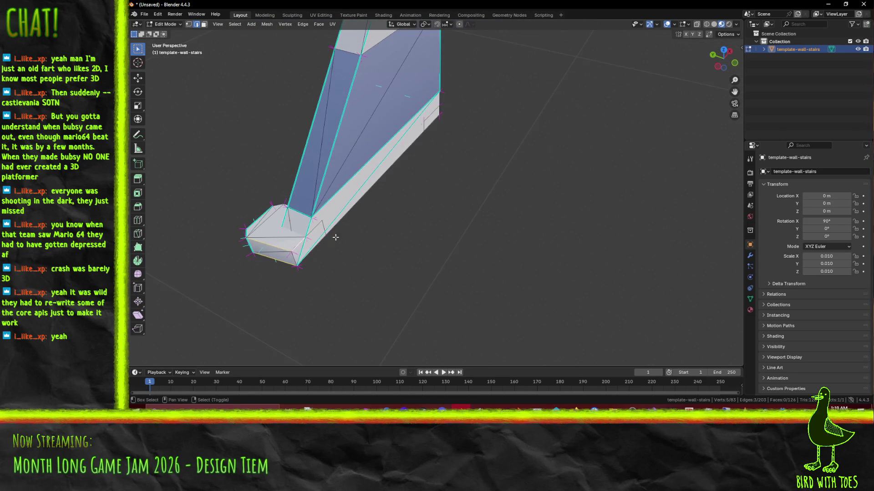
right_click(269, 254)
click(295, 296)
click(313, 254)
mouse_move(313, 253)
middle_down()
mouse_move(314, 221)
mouse_move(382, 176)
middle_up()
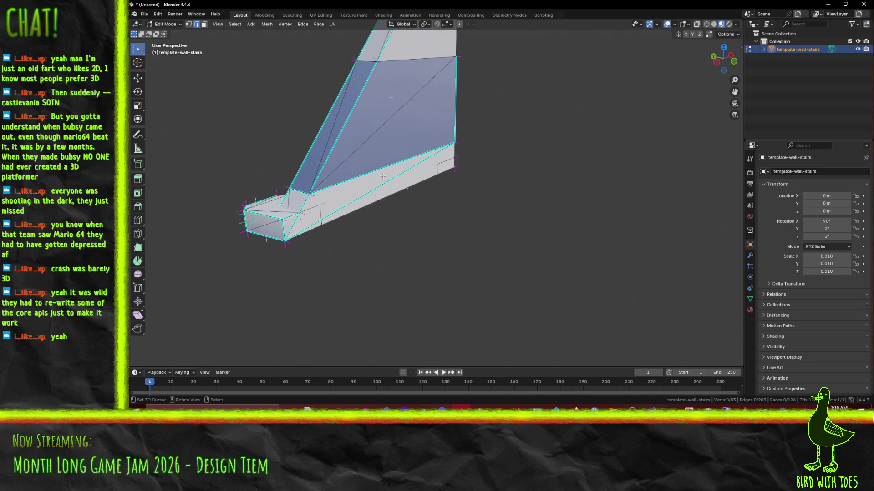
key(F3)
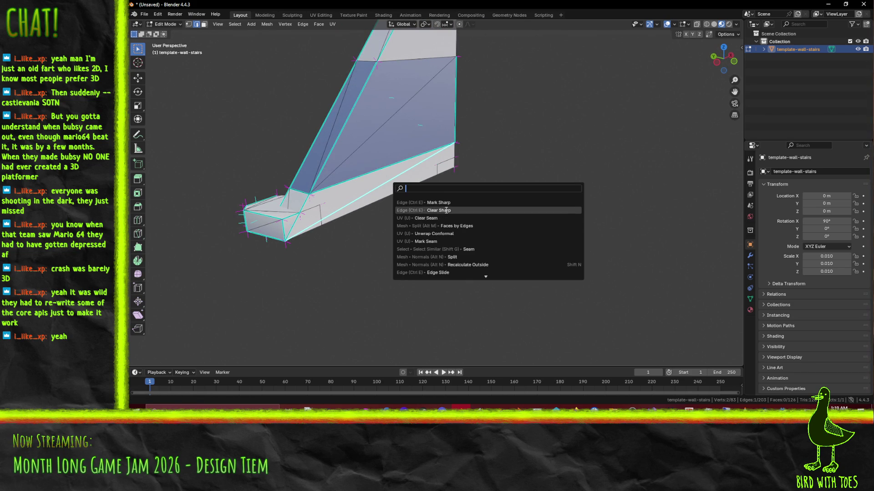
click(446, 210)
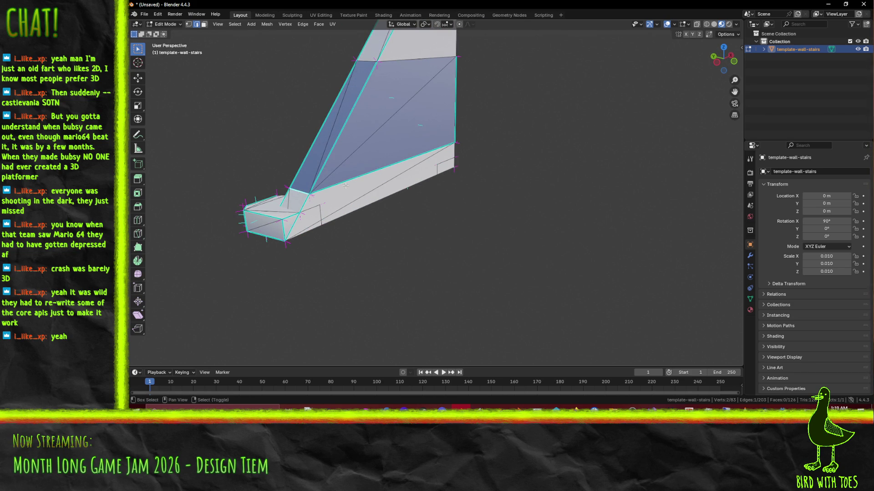
Mark the stair foot edges and a diagonal edge as sharp.
mouse_move(499, 168)
middle_down()
mouse_move(405, 146)
mouse_move(339, 146)
mouse_move(467, 151)
middle_up()
key(F3)
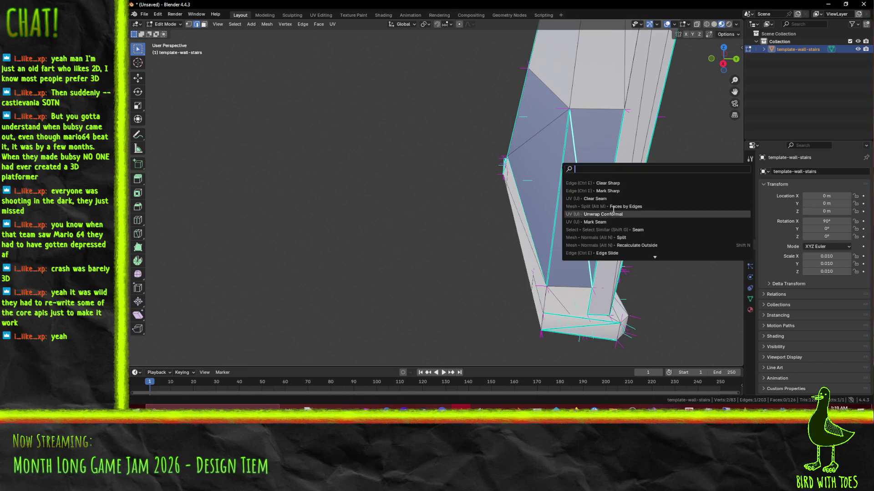
click(587, 187)
mouse_move(587, 187)
middle_down()
mouse_move(591, 218)
mouse_move(591, 94)
middle_up()
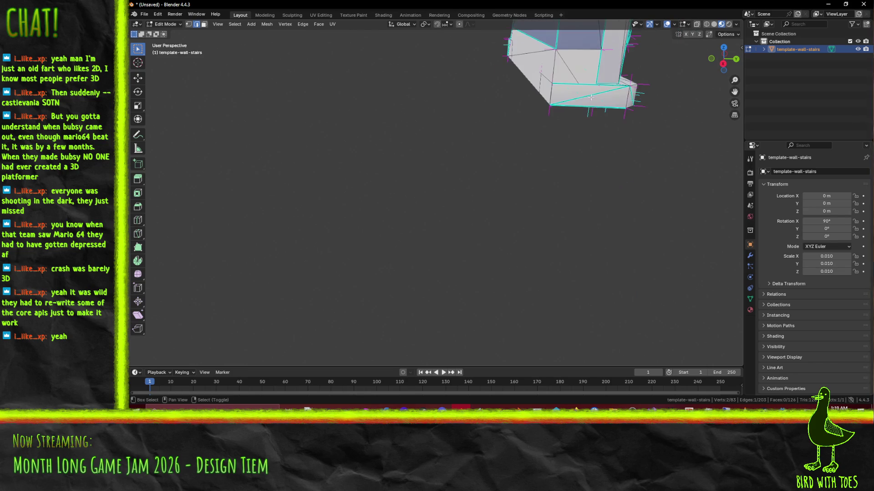
key(F3)
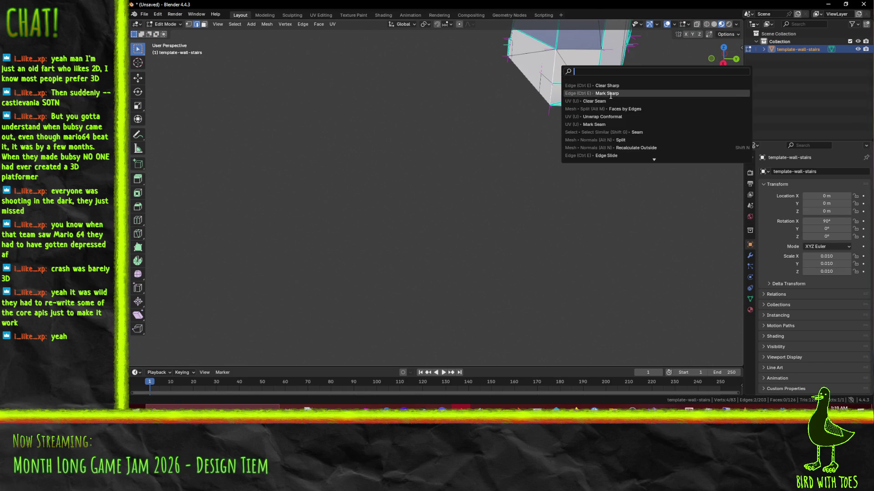
click(618, 92)
click(591, 95)
key(F3)
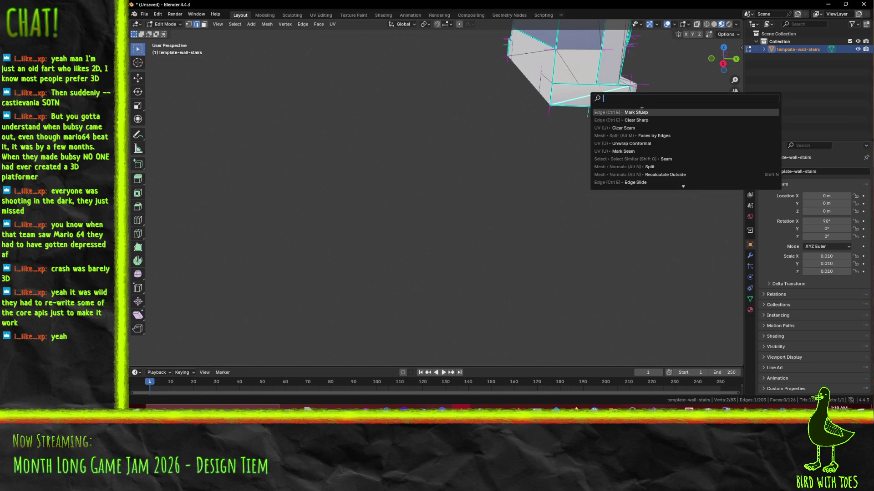
click(699, 117)
click(699, 118)
Mark the edges of the small block at the stairs' foot as sharp.
scroll(569, 136, up, 5)
middle_drag(569, 137, 442, 182)
mouse_move(482, 297)
middle_down()
mouse_move(487, 291)
mouse_move(484, 299)
mouse_move(453, 285)
mouse_move(392, 284)
mouse_move(431, 310)
middle_up()
shift+click(392, 284)
right_click(374, 293)
click(406, 309)
Check the stair piece in Material Preview shading in Object Mode, then return to Edit Mode.
right_click(449, 309)
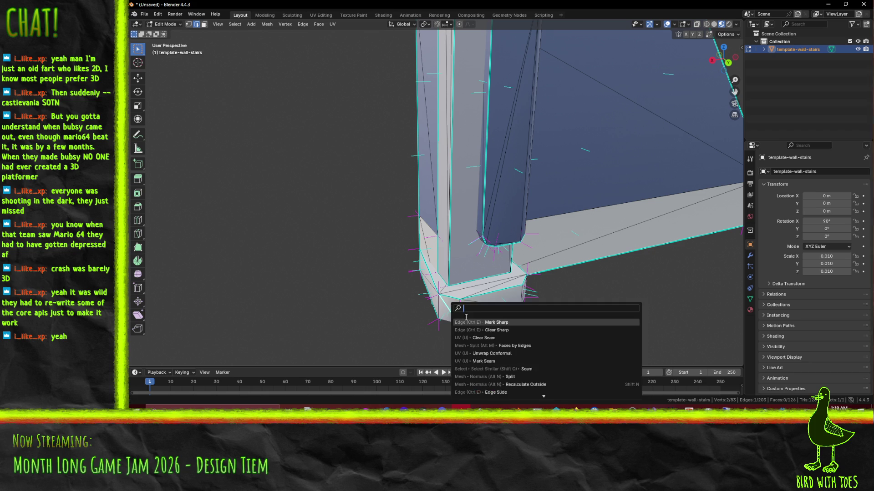
key(Escape)
key(z)
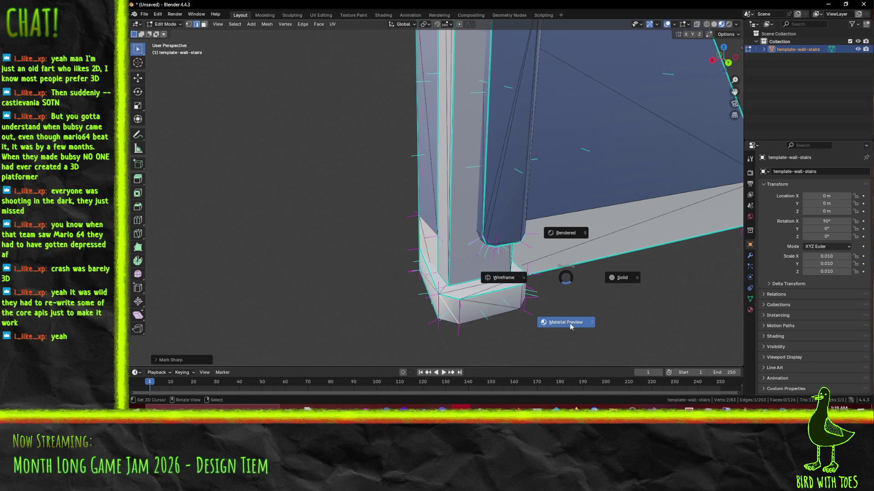
click(570, 323)
key(Tab)
mouse_move(569, 323)
middle_down()
mouse_move(493, 256)
mouse_move(572, 255)
mouse_move(609, 270)
mouse_move(559, 173)
mouse_move(600, 162)
mouse_move(498, 124)
mouse_move(378, 125)
mouse_move(372, 137)
mouse_move(459, 154)
middle_up()
key(Tab)
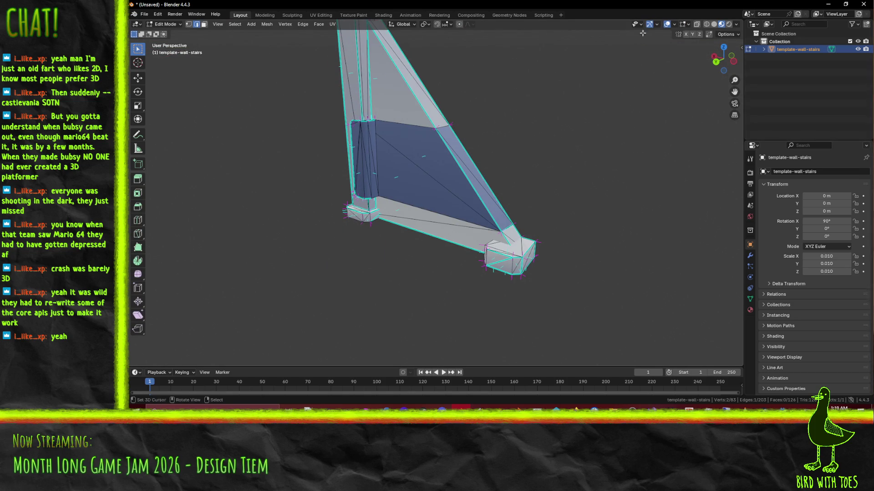
Check the edit-mode overlays and clear the sharp mark from one more wrong edge.
click(687, 24)
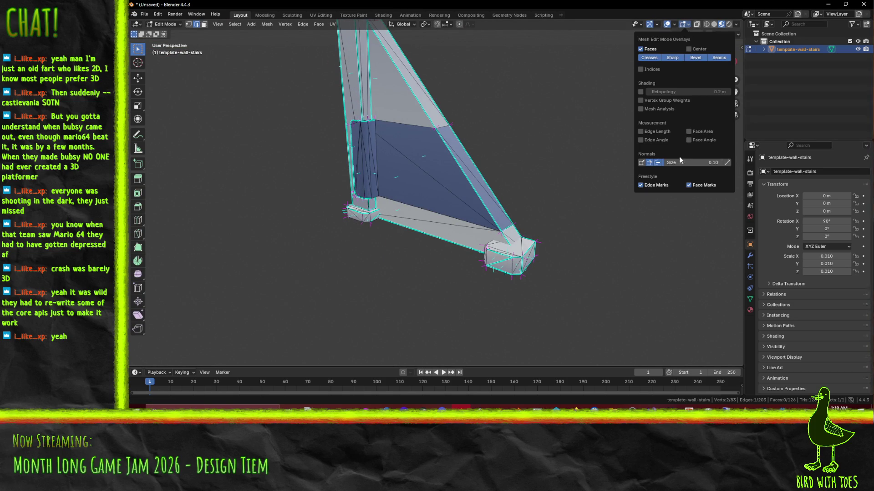
mouse_move(530, 173)
middle_down()
mouse_move(523, 168)
mouse_move(546, 161)
mouse_move(526, 155)
mouse_move(621, 306)
middle_up()
scroll(621, 306, up, 5)
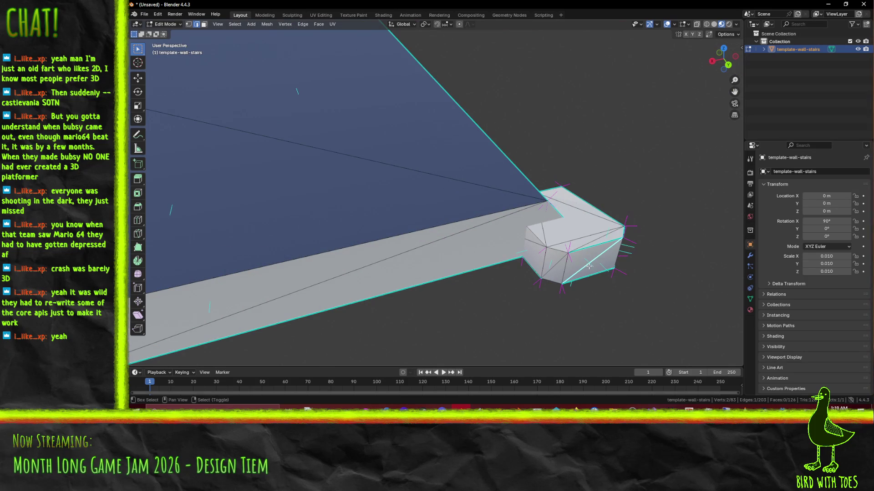
key(F3)
click(622, 280)
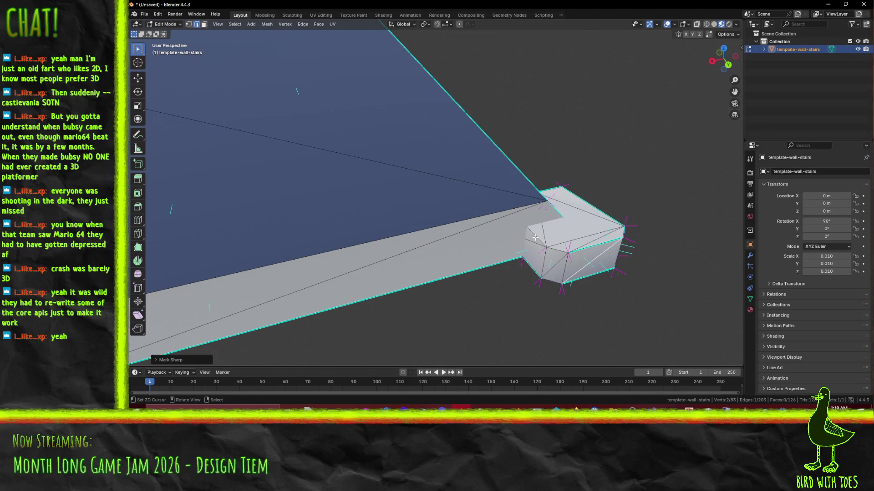
Mark the remaining selected foot edges as sharp and review the whole stair wall.
shift+click(555, 285)
key(F3)
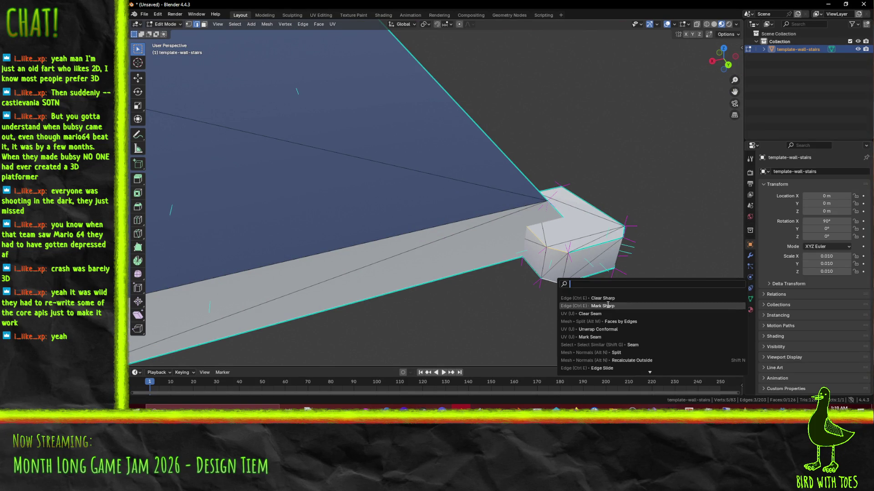
click(609, 306)
mouse_move(608, 306)
middle_down()
mouse_move(592, 256)
mouse_move(545, 245)
middle_up()
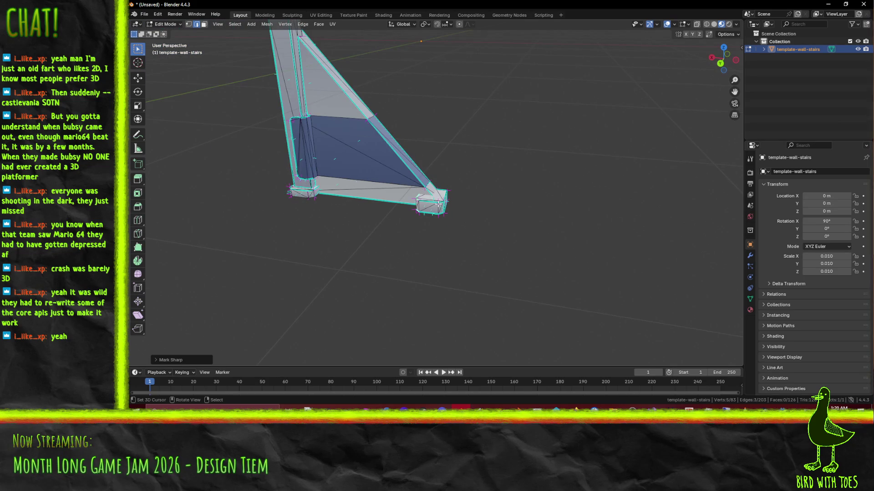
click(139, 14)
Export the mesh as FBX, overwriting template-wall-stairs.fbx.
mouse_move(168, 130)
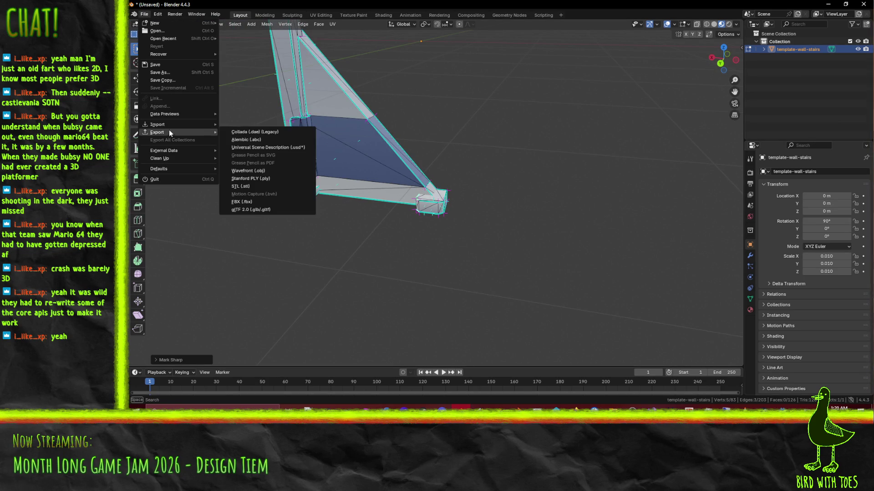
click(266, 202)
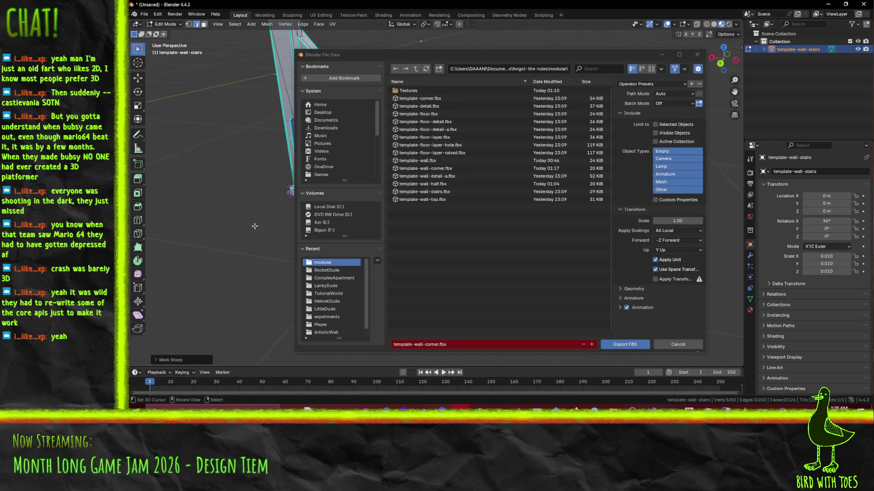
click(451, 192)
click(621, 344)
mouse_move(409, 210)
middle_down()
mouse_move(385, 196)
mouse_move(404, 157)
middle_up()
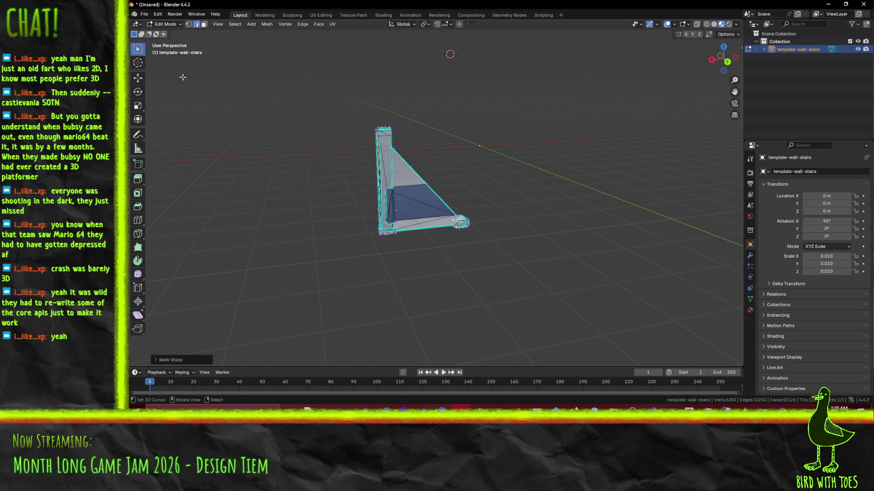
Check the File menu, then return from Edit Mode to Object Mode.
click(145, 14)
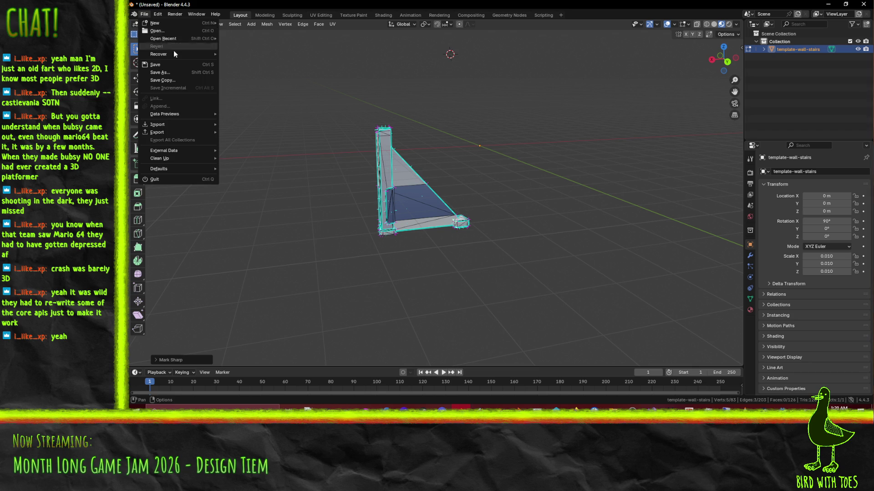
click(144, 14)
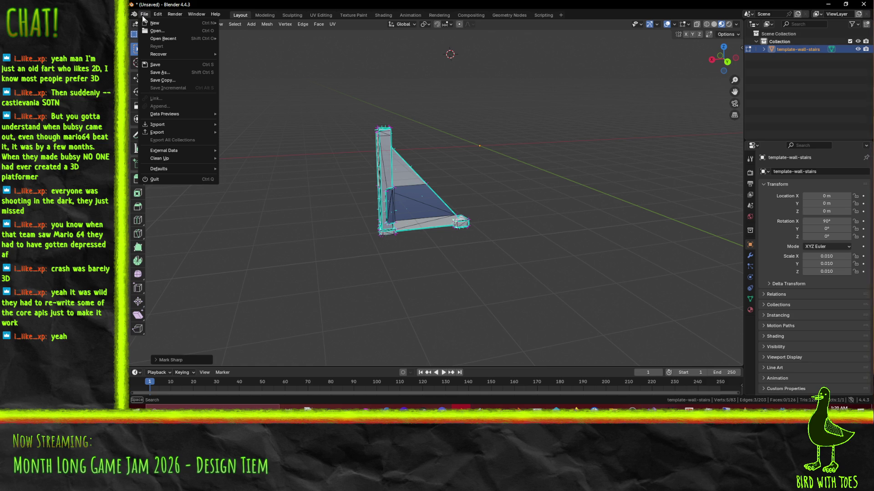
mouse_move(137, 15)
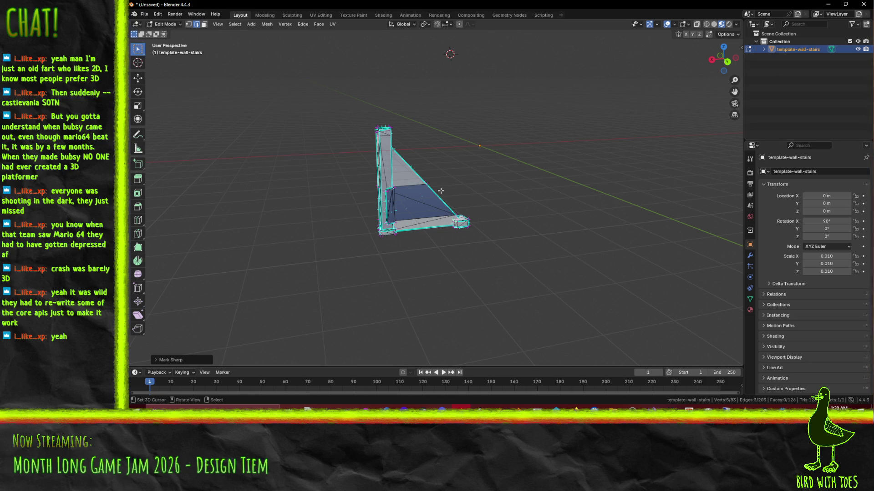
key(Tab)
Delete the template-wall-stairs object from the scene.
middle_drag(440, 191, 482, 233)
key(x)
click(446, 207)
Import template-wall-detail-a.fbx into the scene.
click(144, 14)
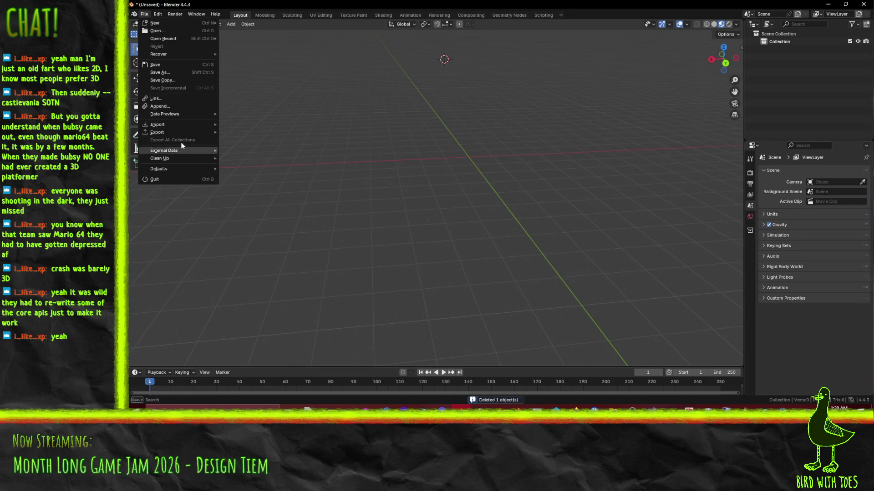
mouse_move(173, 123)
click(259, 195)
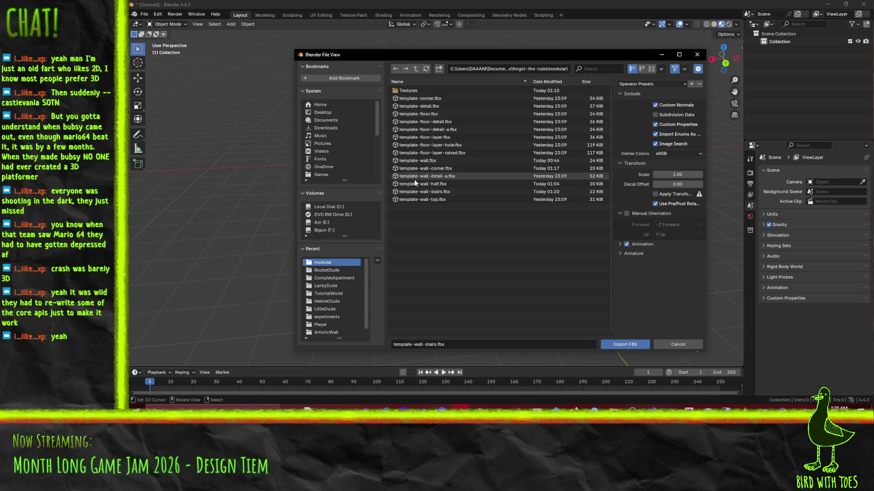
click(454, 179)
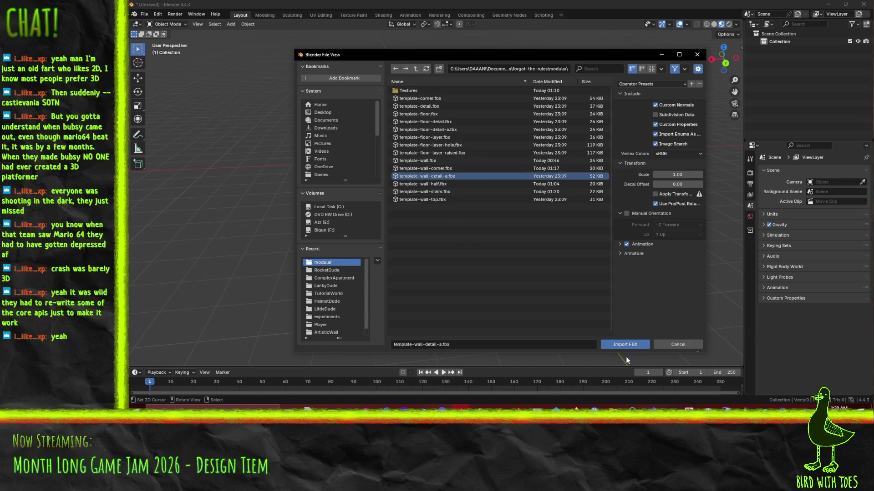
click(620, 343)
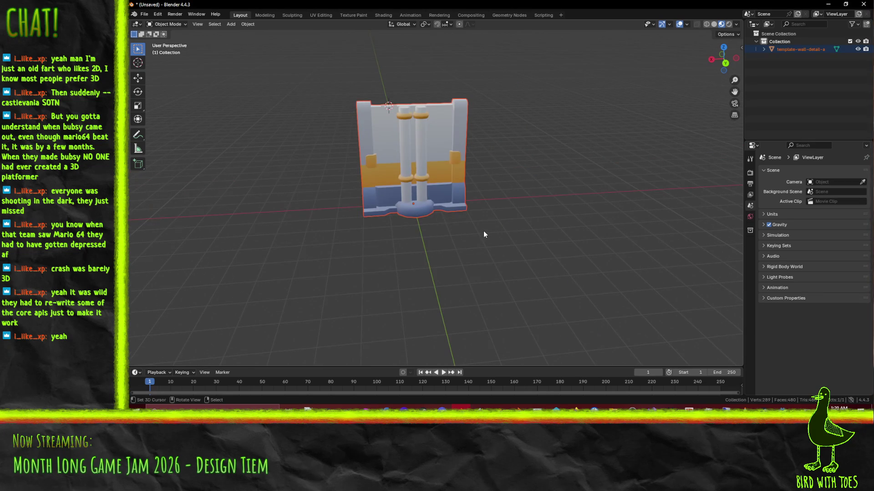
In top view, move the wall-detail mesh onto the world origin in Edit Mode.
key(KP_7)
key(g)
click(462, 127)
key(ctrl+z)
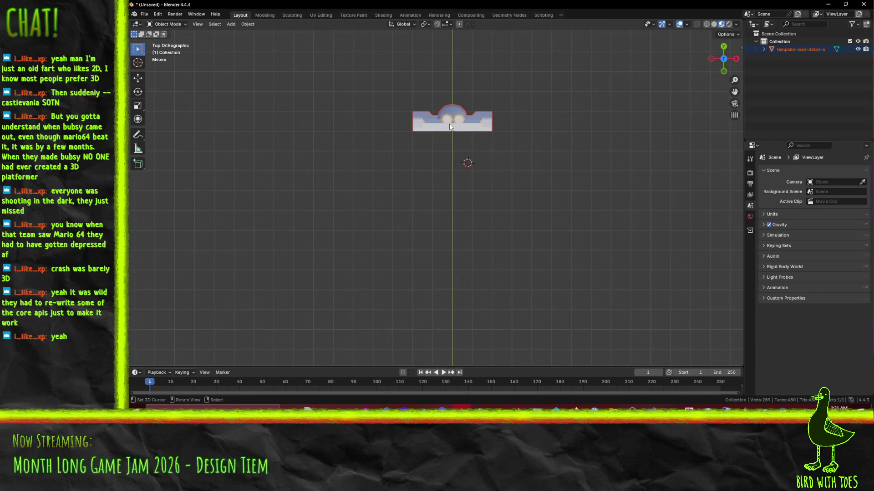
click(467, 132)
key(Tab)
shift+middle_drag(548, 148, 466, 195)
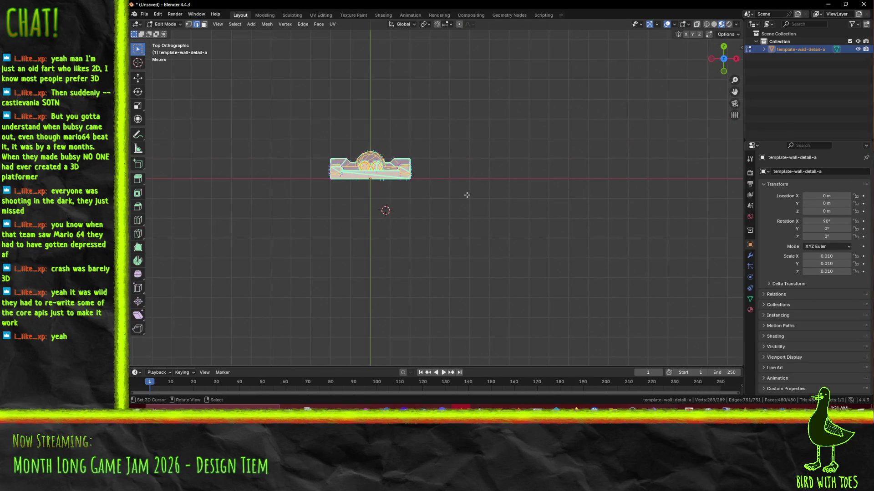
key(g)
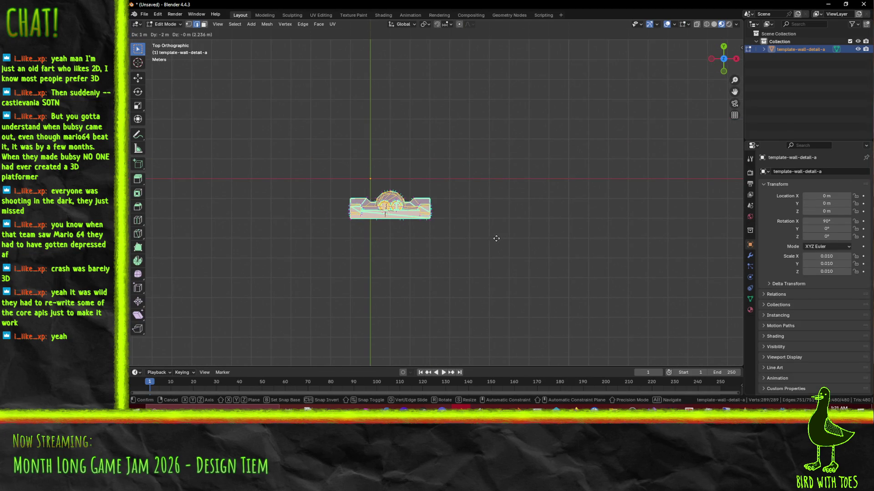
click(493, 238)
In front view, lower the mesh so its bottom sits on the ground line, then deselect.
key(KP_1)
key(g)
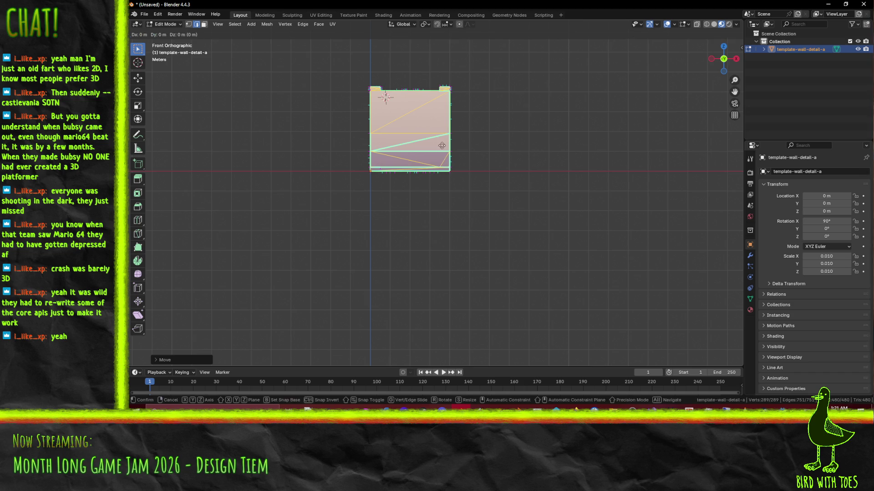
click(438, 234)
mouse_move(439, 235)
middle_down()
mouse_move(419, 250)
mouse_move(463, 267)
mouse_move(428, 265)
middle_up()
key(alt+a)
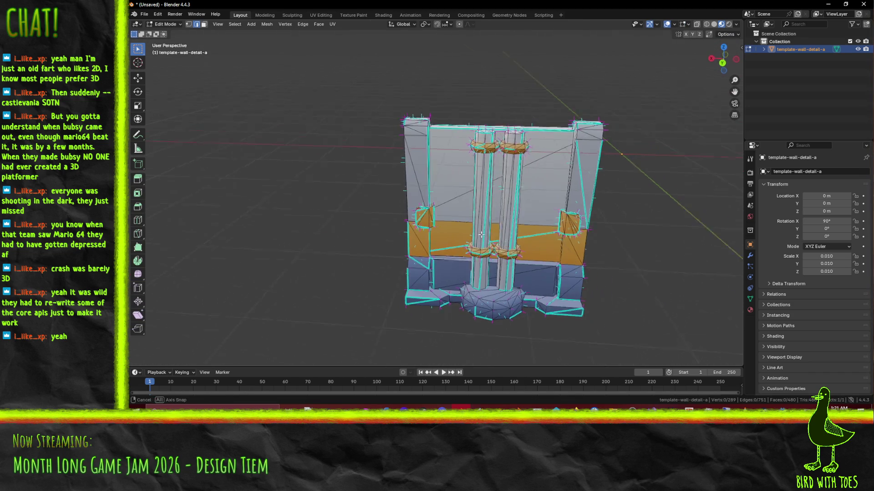
Mark the vertical edges of the left and right pillars sharp.
middle_drag(495, 263, 455, 237)
scroll(420, 215, up, 5)
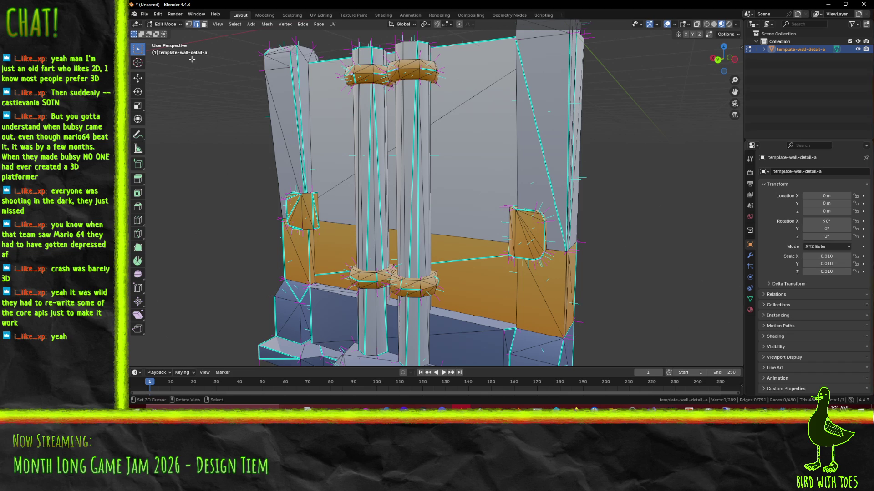
alt+click(371, 191)
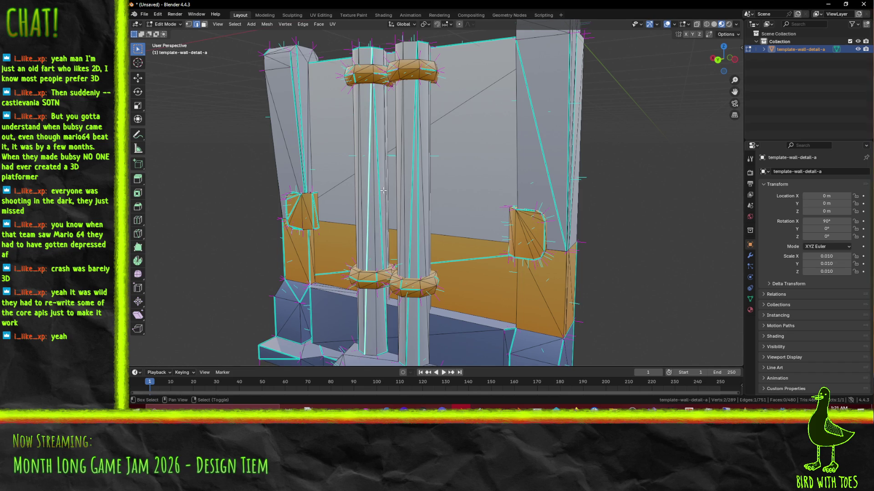
alt+click(379, 193)
alt+shift+click(405, 199)
middle_drag(403, 198, 386, 278)
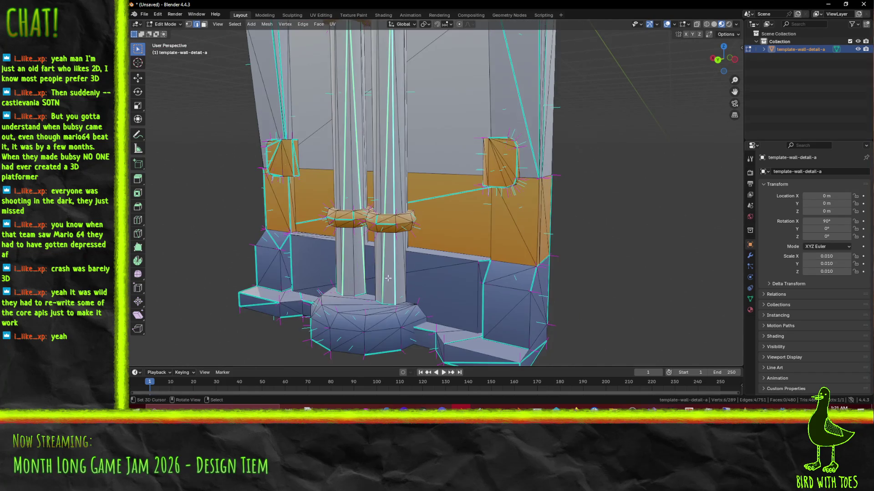
right_click(437, 268)
click(446, 288)
Mark the wall's corner edge and several base edges sharp with F3.
middle_drag(445, 288, 361, 196)
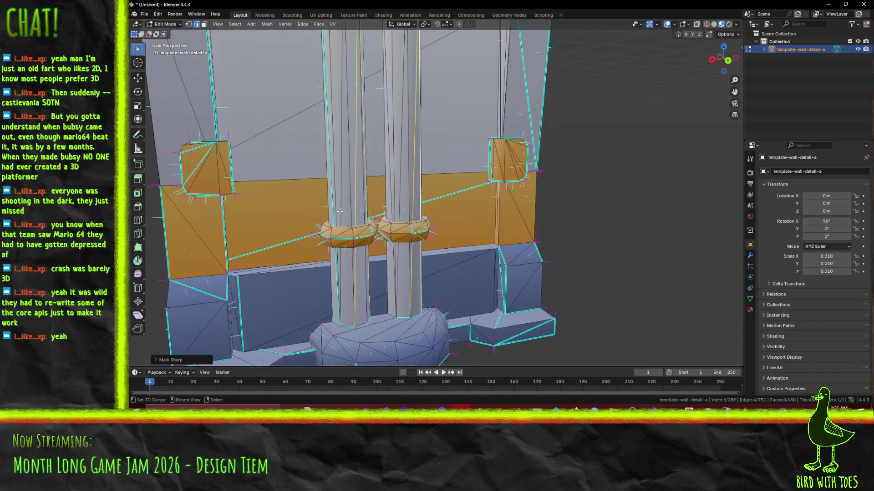
mouse_move(206, 295)
middle_down()
mouse_move(319, 237)
mouse_move(503, 181)
mouse_move(444, 166)
mouse_move(437, 79)
mouse_move(429, 249)
middle_up()
alt+click(504, 181)
shift+click(429, 249)
shift+click(428, 248)
mouse_move(410, 282)
middle_down()
mouse_move(301, 159)
mouse_move(332, 326)
mouse_move(299, 229)
middle_up()
shift+click(300, 160)
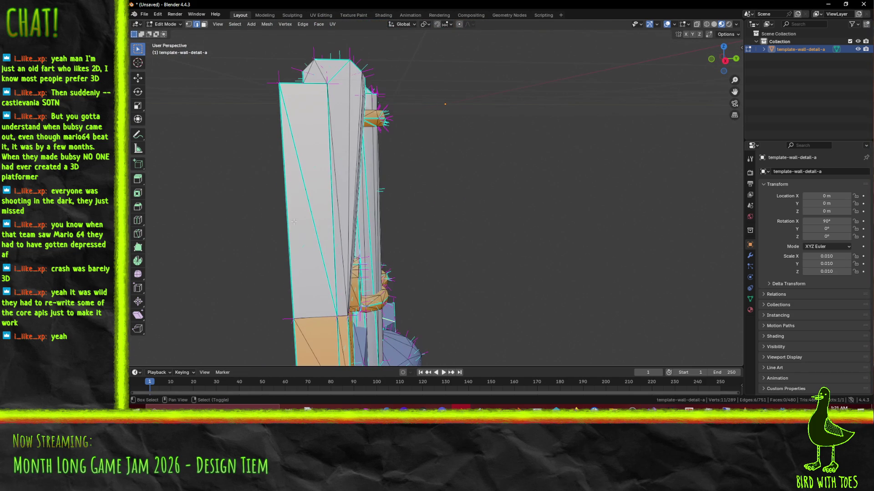
shift+click(301, 173)
mouse_move(301, 173)
middle_down()
mouse_move(277, 182)
mouse_move(370, 150)
mouse_move(350, 191)
middle_up()
shift+click(282, 187)
scroll(350, 191, up, 4)
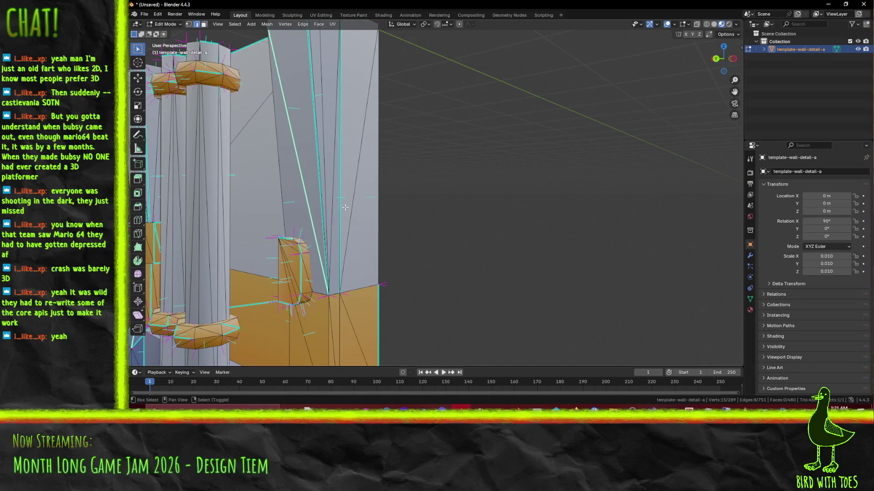
key(F3)
click(360, 222)
Mark the orange corner block's top edges and another block edge sharp.
mouse_move(359, 222)
middle_down()
mouse_move(379, 244)
mouse_move(429, 269)
middle_up()
scroll(429, 269, up, 4)
click(436, 246)
shift+click(438, 245)
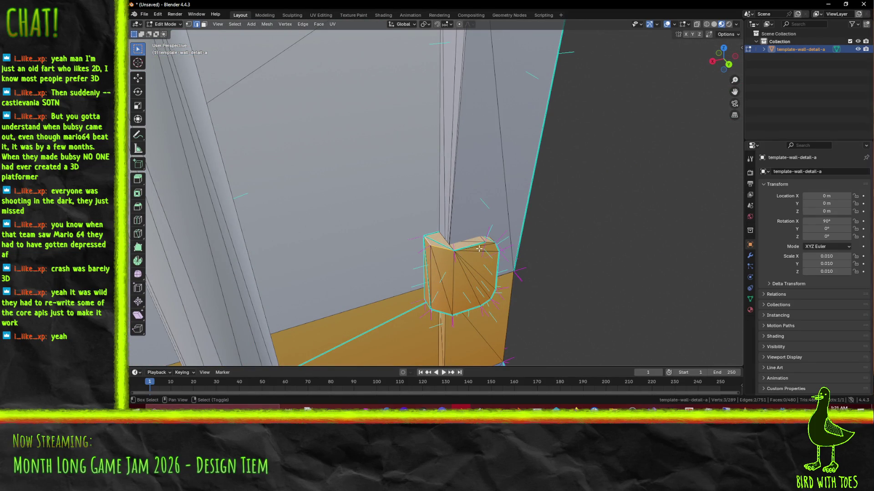
middle_drag(484, 247, 479, 263)
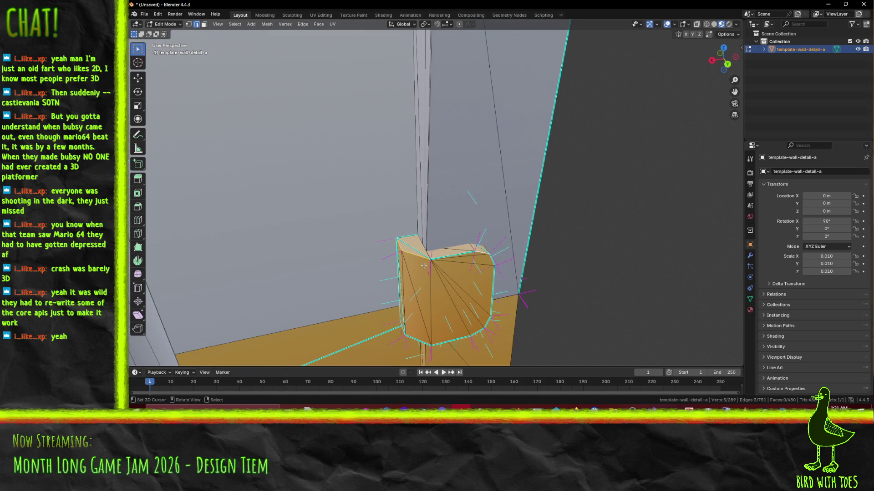
right_click(424, 266)
click(455, 302)
click(406, 254)
right_click(455, 307)
click(455, 273)
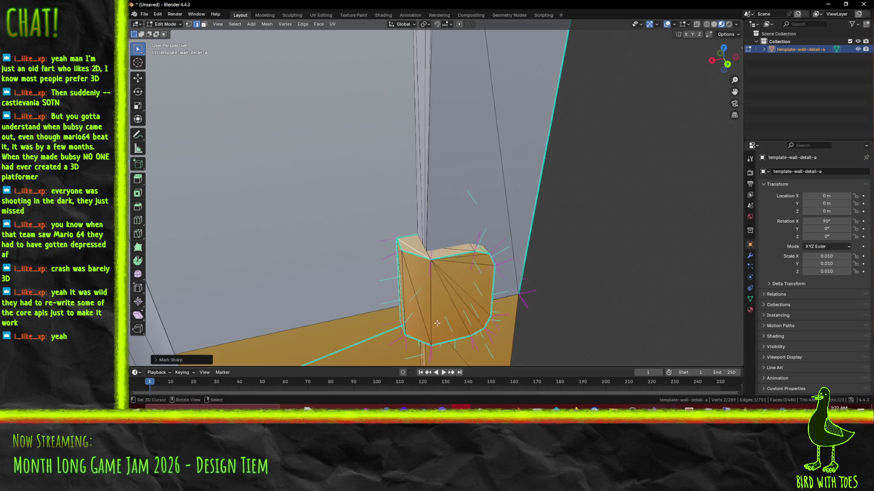
Mark further corner block edges sharp one at a time with F3.
click(414, 240)
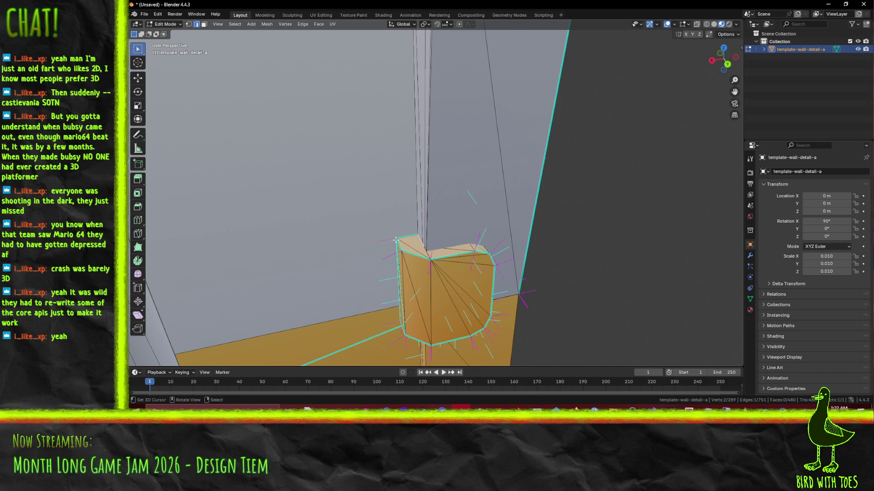
mouse_move(399, 287)
middle_down()
mouse_move(369, 215)
mouse_move(223, 50)
middle_up()
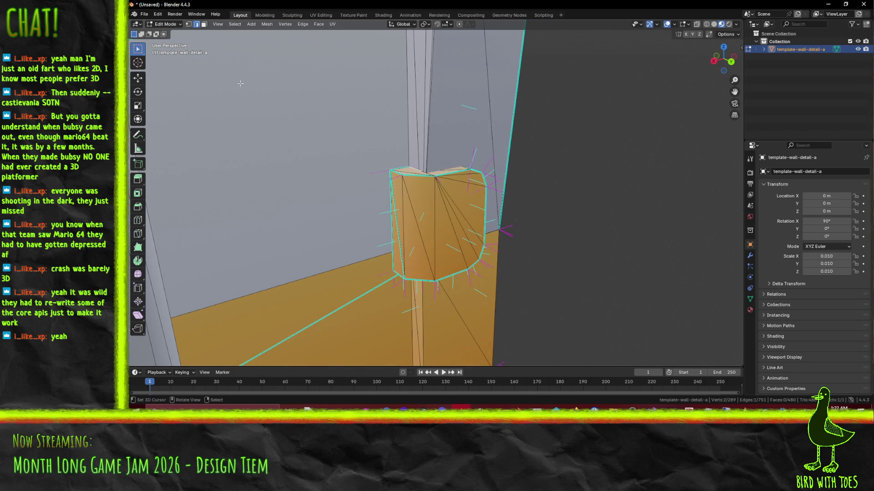
middle_drag(468, 248, 505, 266)
key(F3)
click(507, 272)
mouse_move(404, 267)
middle_down()
mouse_move(371, 236)
mouse_move(454, 182)
mouse_move(406, 258)
mouse_move(441, 266)
mouse_move(436, 243)
mouse_move(524, 233)
middle_up()
key(F3)
click(446, 276)
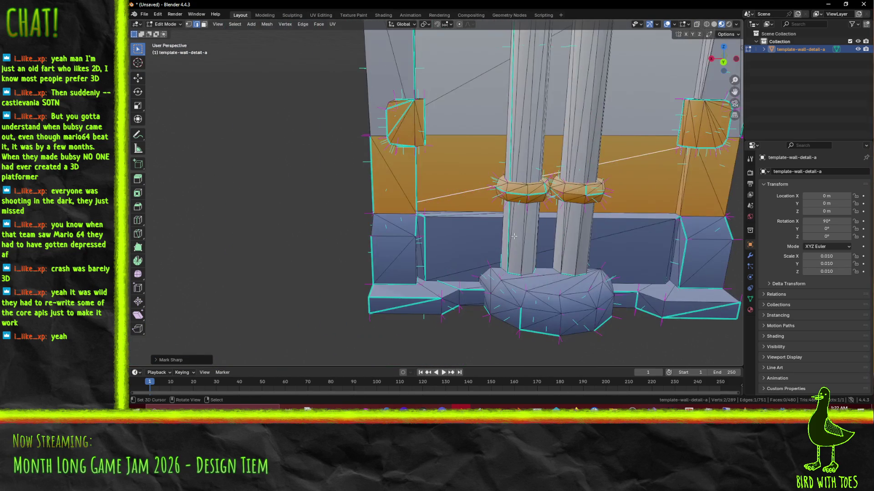
Mark two more corner block edges sharp.
click(454, 217)
middle_drag(454, 217, 472, 280)
key(F3)
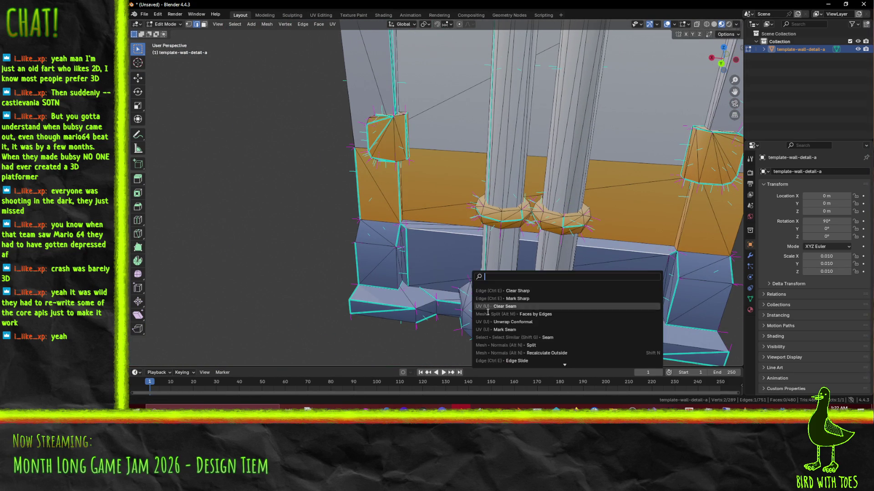
click(521, 298)
middle_drag(422, 258, 411, 238)
scroll(411, 238, up, 3)
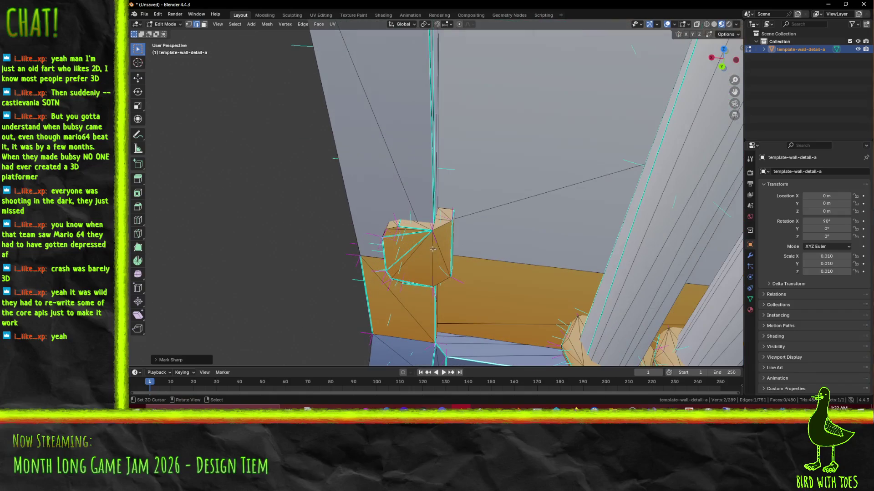
shift+click(409, 252)
key(F3)
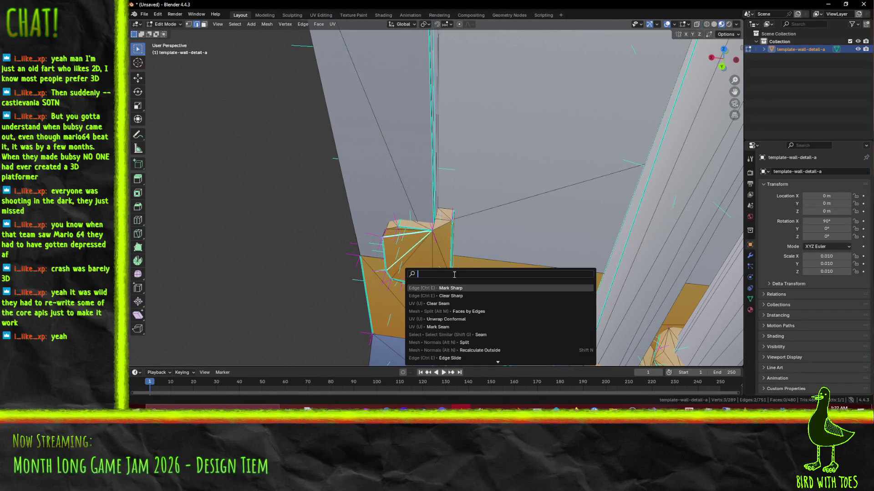
click(451, 288)
Clear sharp from a wrong selection on the block, then mark the correct edge sharp.
scroll(391, 239, up, 2)
middle_drag(391, 240, 480, 259)
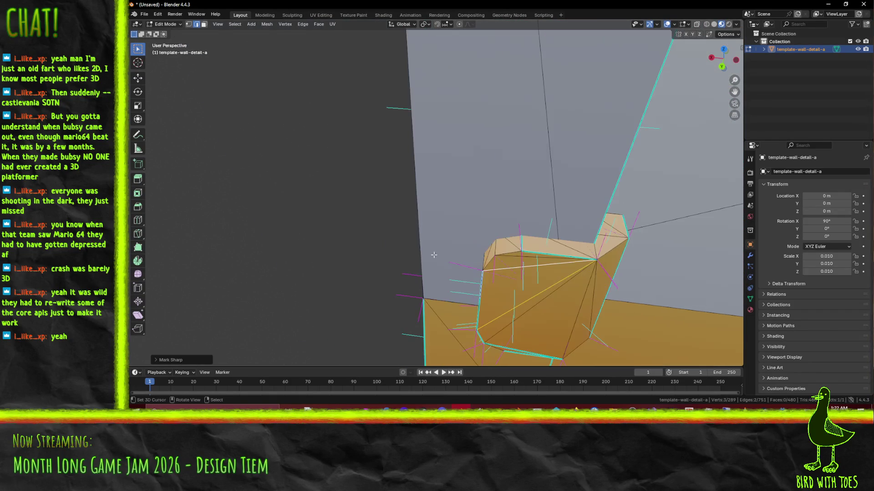
shift+click(483, 263)
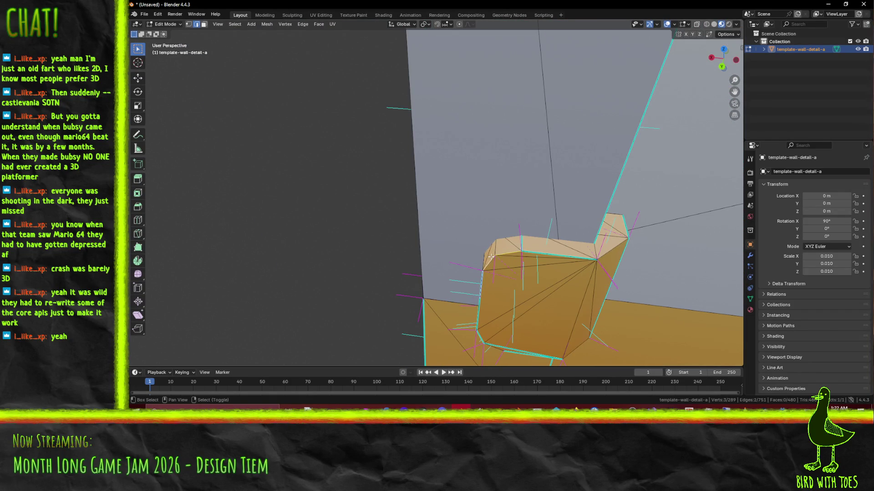
key(F3)
click(561, 308)
shift+click(611, 249)
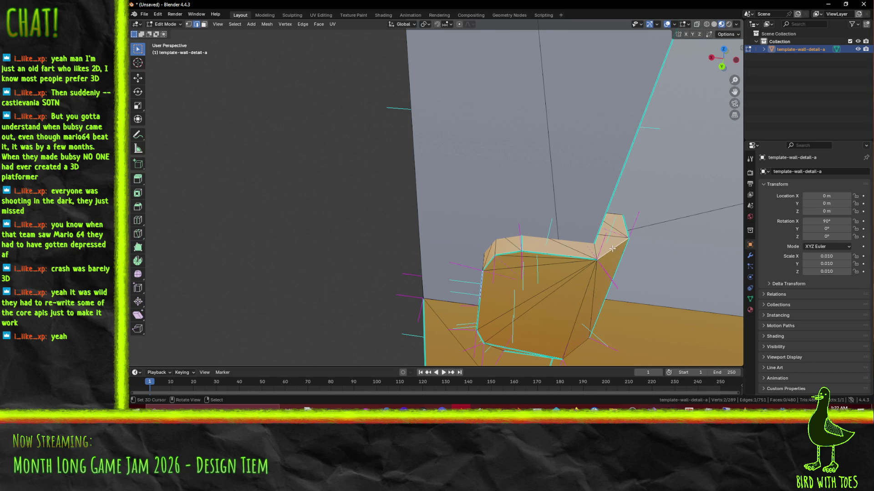
shift+middle_drag(617, 309, 414, 143)
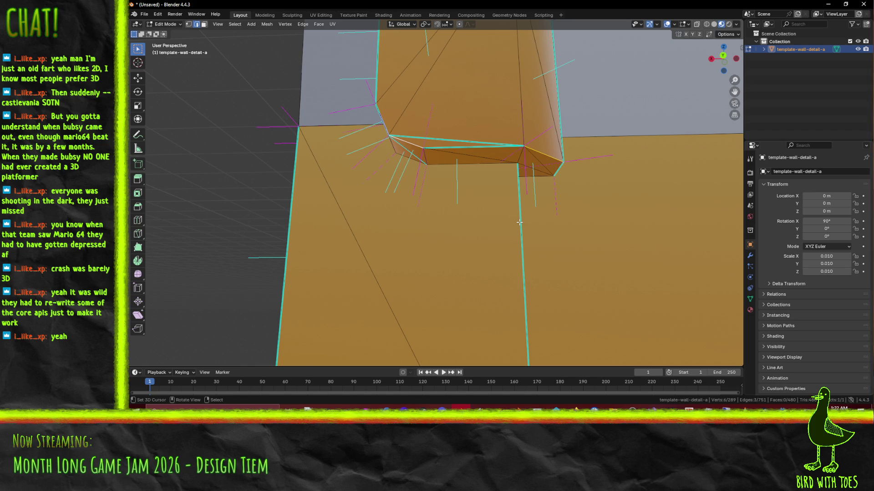
key(F3)
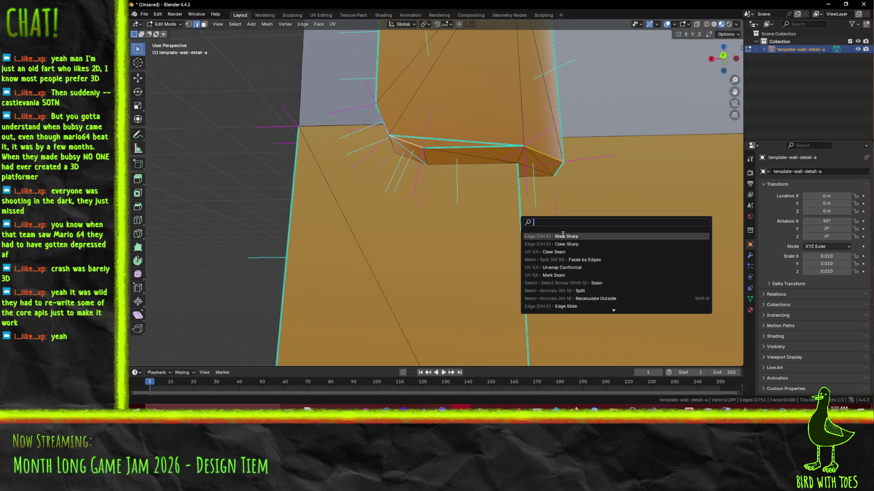
click(563, 236)
Mark the long top edges and neighbouring wall edges sharp.
click(396, 147)
shift+click(493, 144)
key(F3)
click(493, 157)
key(alt+a)
middle_drag(494, 158, 399, 221)
shift+click(341, 240)
key(F3)
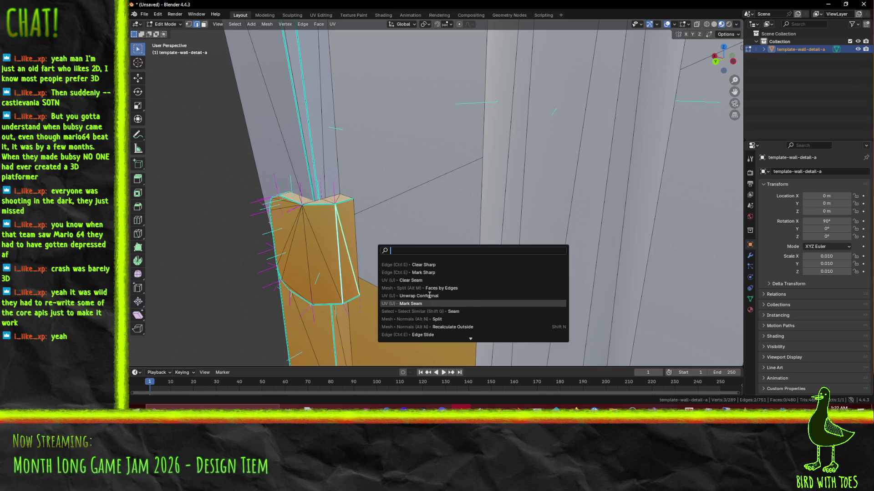
click(414, 269)
mouse_move(415, 269)
middle_down()
mouse_move(501, 222)
mouse_move(394, 299)
mouse_move(395, 147)
mouse_move(361, 148)
mouse_move(467, 212)
mouse_move(494, 273)
mouse_move(493, 299)
mouse_move(455, 204)
mouse_move(457, 228)
mouse_move(533, 245)
mouse_move(379, 233)
middle_up()
key(F3)
click(496, 232)
Select several edges around the pillar base and mark them sharp.
click(493, 298)
scroll(448, 190, up, 3)
shift+click(457, 228)
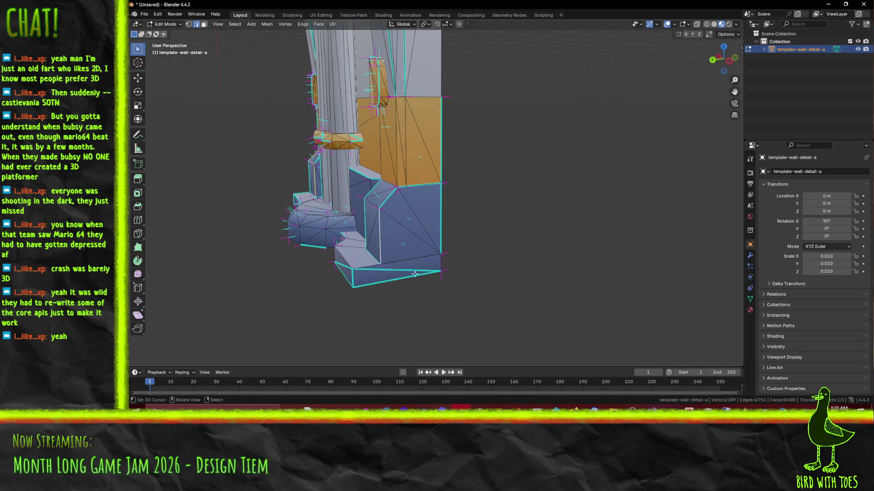
shift+click(352, 257)
middle_drag(352, 257, 438, 271)
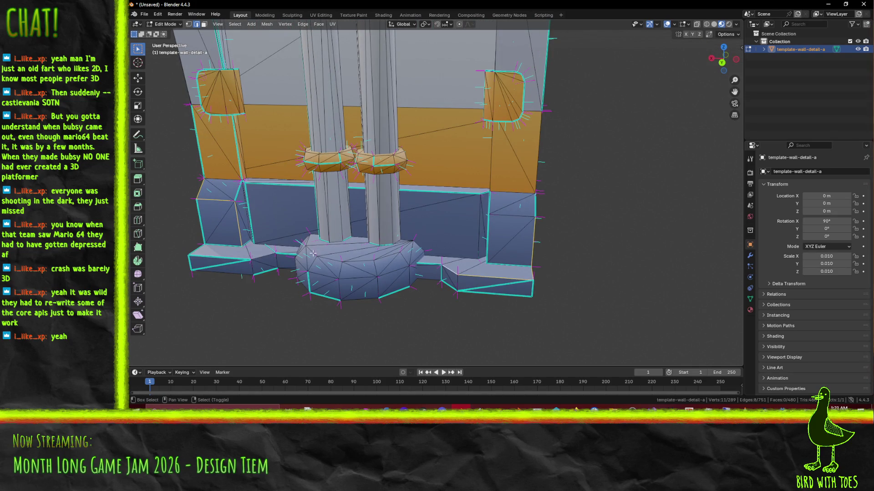
shift+click(256, 269)
shift+click(276, 262)
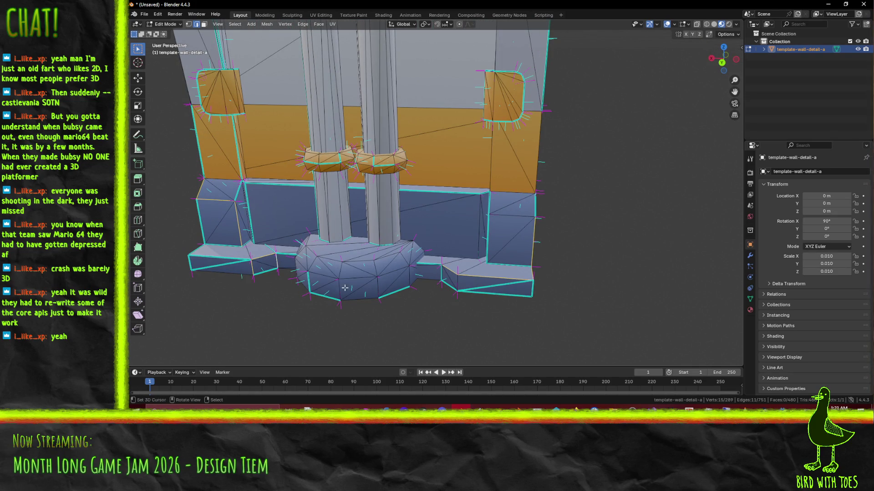
key(F3)
click(406, 308)
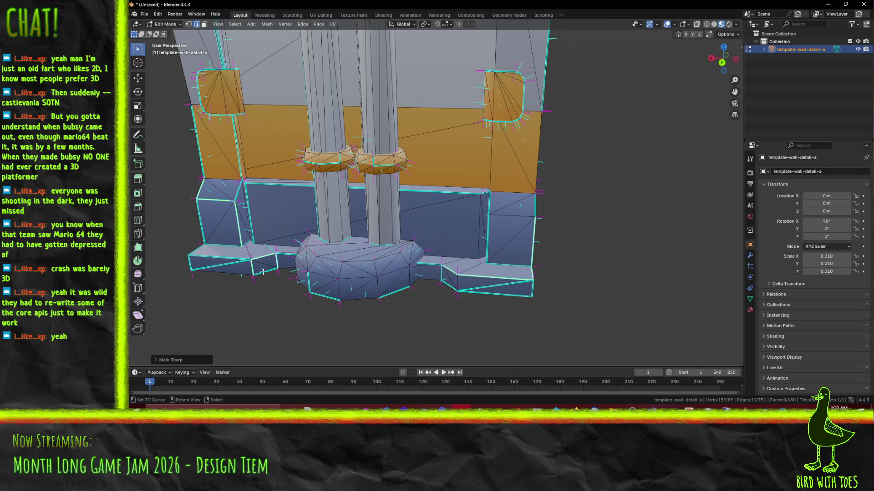
Correct a base edge by clearing and re-marking sharp, then mark another base edge.
click(244, 271)
key(F3)
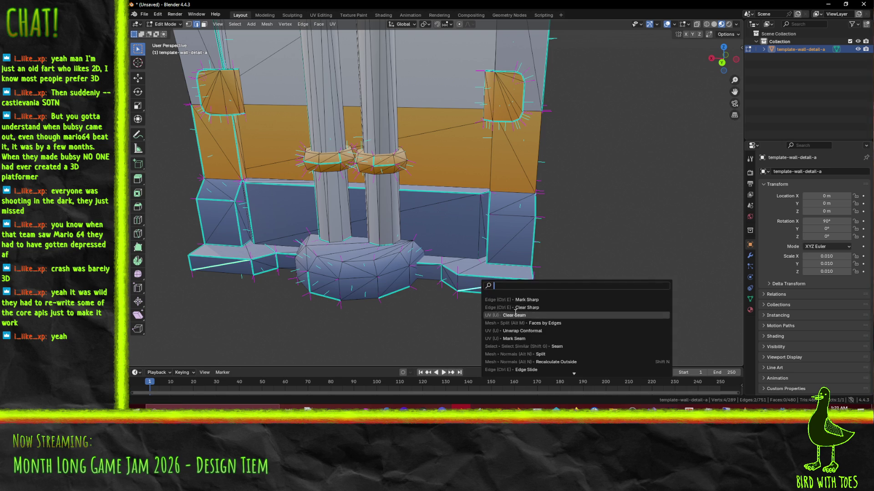
click(529, 308)
click(457, 284)
key(F3)
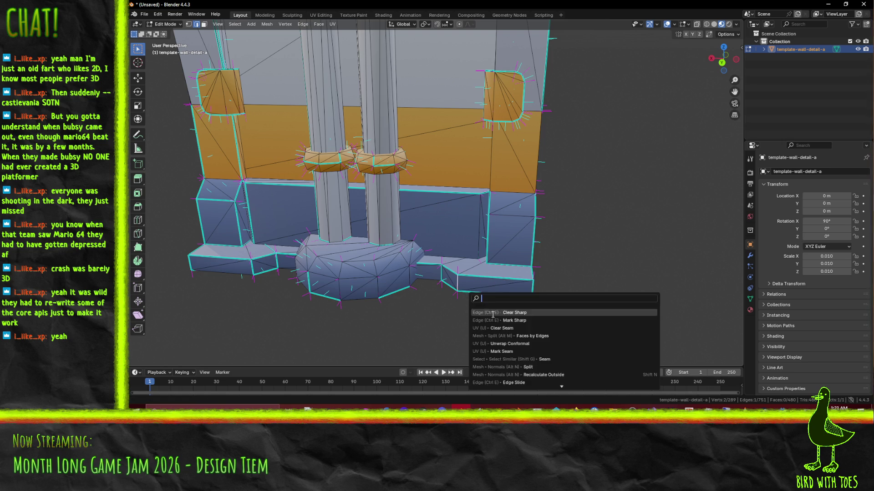
click(506, 320)
shift+click(364, 298)
middle_drag(364, 298, 439, 303)
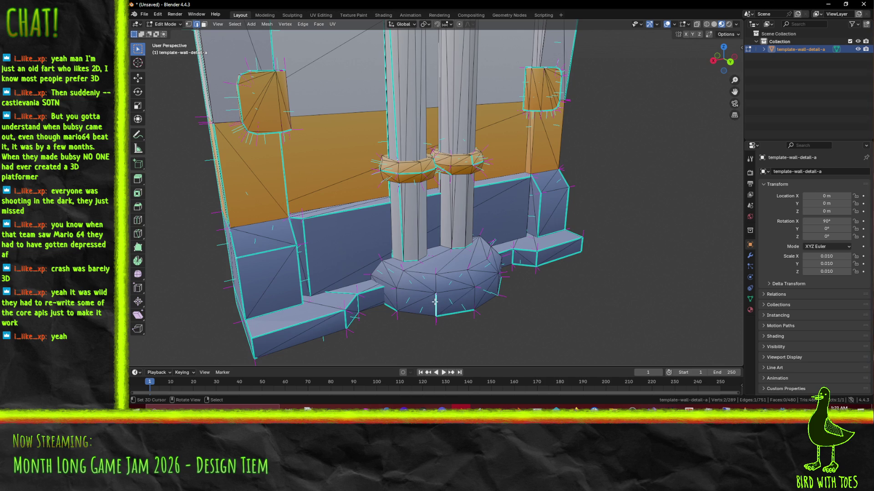
key(F3)
click(491, 335)
Mark the dome base and dome top edges of the pillars sharp.
click(406, 285)
shift+click(426, 288)
shift+click(483, 279)
middle_drag(482, 280, 417, 271)
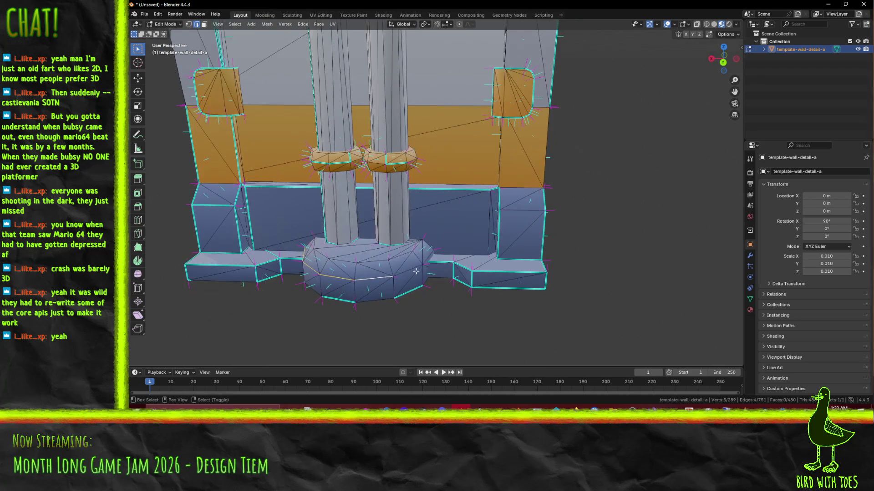
shift+click(400, 258)
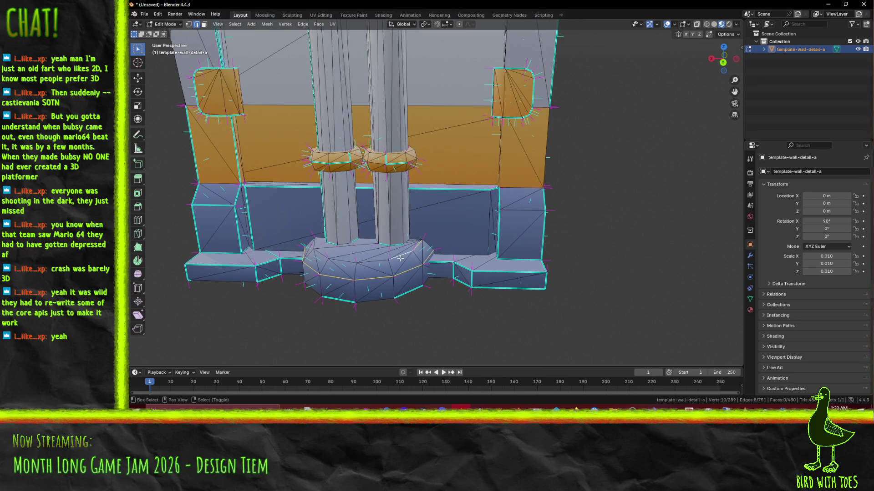
shift+click(349, 262)
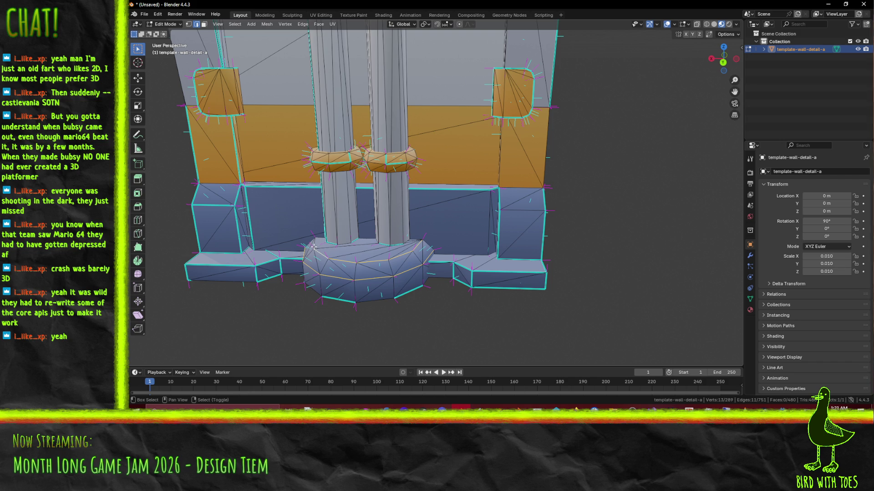
middle_drag(346, 245, 395, 248)
key(F3)
click(445, 270)
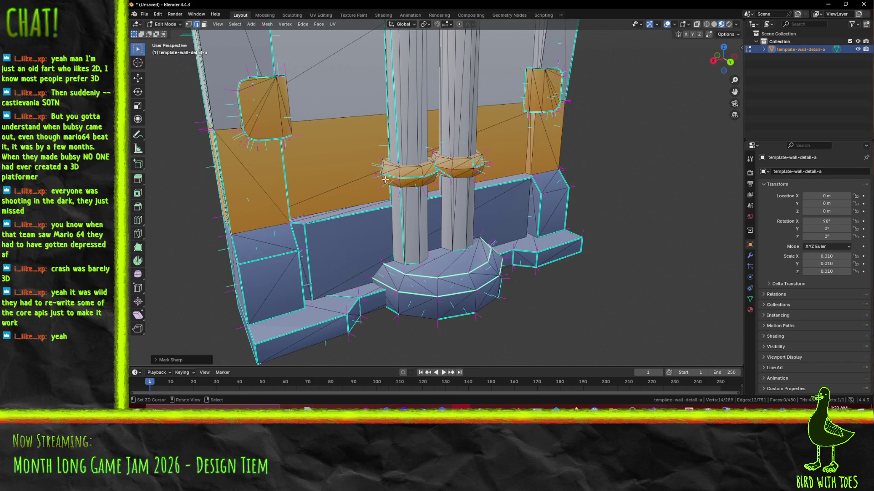
Switch to Object Mode and inspect the shading around the pillar base.
middle_drag(399, 185, 435, 360)
middle_drag(466, 319, 445, 286)
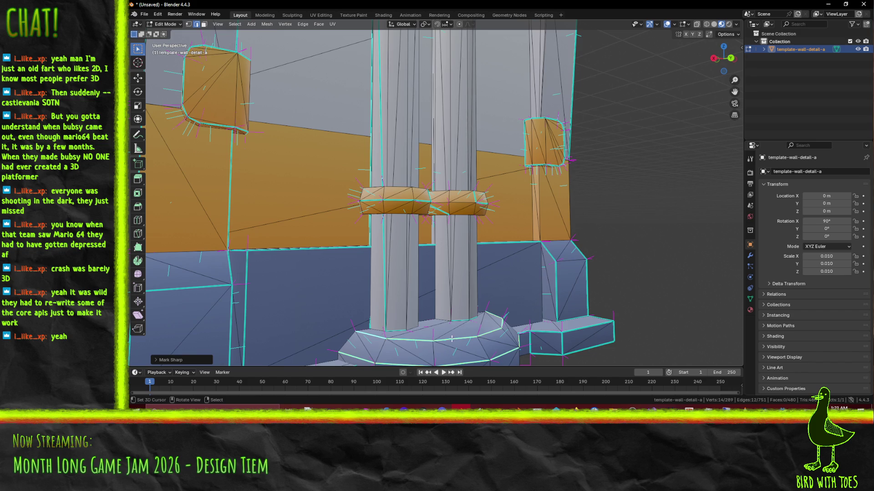
middle_drag(450, 350, 400, 269)
key(Tab)
mouse_move(453, 268)
middle_down()
mouse_move(446, 266)
mouse_move(514, 336)
middle_up()
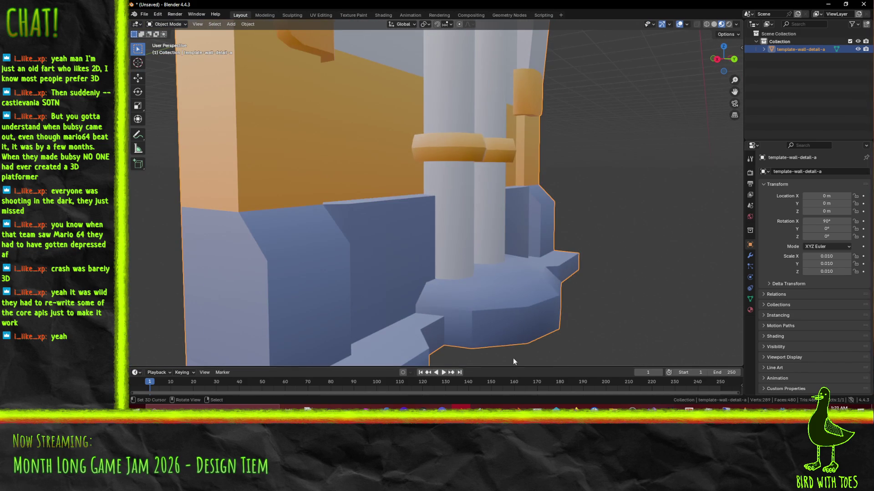
Orbit beneath the pillar base, switching in and out of Edit Mode to compare shading.
key(Tab)
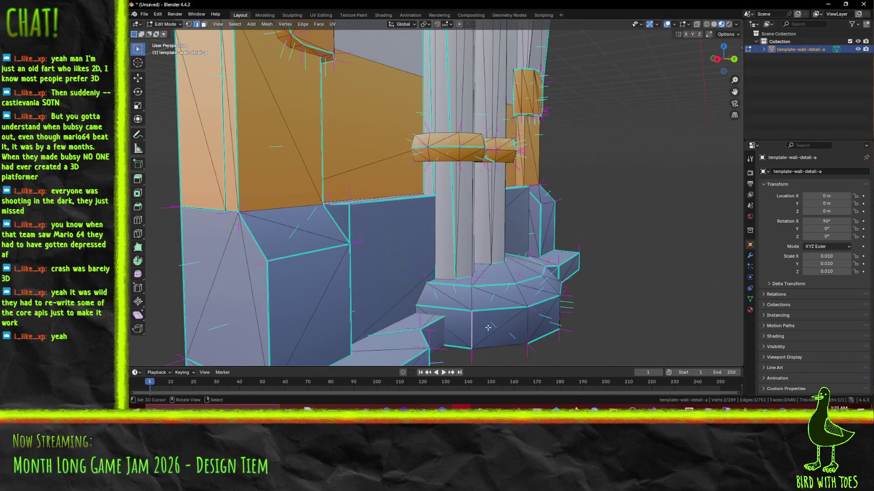
key(F3)
key(Escape)
key(Tab)
mouse_move(543, 332)
middle_down()
mouse_move(568, 337)
mouse_move(550, 315)
mouse_move(563, 302)
mouse_move(522, 237)
mouse_move(515, 259)
mouse_move(440, 267)
mouse_move(436, 275)
mouse_move(343, 279)
middle_up()
key(Tab)
key(F3)
key(Escape)
mouse_move(314, 314)
middle_down()
mouse_move(334, 305)
mouse_move(339, 284)
mouse_move(409, 218)
middle_up()
Select the diagonal edge under the base, clear its sharp flag, then mark it sharp.
click(411, 217)
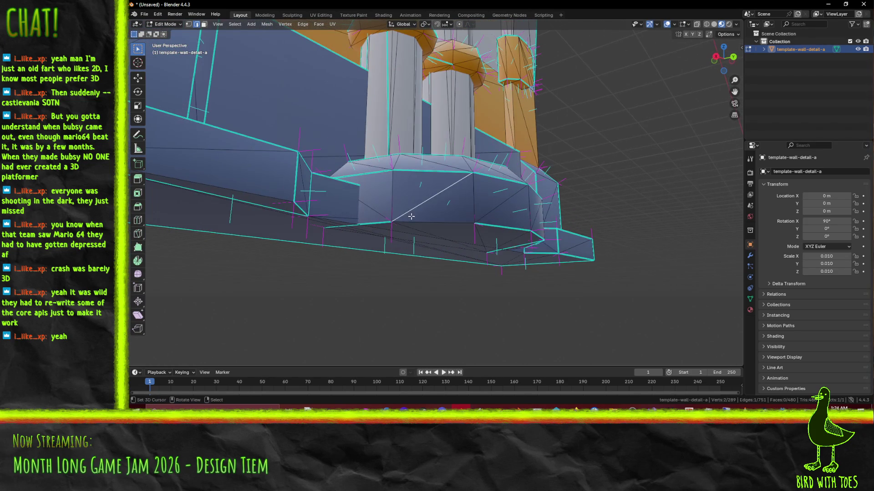
key(F3)
click(478, 241)
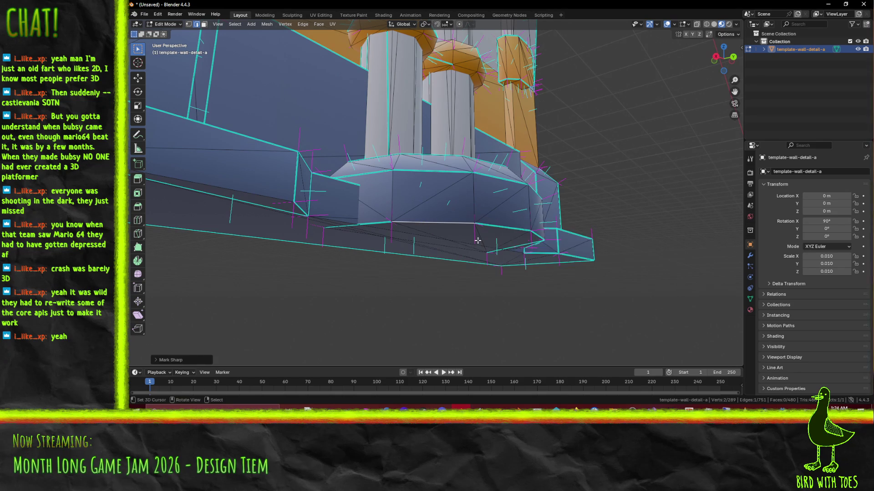
key(F3)
click(511, 262)
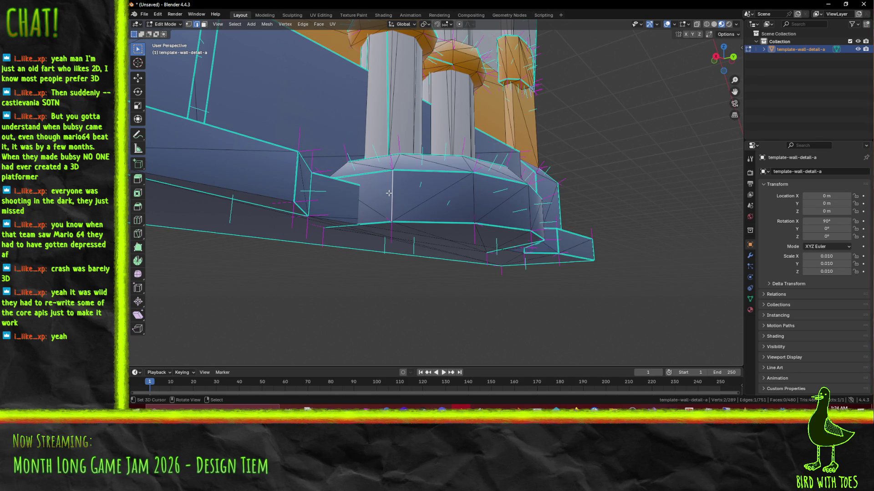
key(g)
click(396, 197)
Check the base shading from a new angle, then select and deselect all geometry.
mouse_move(395, 198)
middle_down()
mouse_move(465, 232)
mouse_move(405, 266)
mouse_move(419, 262)
mouse_move(453, 232)
mouse_move(395, 265)
middle_up()
key(Tab)
key(Tab)
key(F3)
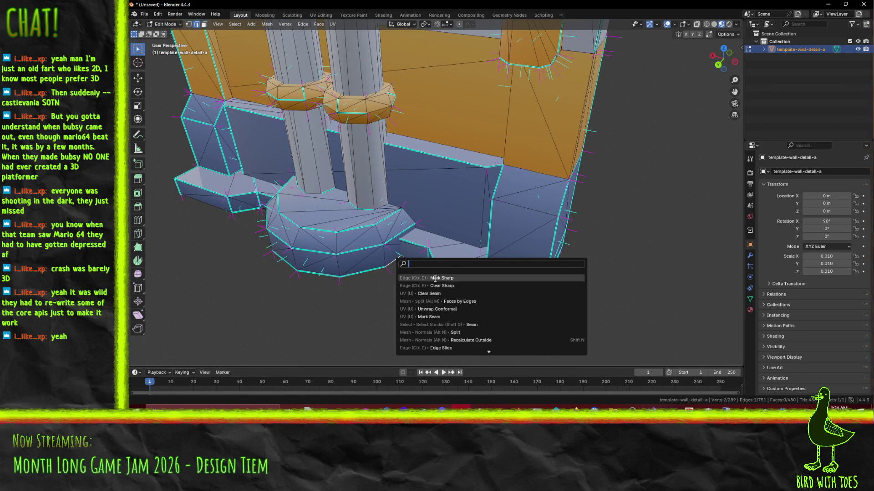
key(Escape)
key(a)
key(alt+a)
Apply Shade Smooth to the whole selected mesh and preview it in Object Mode.
key(a)
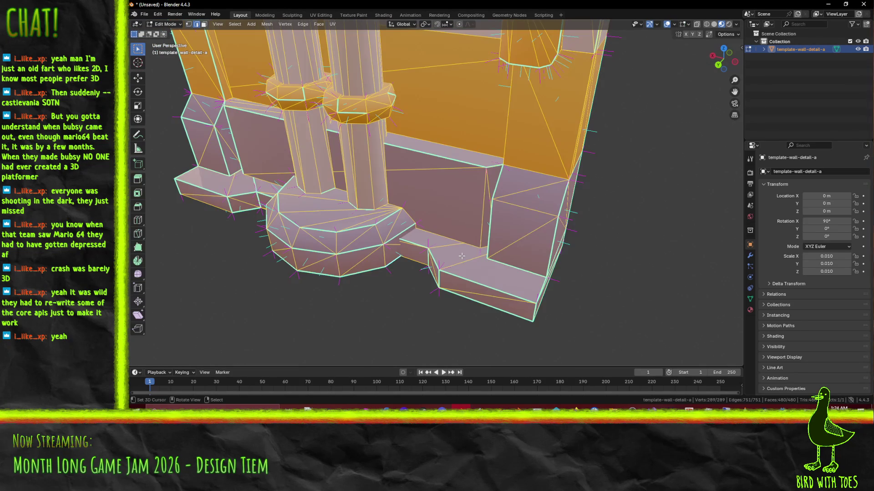
key(F3)
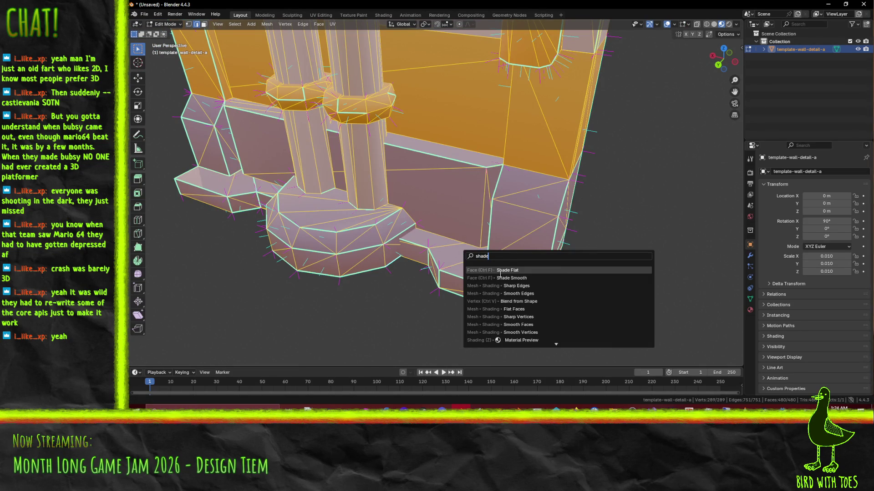
click(509, 278)
key(Tab)
mouse_move(509, 279)
middle_down()
mouse_move(375, 252)
mouse_move(454, 240)
mouse_move(411, 252)
mouse_move(574, 238)
mouse_move(461, 228)
mouse_move(490, 222)
mouse_move(516, 182)
mouse_move(504, 175)
mouse_move(476, 223)
mouse_move(452, 196)
mouse_move(464, 169)
mouse_move(475, 189)
mouse_move(437, 209)
mouse_move(426, 175)
mouse_move(435, 157)
mouse_move(397, 233)
mouse_move(396, 261)
mouse_move(367, 257)
mouse_move(423, 259)
mouse_move(449, 248)
mouse_move(437, 229)
mouse_move(460, 236)
mouse_move(455, 263)
middle_up()
key(Tab)
Zoom in and select two edges on the pillar collar.
scroll(478, 188, up, 2)
scroll(455, 196, up, 3)
key(Tab)
key(Tab)
click(409, 269)
shift+click(427, 226)
key(F3)
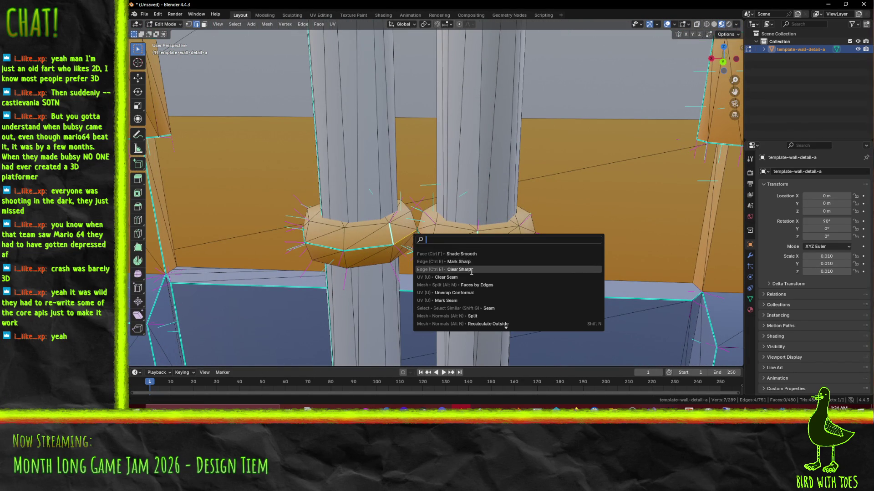
Mark the selected collar edges sharp, then clear sharp from the last selection.
click(455, 261)
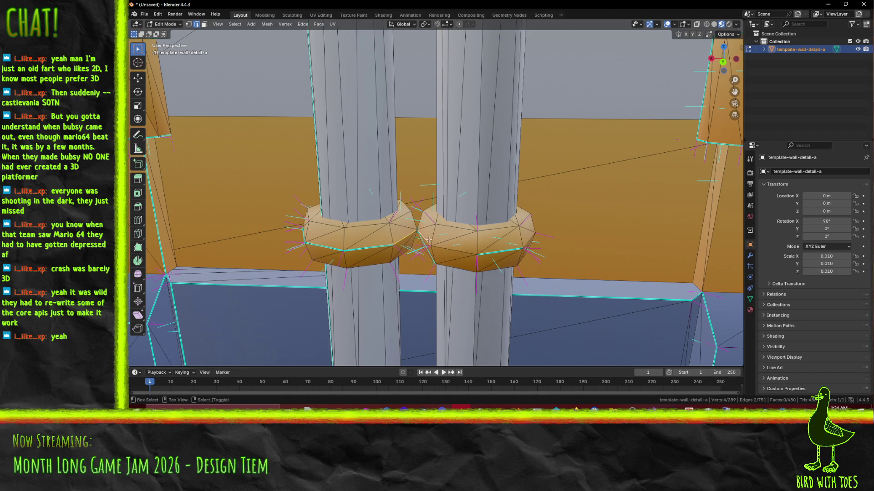
mouse_move(522, 263)
middle_down()
mouse_move(357, 242)
mouse_move(432, 248)
mouse_move(398, 255)
mouse_move(419, 246)
mouse_move(493, 248)
middle_up()
key(F3)
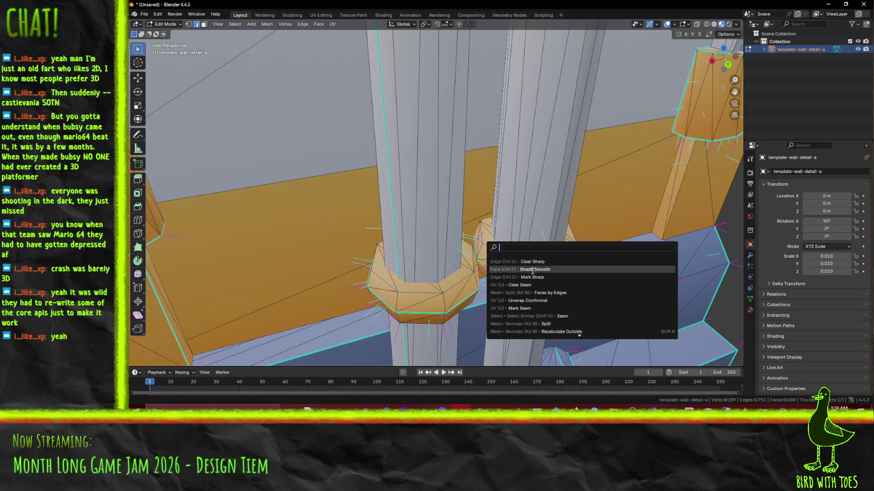
click(537, 277)
middle_drag(538, 277, 488, 218)
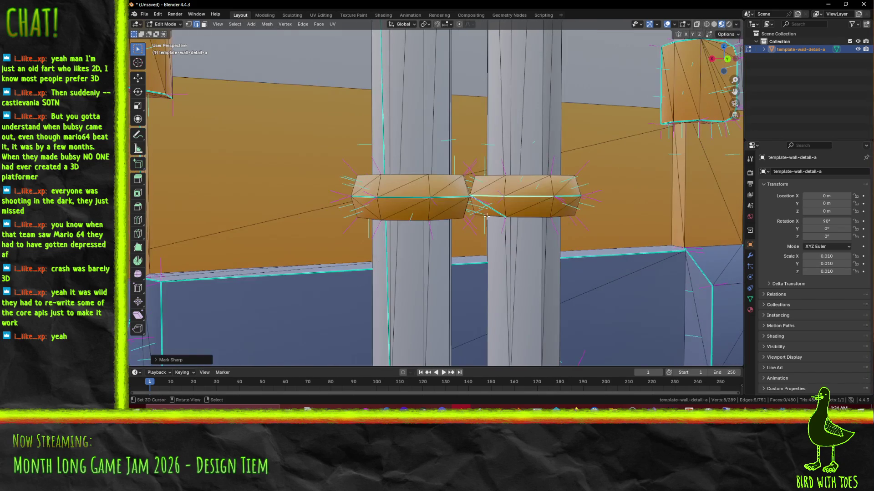
key(F3)
click(555, 233)
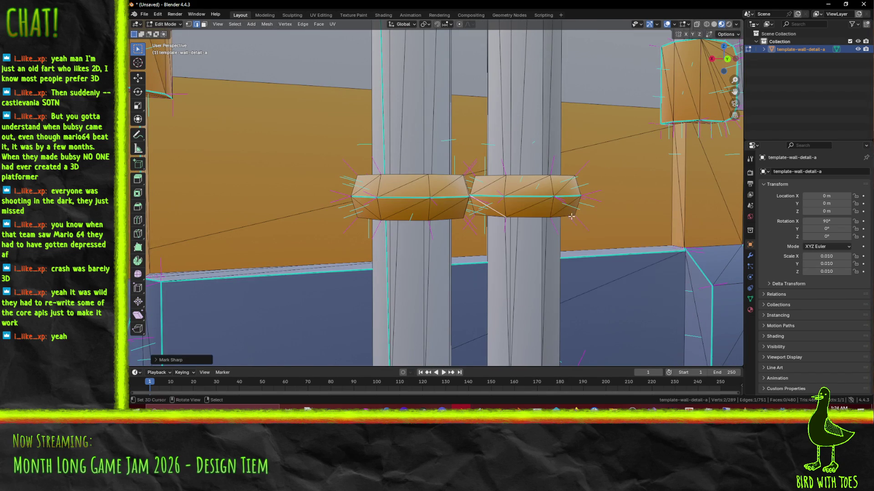
Inspect the collar shading from several angles, then open the save-file browser.
key(Tab)
mouse_move(570, 215)
middle_down()
mouse_move(531, 231)
mouse_move(427, 213)
mouse_move(458, 223)
mouse_move(448, 167)
mouse_move(481, 170)
middle_up()
key(Tab)
scroll(441, 165, up, 4)
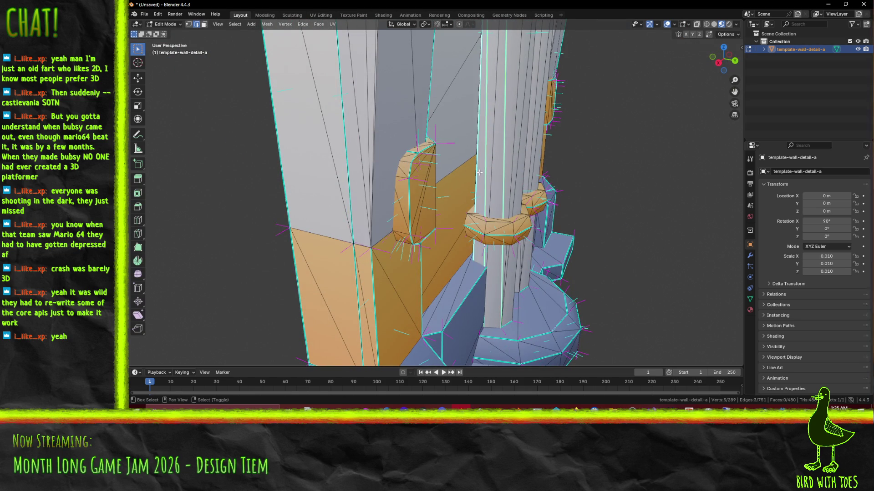
key(F3)
key(Escape)
scroll(544, 185, down, 3)
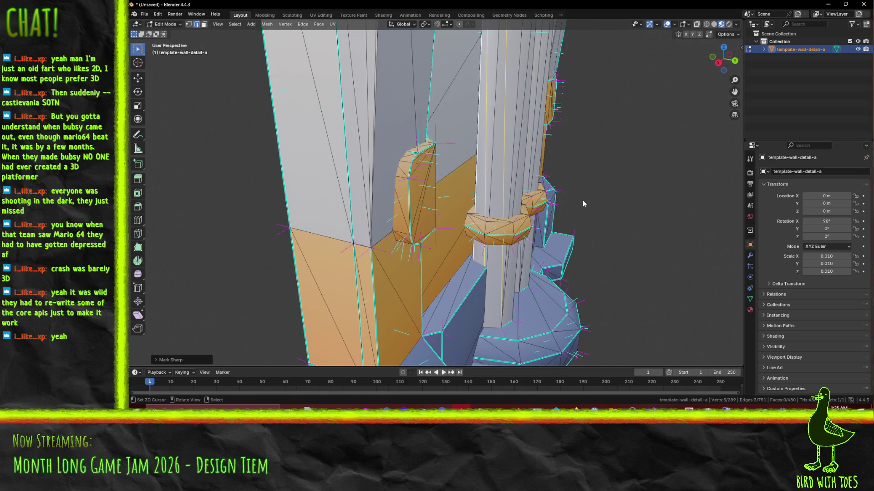
key(Tab)
mouse_move(566, 198)
middle_down()
mouse_move(495, 204)
mouse_move(468, 192)
mouse_move(432, 195)
mouse_move(449, 219)
mouse_move(407, 192)
mouse_move(380, 150)
mouse_move(432, 160)
middle_up()
scroll(469, 192, down, 5)
key(Tab)
scroll(445, 223, up, 6)
key(Tab)
key(Tab)
scroll(461, 173, down, 4)
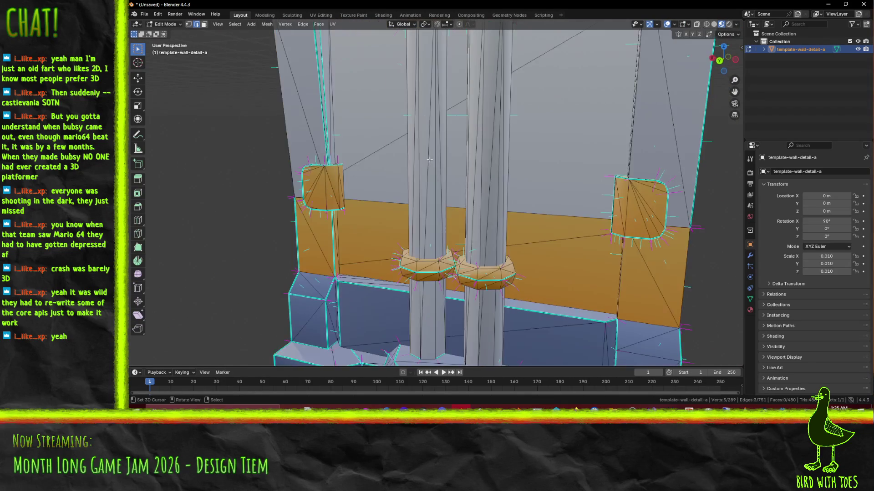
key(ctrl+s)
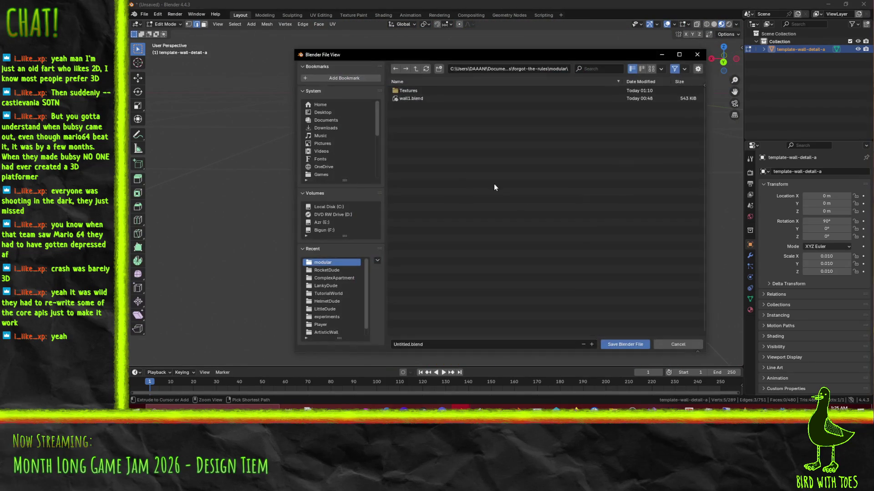
Dismiss the save browser and recalculate all normals to face outside.
key(Escape)
key(a)
key(F3)
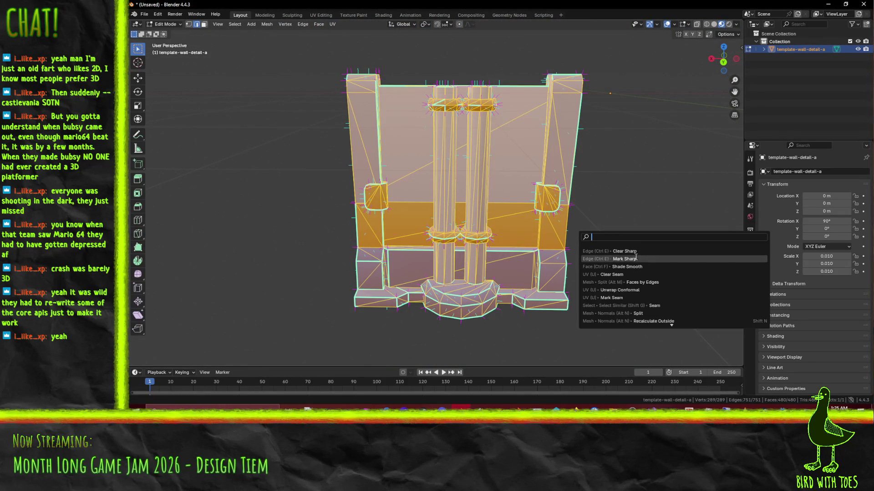
key(Escape)
key(alt+n)
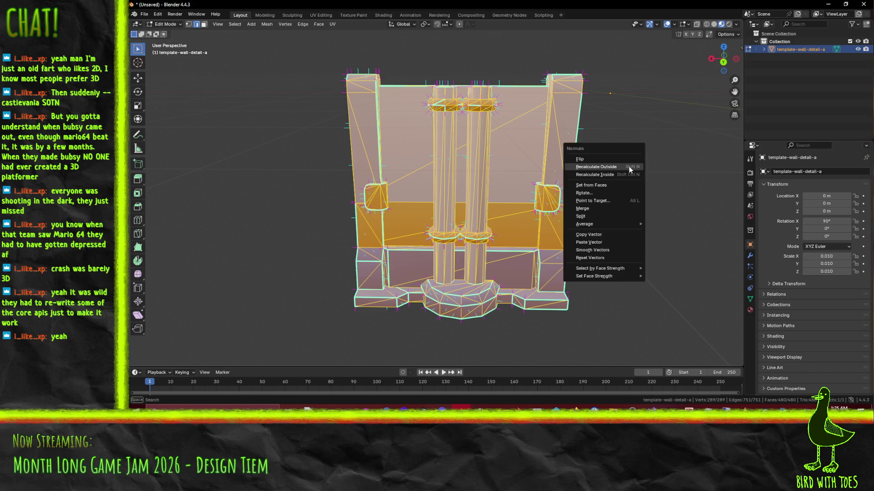
click(597, 167)
Inspect the recalculated wall in Object Mode, then return to Edit Mode at the column tops.
key(Tab)
mouse_move(547, 207)
middle_down()
mouse_move(482, 181)
mouse_move(575, 198)
mouse_move(599, 214)
mouse_move(562, 221)
mouse_move(461, 212)
mouse_move(578, 210)
middle_up()
scroll(537, 184, up, 5)
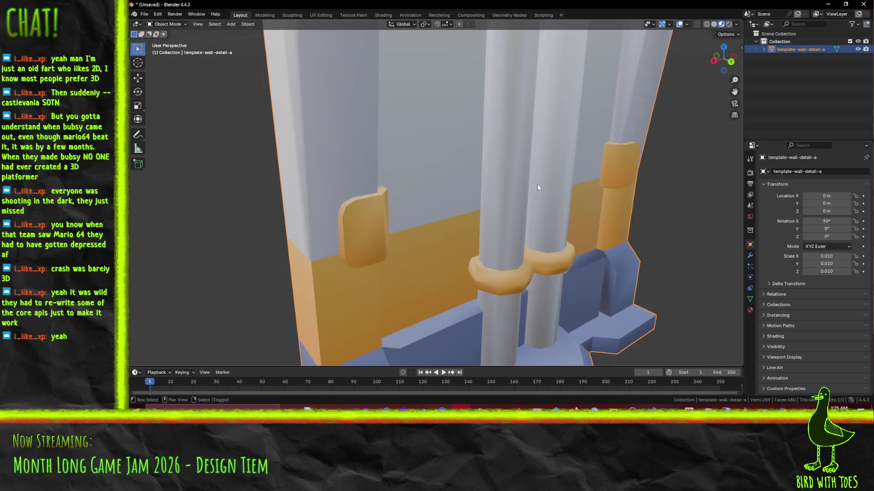
key(Tab)
mouse_move(512, 216)
middle_down()
mouse_move(448, 209)
mouse_move(338, 170)
middle_up()
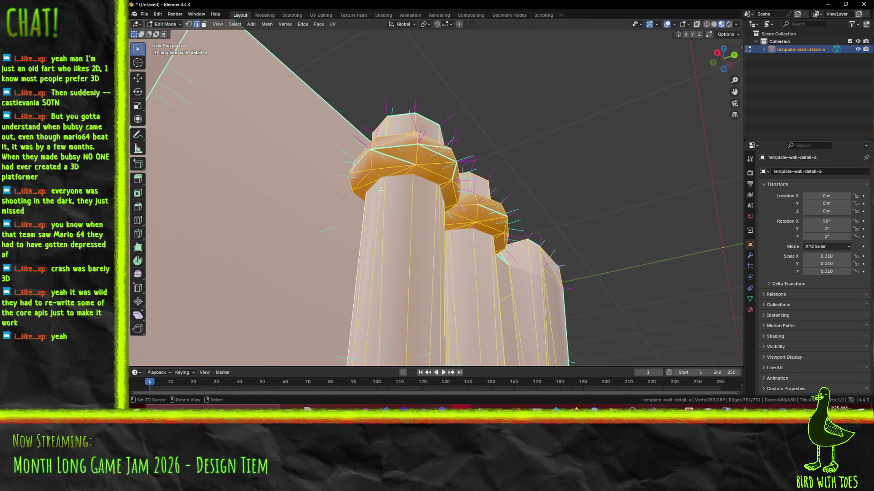
Mark the orange band and pillar edges around the column tops as sharp.
mouse_move(427, 183)
middle_down()
mouse_move(436, 171)
mouse_move(404, 182)
mouse_move(454, 221)
mouse_move(472, 211)
mouse_move(418, 173)
middle_up()
shift+click(406, 175)
key(F3)
click(489, 224)
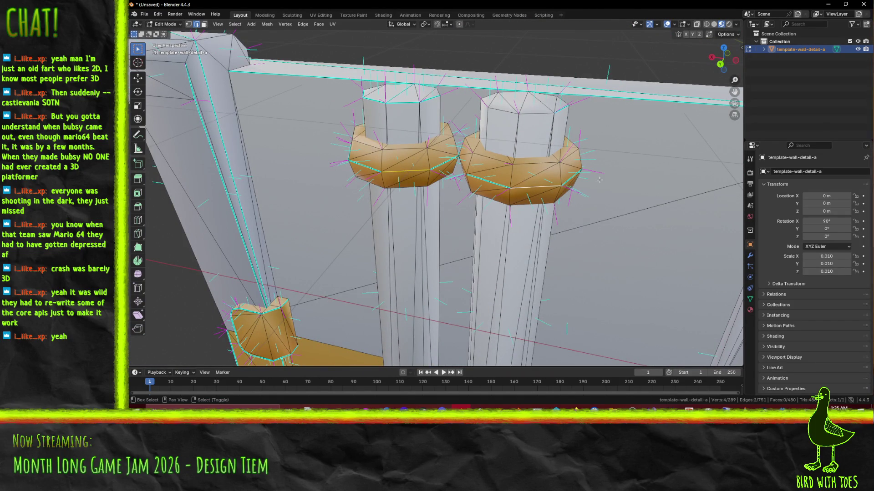
mouse_move(479, 176)
middle_down()
mouse_move(397, 172)
mouse_move(557, 284)
mouse_move(551, 247)
middle_up()
key(F3)
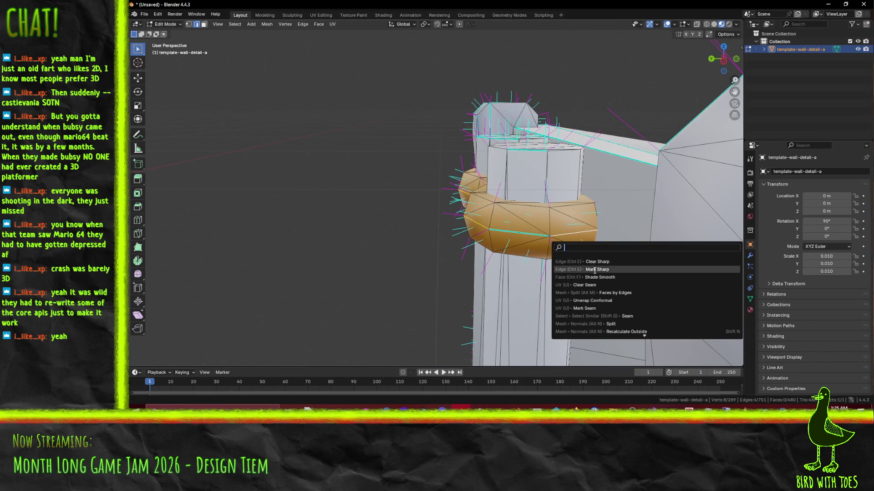
click(596, 269)
mouse_move(597, 270)
middle_down()
mouse_move(481, 246)
mouse_move(465, 260)
mouse_move(461, 229)
middle_up()
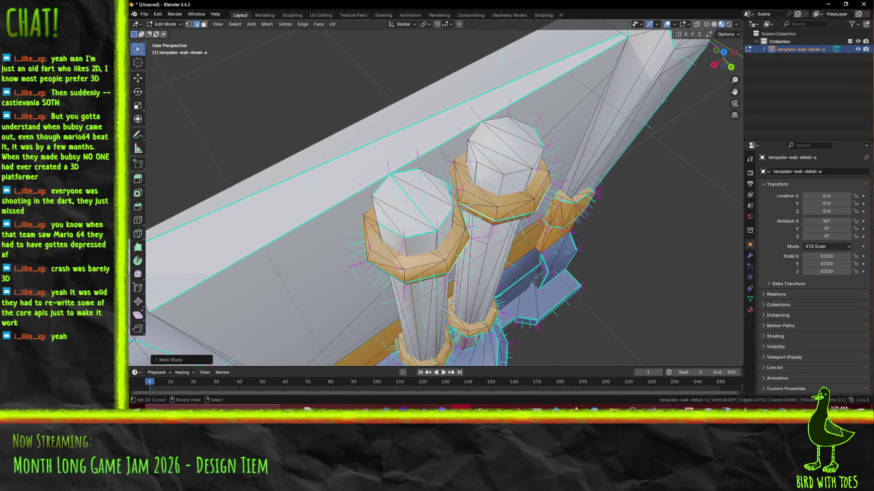
key(F3)
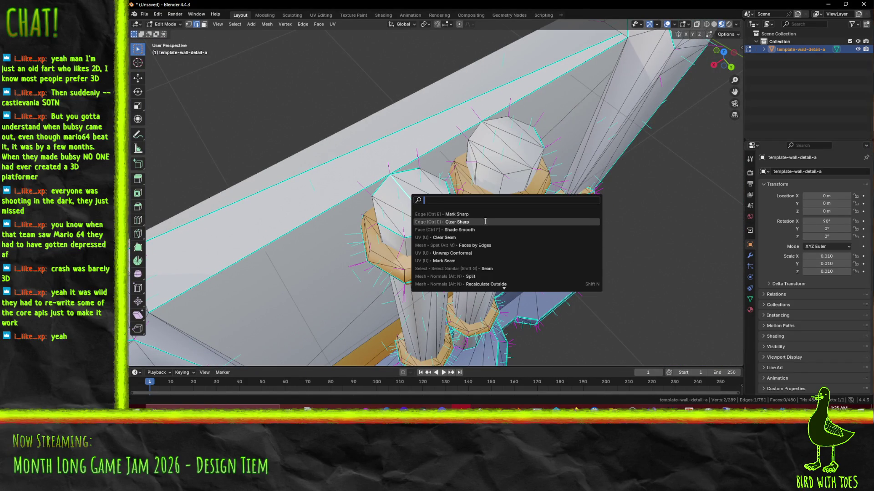
click(483, 214)
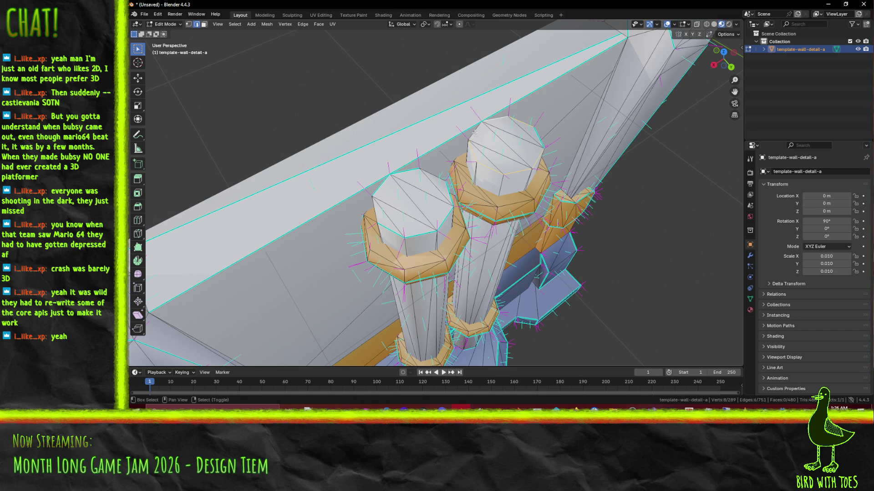
Select a single edge along the wall top and mark it sharp.
middle_drag(433, 165, 410, 137)
click(408, 132)
key(F3)
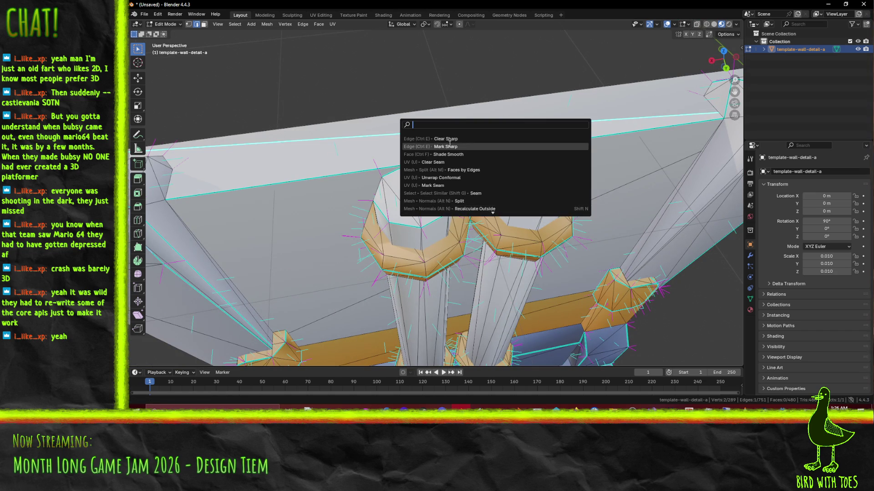
click(448, 147)
scroll(398, 182, down, 5)
mouse_move(400, 183)
middle_down()
mouse_move(517, 182)
mouse_move(516, 196)
middle_up()
key(F3)
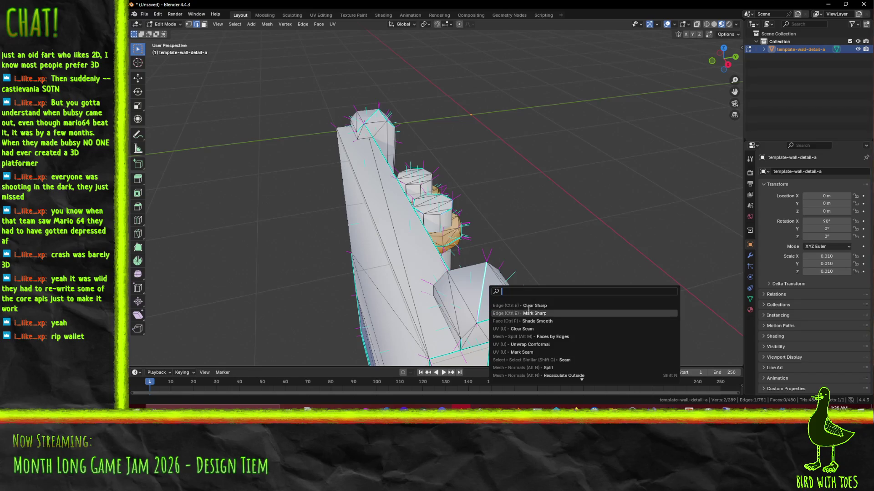
Mark further selected wall edges sharp in several passes, then clear the selection.
click(527, 314)
mouse_move(528, 314)
middle_down()
mouse_move(481, 218)
mouse_move(398, 193)
middle_up()
key(F3)
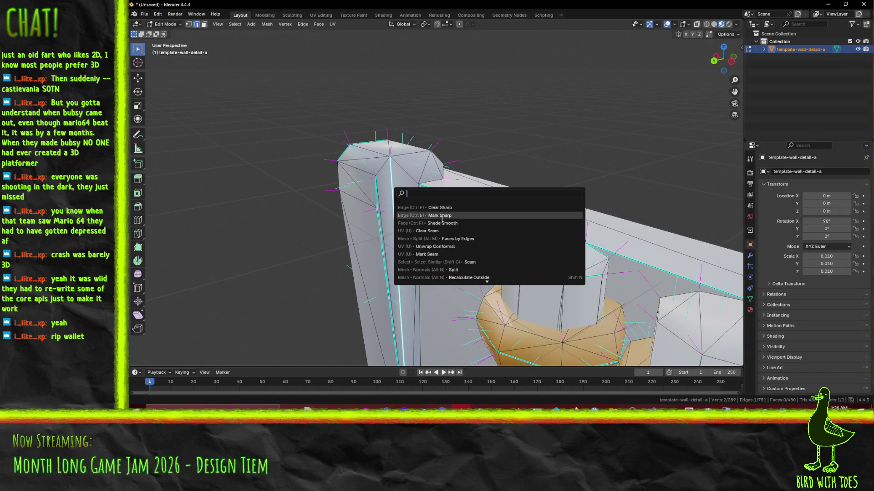
click(439, 215)
middle_drag(425, 157, 513, 171)
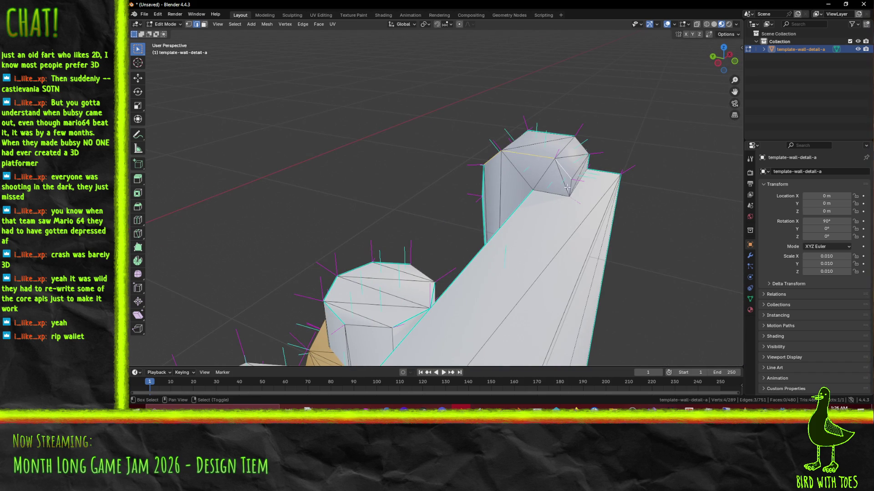
middle_drag(570, 185, 504, 160)
middle_drag(610, 257, 491, 230)
shift+click(295, 223)
key(F3)
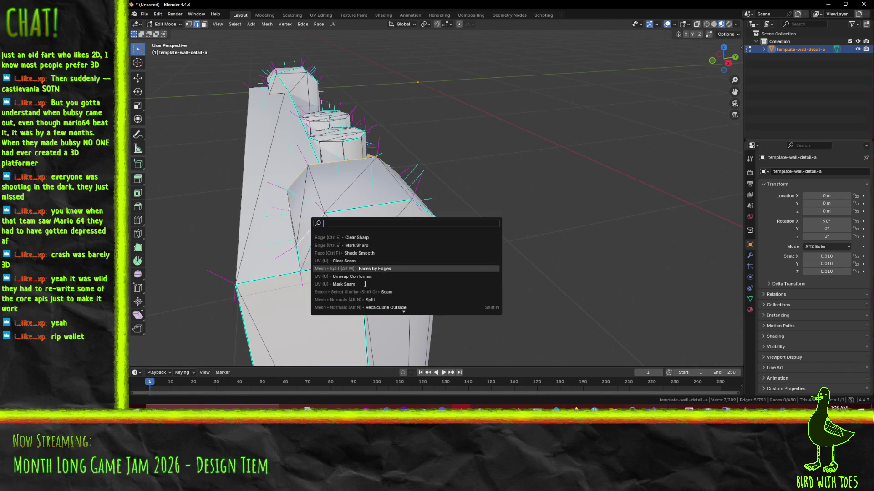
click(386, 245)
key(alt+a)
Mark the corner post edges as sharp.
mouse_move(386, 245)
middle_down()
mouse_move(476, 214)
mouse_move(472, 239)
mouse_move(464, 206)
mouse_move(414, 243)
middle_up()
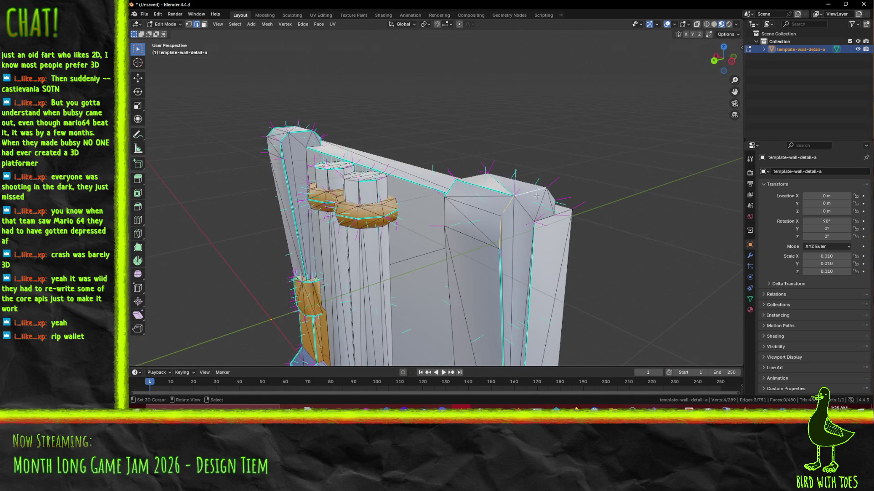
middle_drag(536, 195, 464, 212)
mouse_move(229, 213)
middle_down()
mouse_move(424, 207)
mouse_move(439, 98)
mouse_move(431, 32)
middle_up()
shift+scroll(407, 256, down, 3)
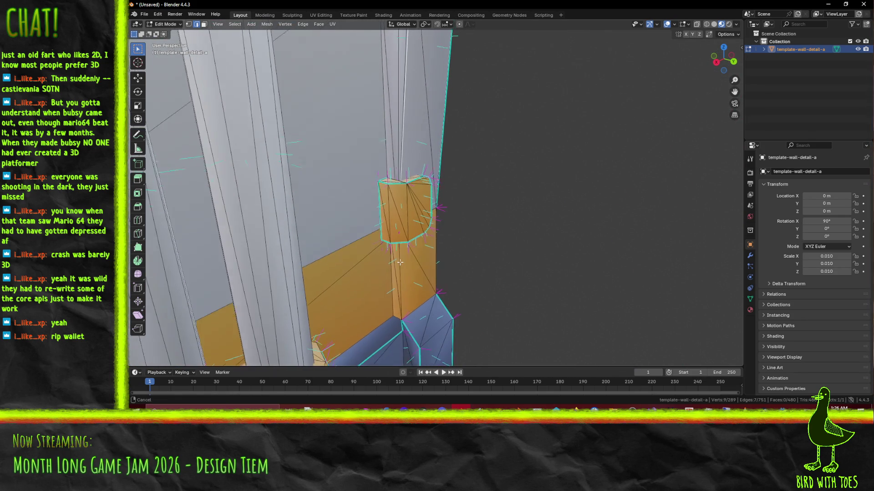
key(F3)
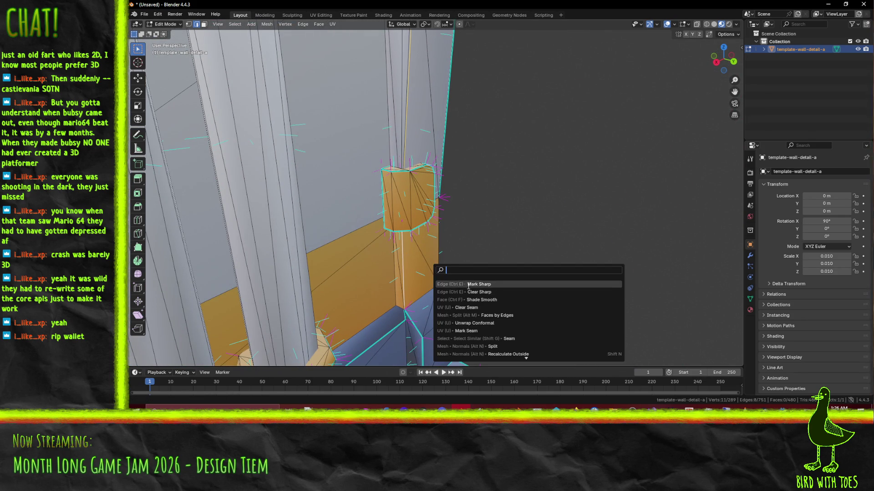
click(468, 286)
Mark another single wall edge and the remaining selected edges sharp.
middle_drag(468, 286, 426, 202)
click(405, 220)
key(F3)
key(Escape)
key(F3)
click(459, 241)
middle_drag(459, 240, 452, 196)
key(F3)
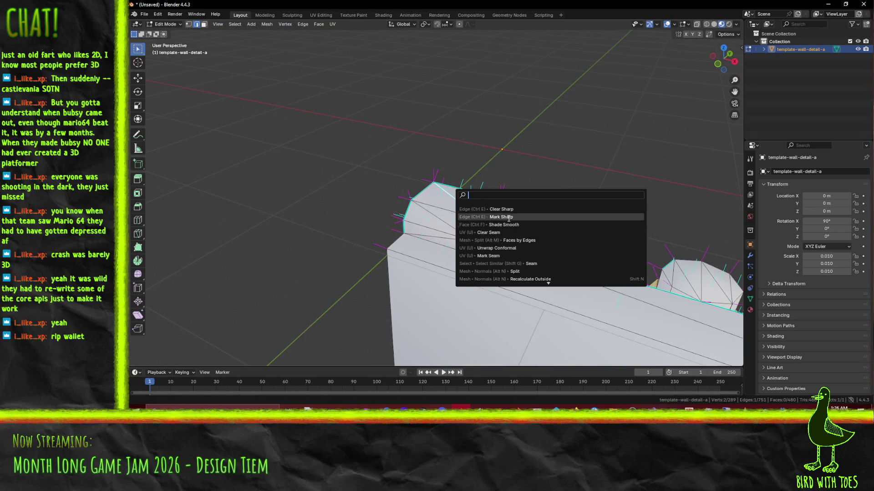
click(501, 217)
mouse_move(501, 217)
middle_down()
mouse_move(409, 212)
mouse_move(509, 181)
mouse_move(461, 200)
mouse_move(518, 171)
mouse_move(455, 185)
mouse_move(460, 101)
mouse_move(502, 100)
mouse_move(469, 70)
mouse_move(368, 85)
mouse_move(395, 135)
mouse_move(479, 145)
mouse_move(491, 157)
middle_up()
Return to Object Mode, frame the wall, and bring up the file browser.
key(Tab)
key(Tab)
shift+middle_drag(388, 335, 445, 240)
key(ctrl+o)
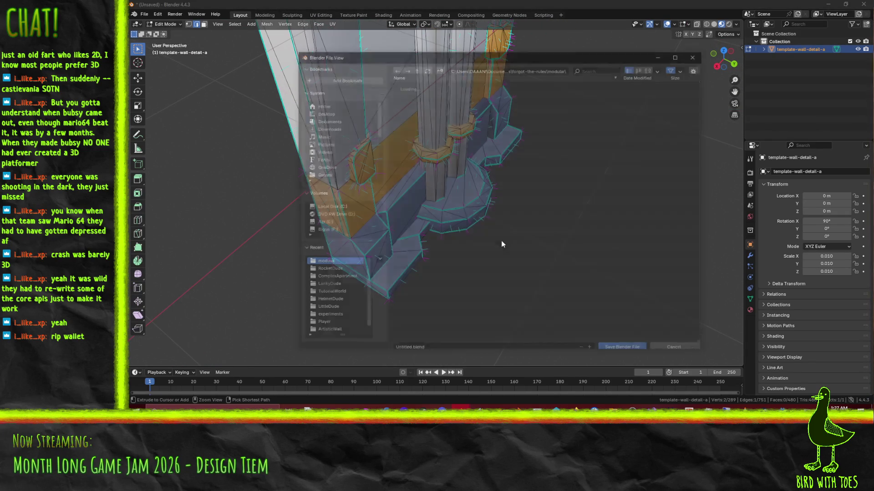
Export the piece as FBX, overwriting template-wall-detail-a.fbx.
key(Escape)
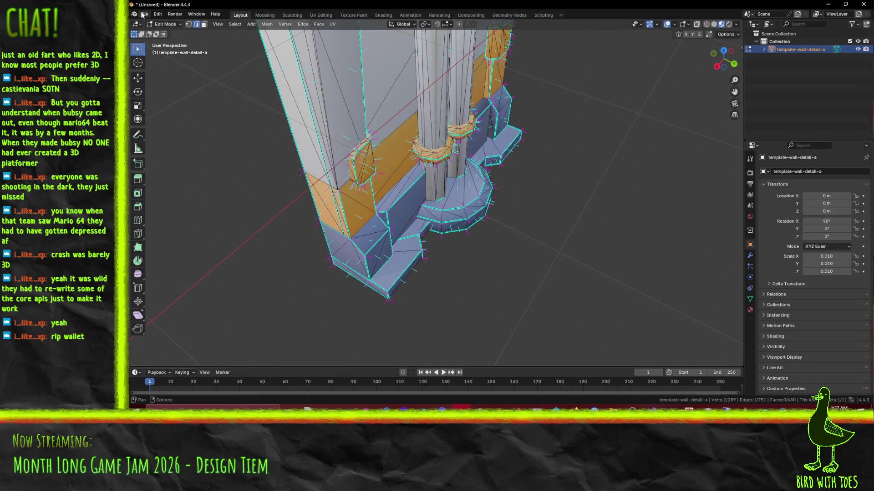
click(143, 15)
mouse_move(199, 130)
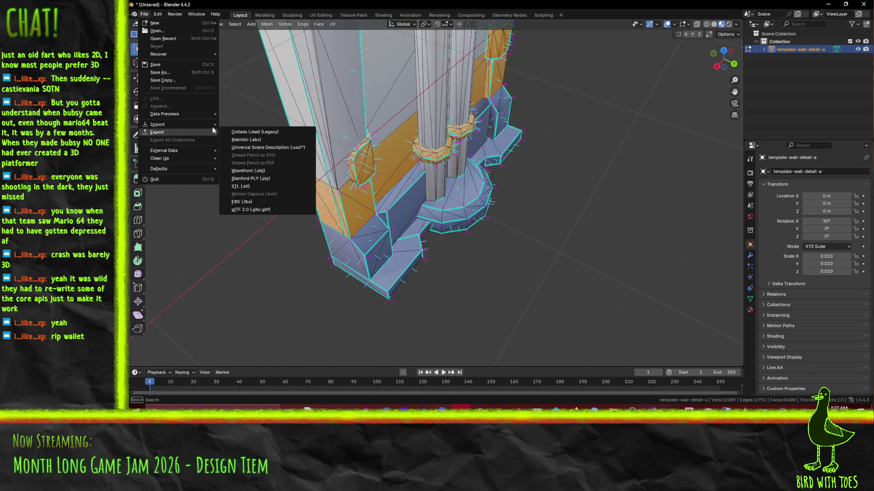
click(258, 202)
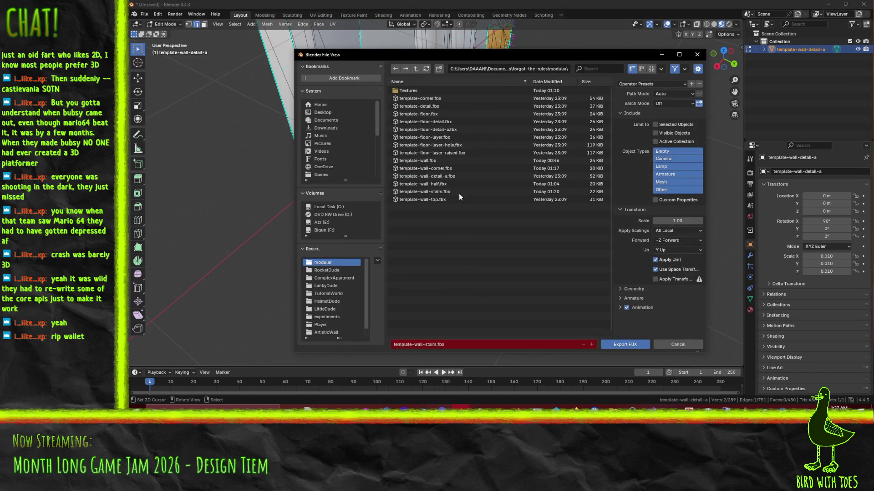
click(449, 176)
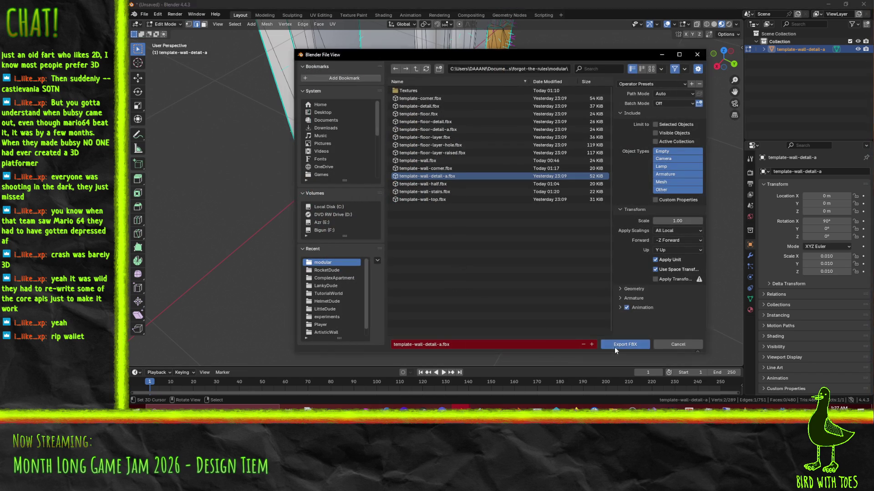
click(614, 346)
Reframe the wall mesh and switch back to Object Mode.
middle_drag(455, 196, 428, 181)
scroll(428, 181, down, 5)
key(Tab)
Delete the current wall piece and import template-wall-top.fbx in its place.
key(x)
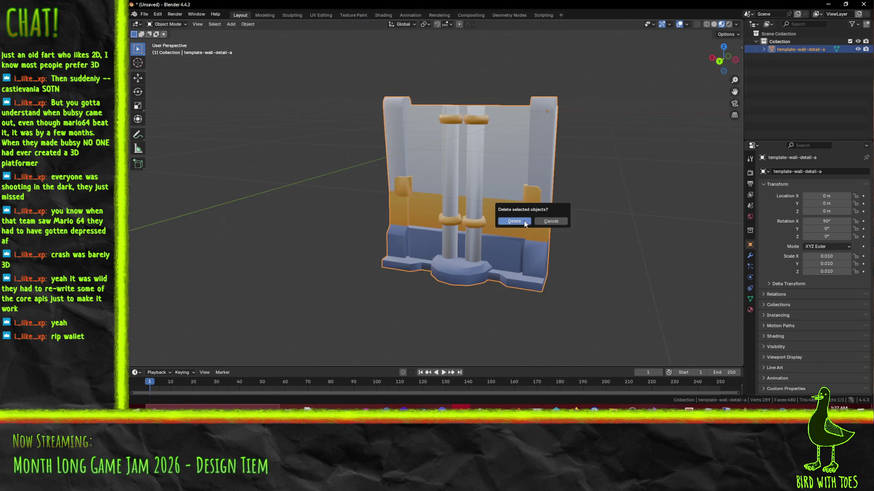
click(524, 223)
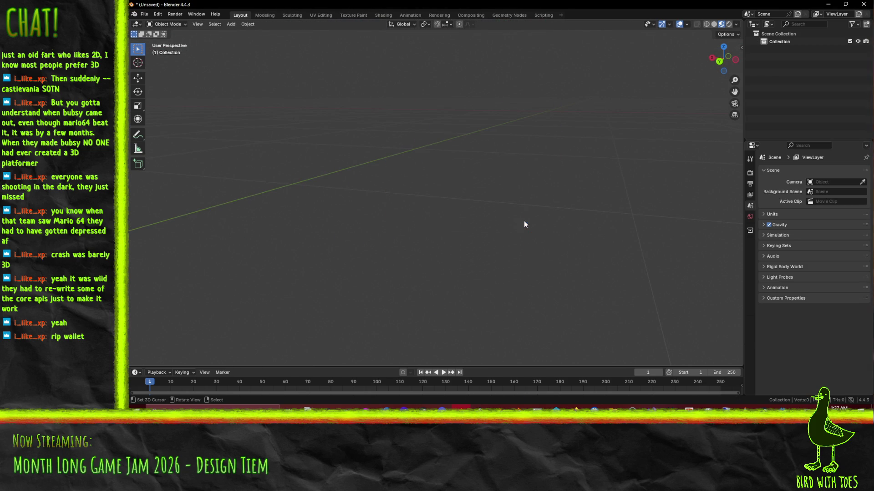
click(145, 14)
mouse_move(170, 124)
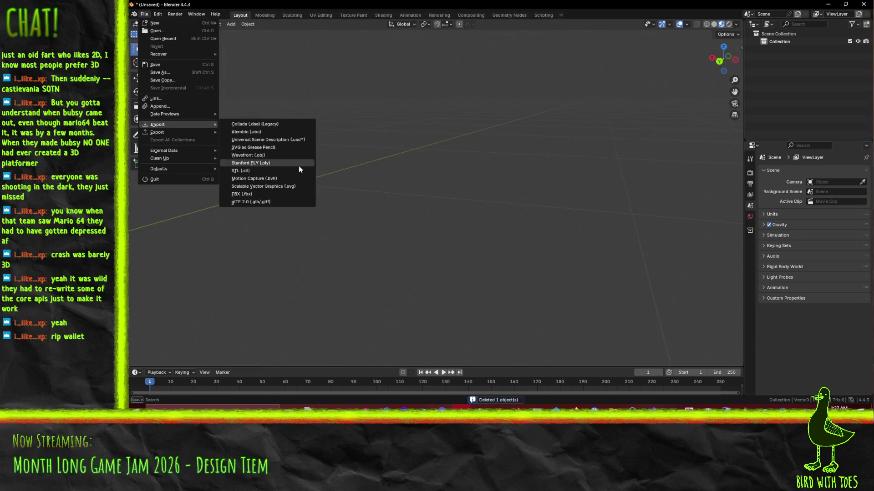
click(291, 194)
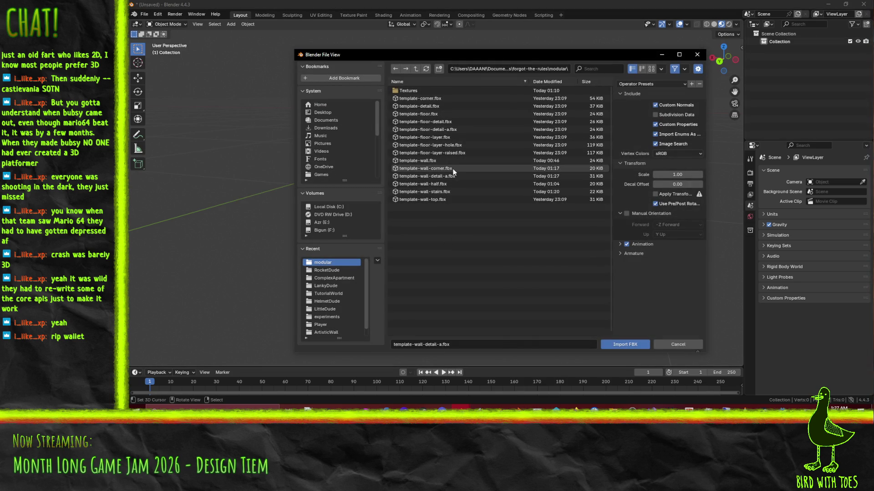
click(451, 191)
click(441, 200)
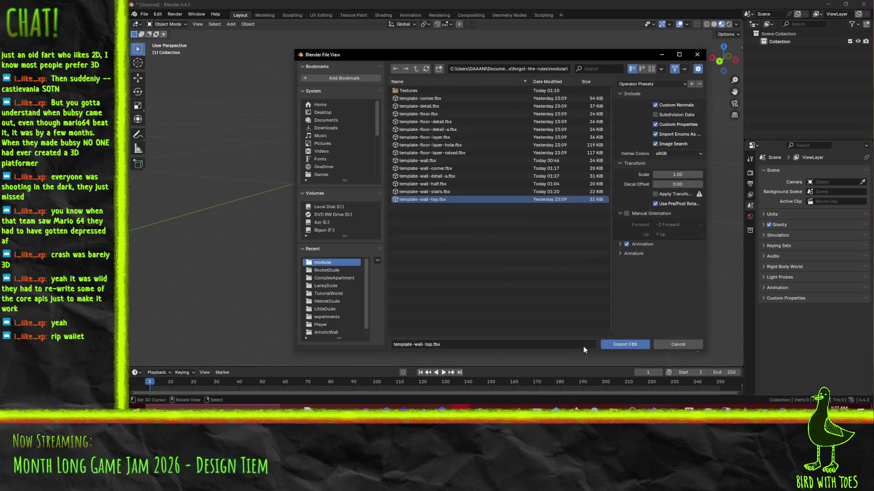
click(615, 346)
In front view, move the template-wall-top mesh down in Edit Mode so it rests on the grid.
scroll(438, 214, down, 3)
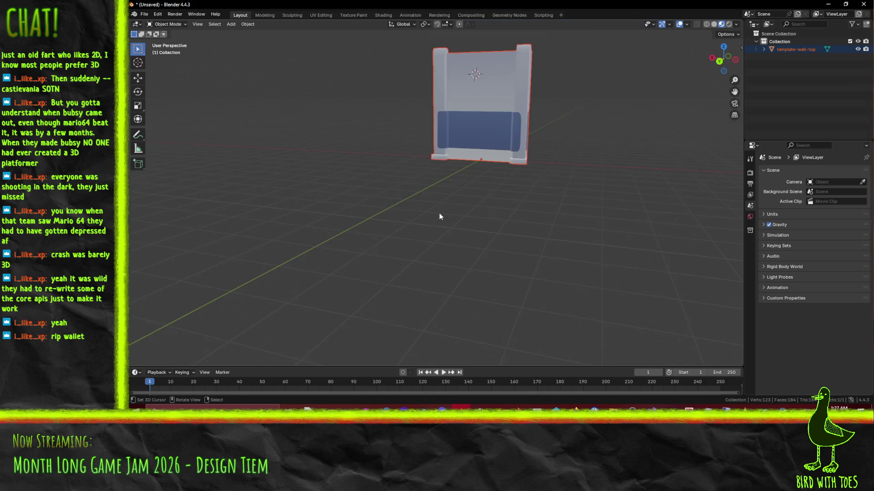
key(KP_1)
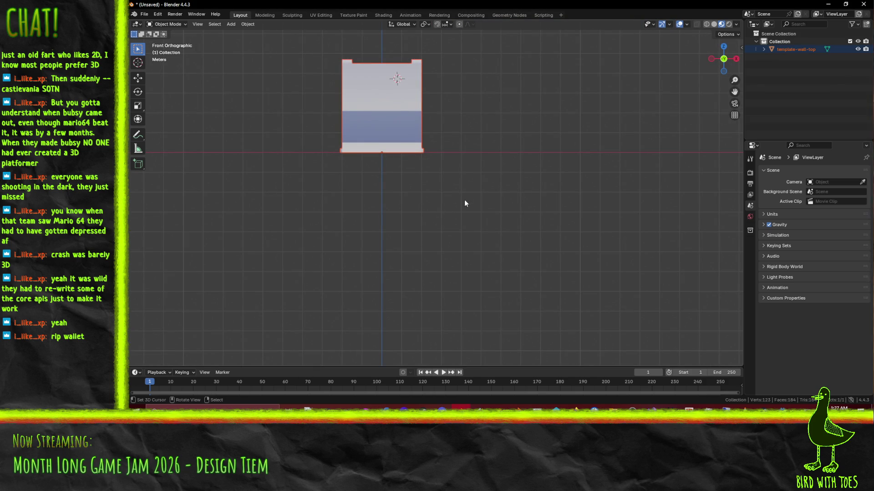
click(385, 131)
key(Tab)
key(KP_7)
key(KP_1)
key(g)
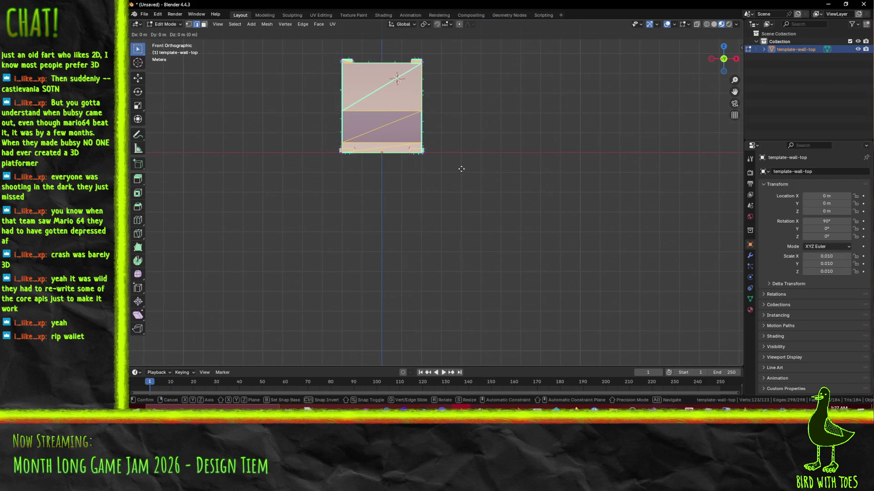
click(494, 264)
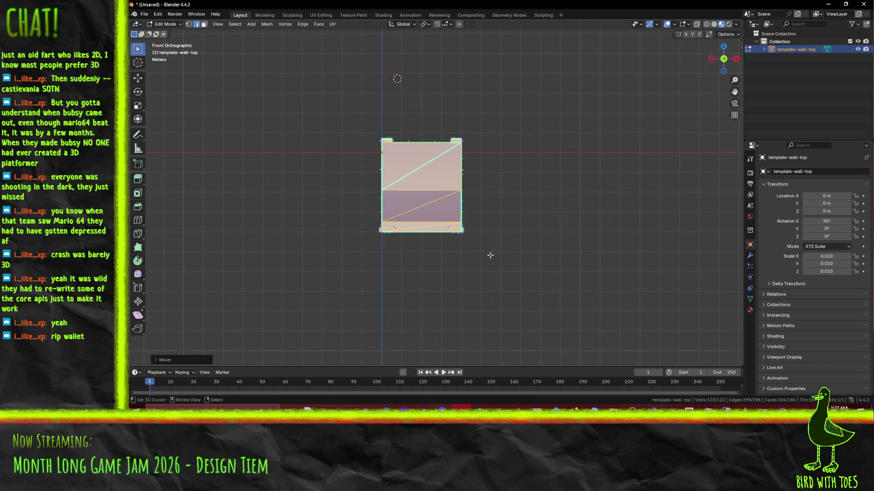
Back in Object Mode, orbit around the repositioned wall top to inspect it.
key(KP_7)
key(Tab)
mouse_move(568, 266)
middle_down()
mouse_move(416, 210)
mouse_move(399, 184)
middle_up()
scroll(474, 182, up, 3)
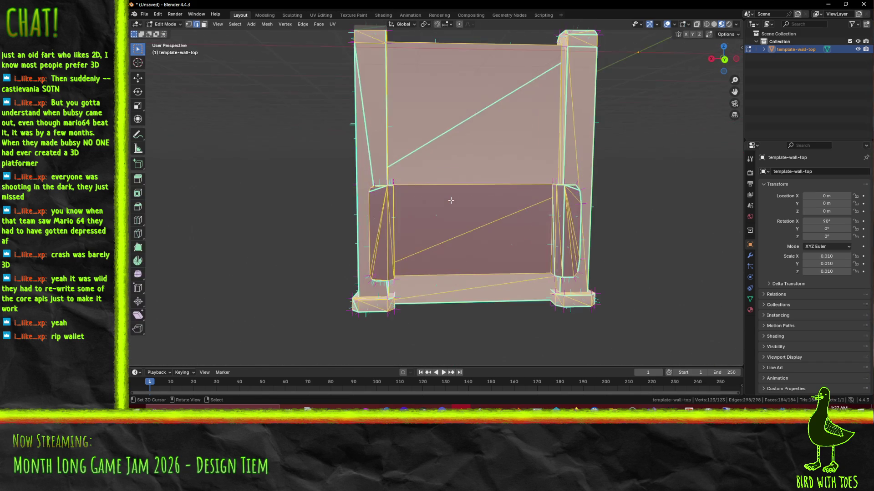
mouse_move(475, 183)
middle_down()
mouse_move(384, 211)
mouse_move(529, 212)
mouse_move(543, 200)
mouse_move(474, 207)
mouse_move(487, 200)
mouse_move(428, 182)
mouse_move(497, 180)
middle_up()
key(Tab)
key(Tab)
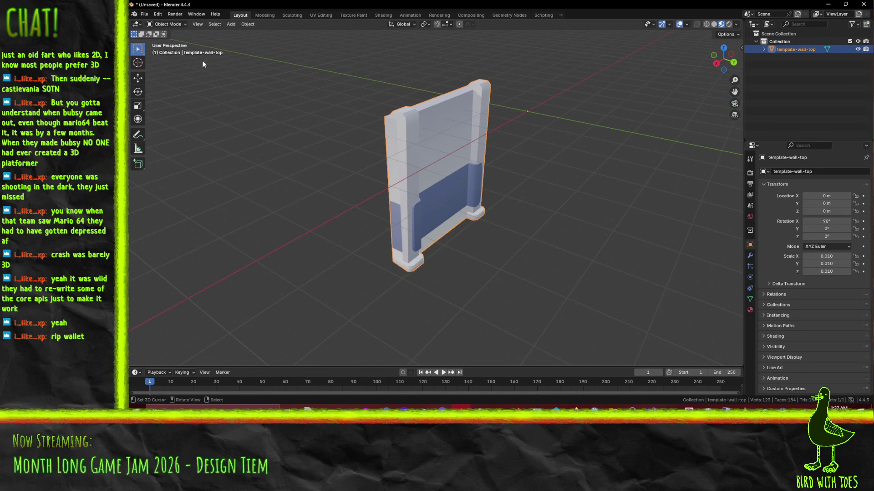
Export the piece over the wall-top FBX file, then delete it from the scene.
click(144, 16)
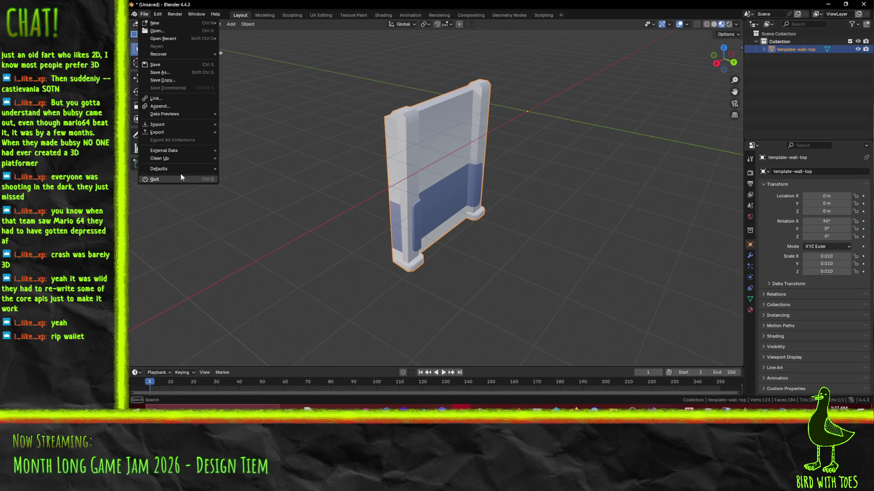
mouse_move(187, 132)
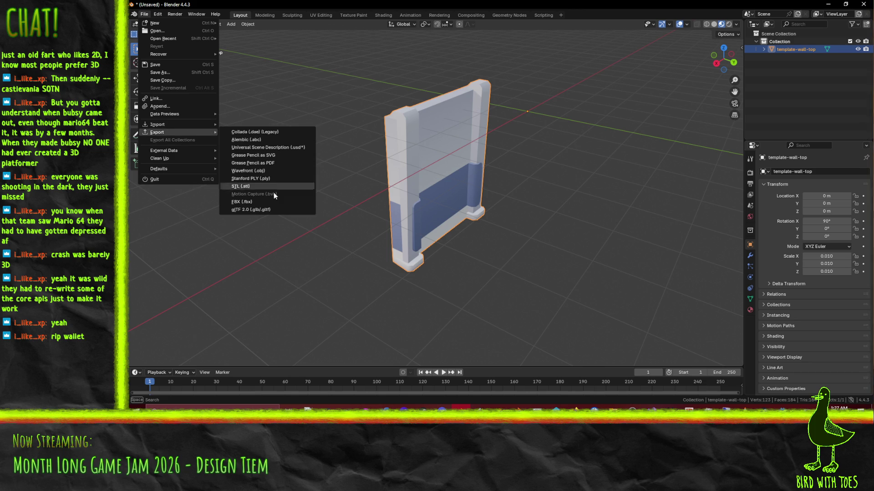
click(280, 203)
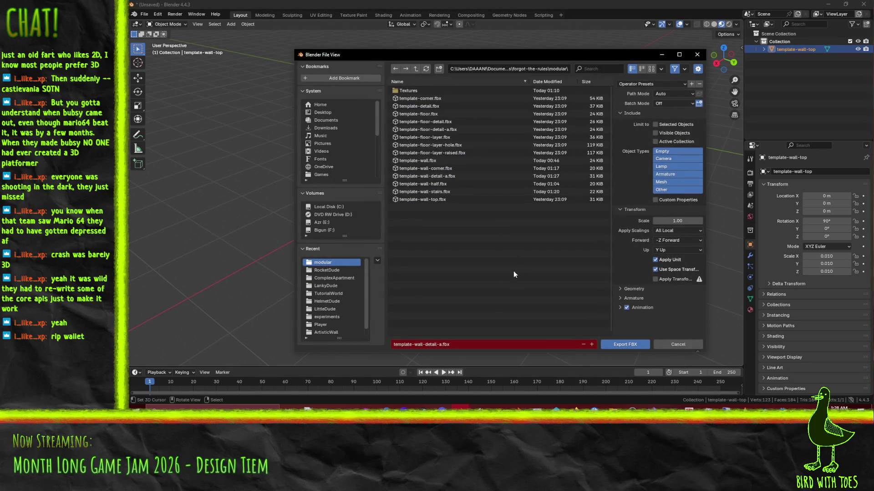
double_click(460, 200)
key(x)
click(550, 87)
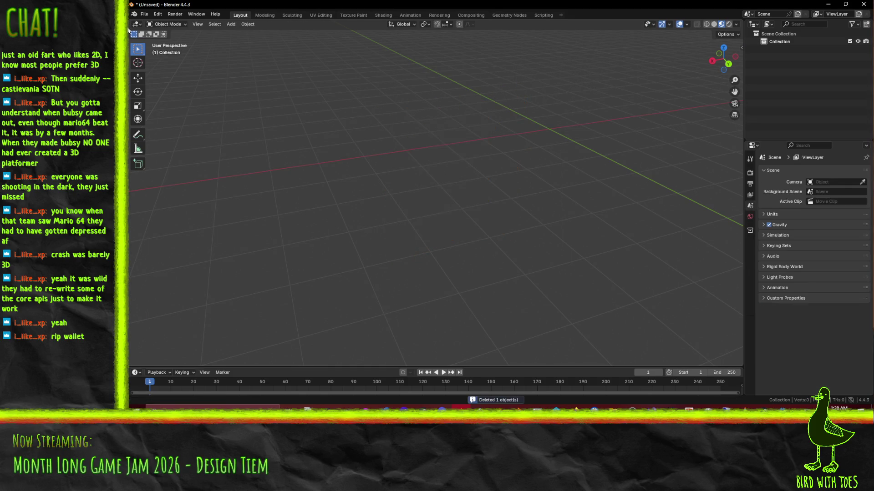
Import template-wall.fbx into the empty scene and view it from above.
click(145, 15)
mouse_move(164, 126)
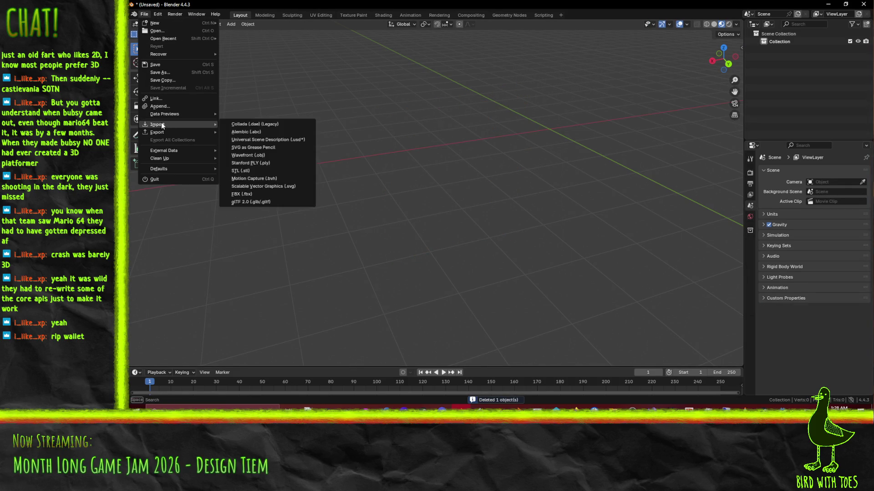
click(257, 196)
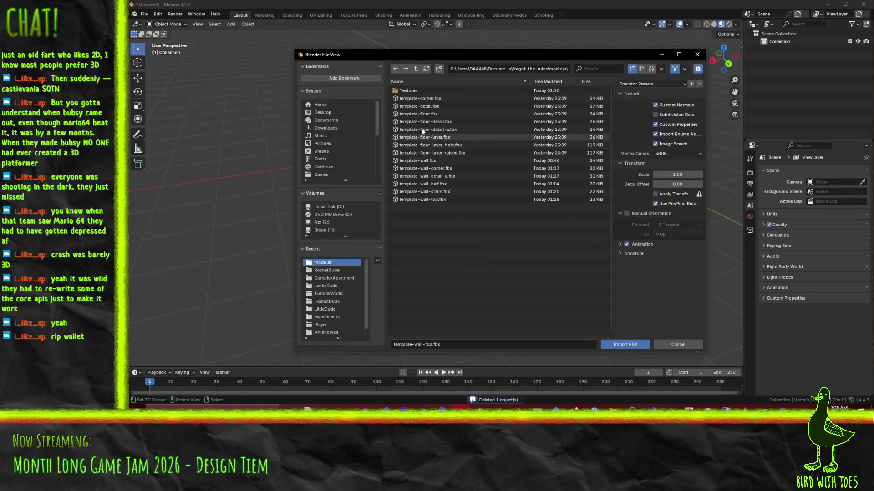
click(430, 160)
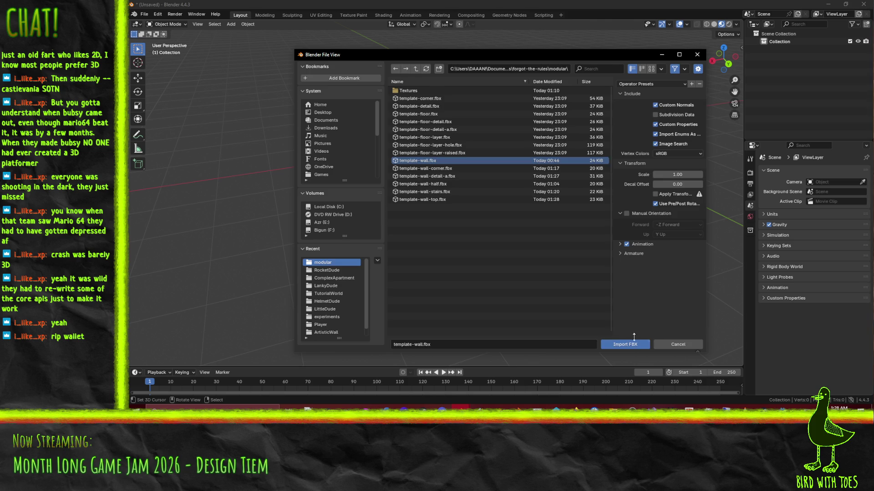
click(625, 344)
scroll(448, 141, down, 6)
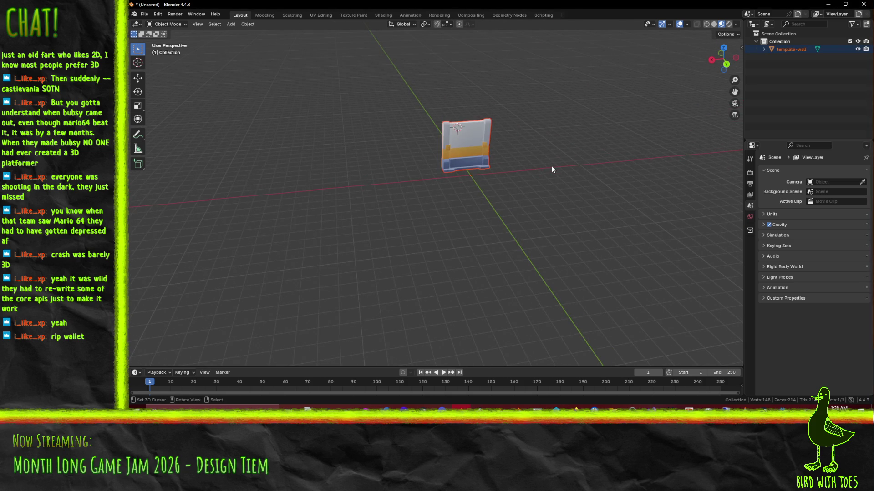
key(KP_7)
In Edit Mode and front view, make a first move of the template-wall mesh.
scroll(551, 169, up, 3)
mouse_move(551, 169)
middle_down()
mouse_move(528, 185)
mouse_move(435, 133)
middle_up()
key(Tab)
key(KP_7)
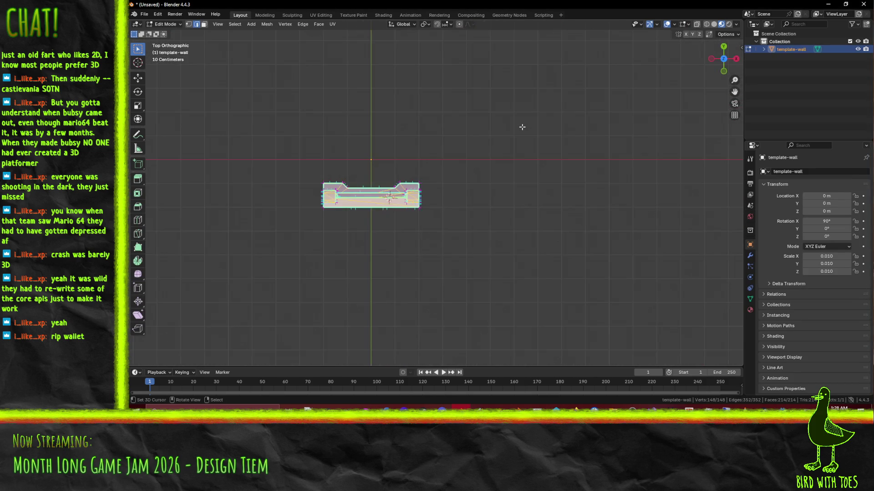
key(KP_1)
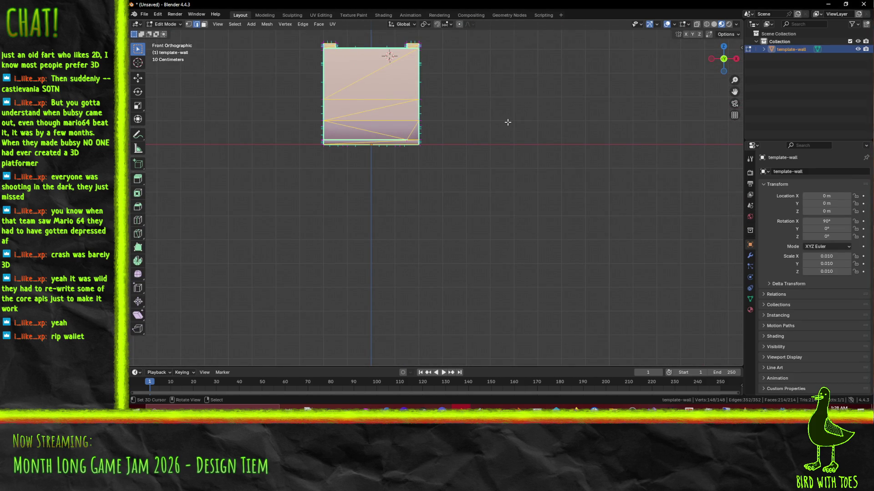
key(g)
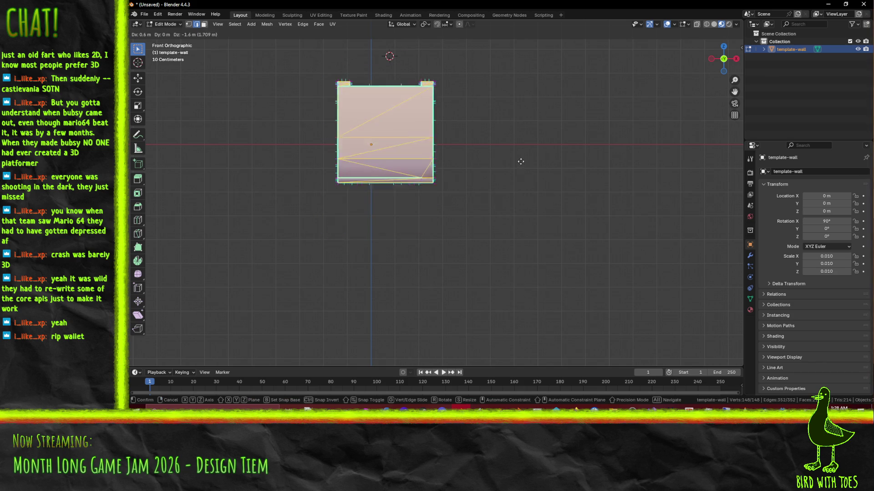
scroll(517, 172, down, 1)
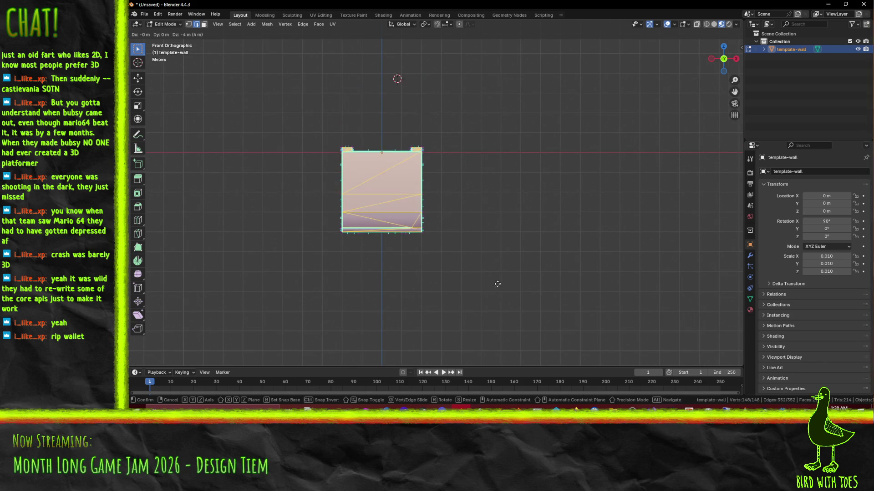
click(544, 286)
Move the wall mesh straight down 4 m so its top edge sits at the origin.
mouse_move(544, 286)
middle_down()
mouse_move(501, 143)
mouse_move(501, 156)
middle_up()
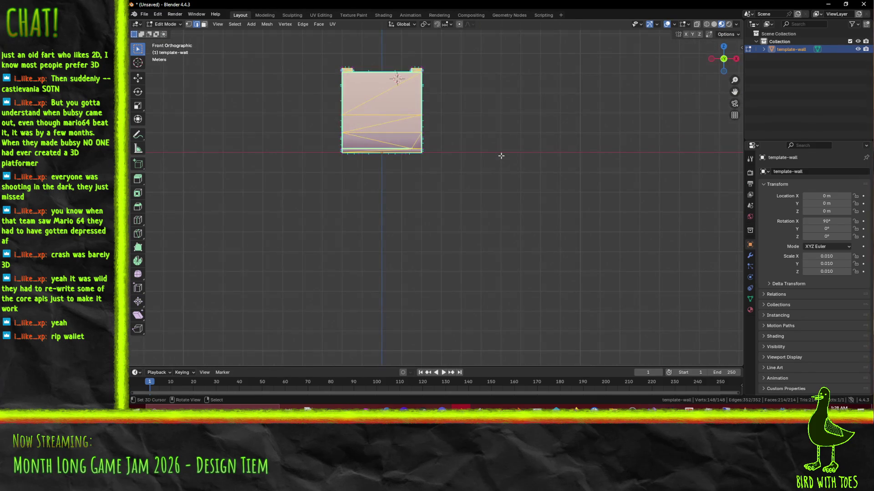
key(g)
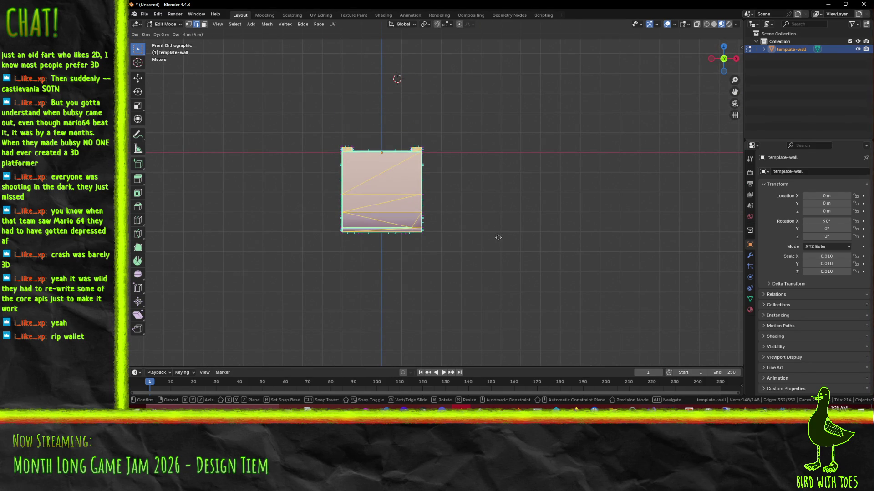
ctrl+click(498, 238)
middle_drag(498, 237, 419, 212)
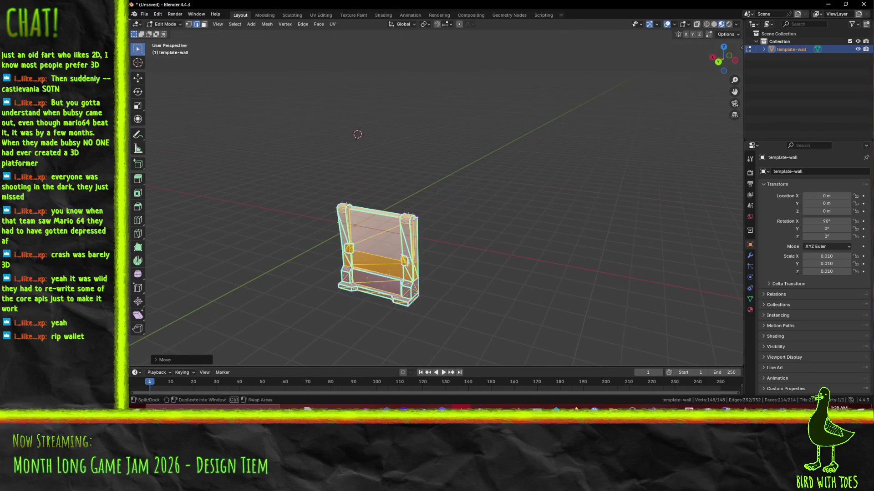
click(144, 14)
mouse_move(178, 132)
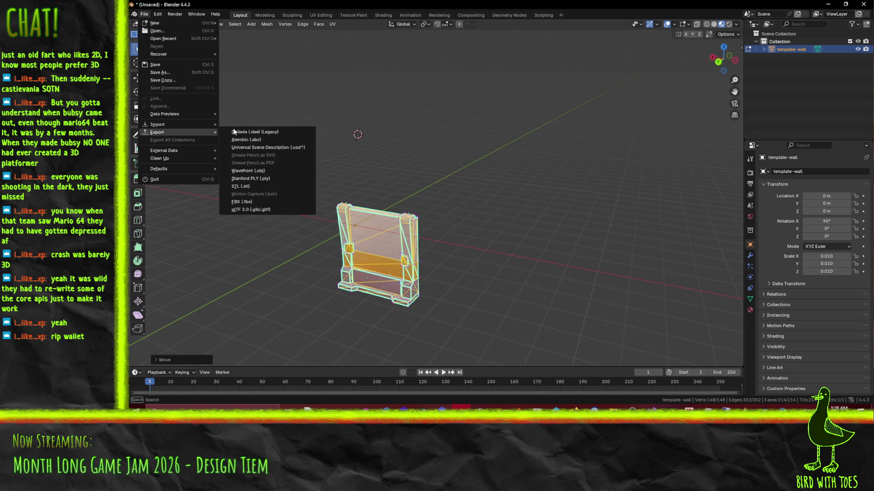
Export the shifted wall over template-wall.fbx.
click(286, 202)
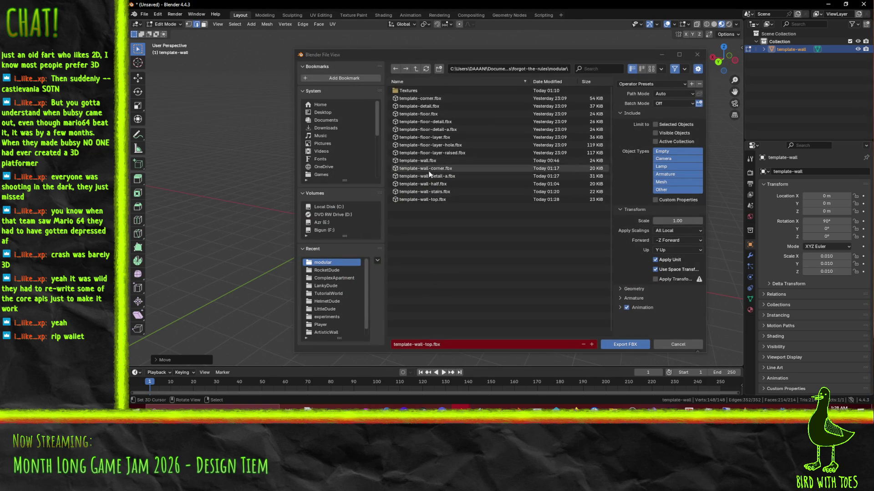
click(425, 161)
click(618, 349)
Return to Object Mode and delete the template-wall object.
middle_drag(546, 292, 307, 105)
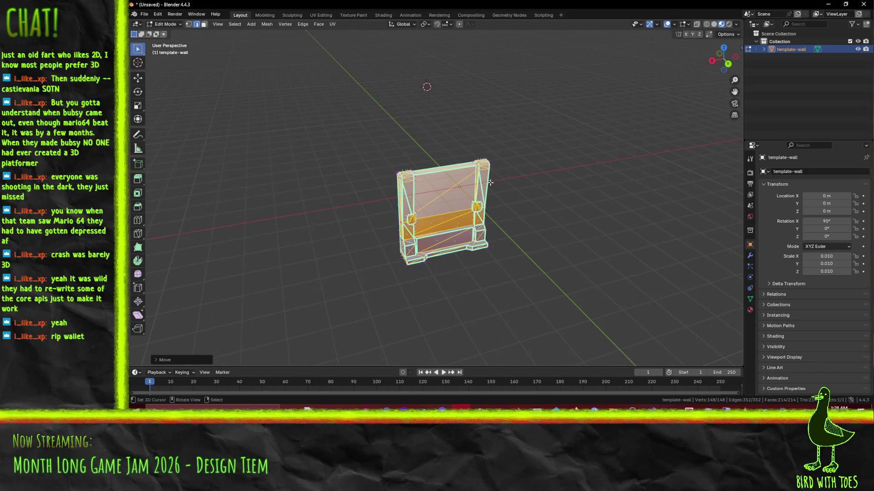
key(x)
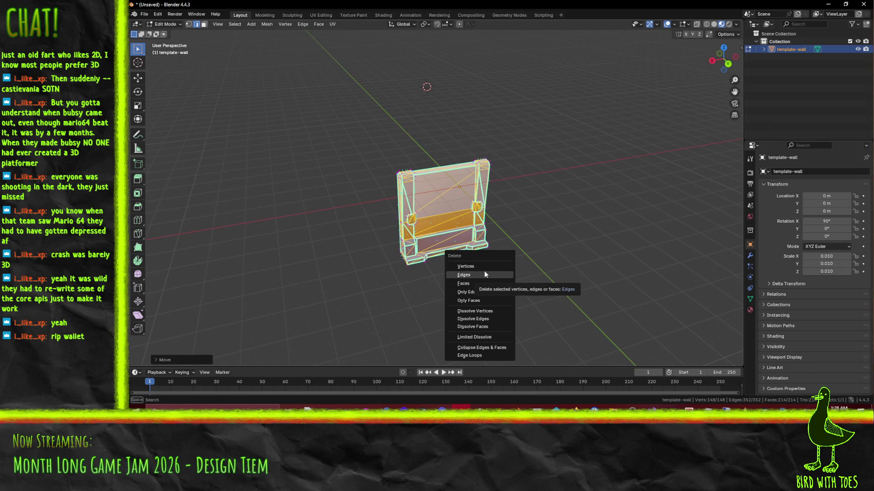
key(Escape)
key(Tab)
key(x)
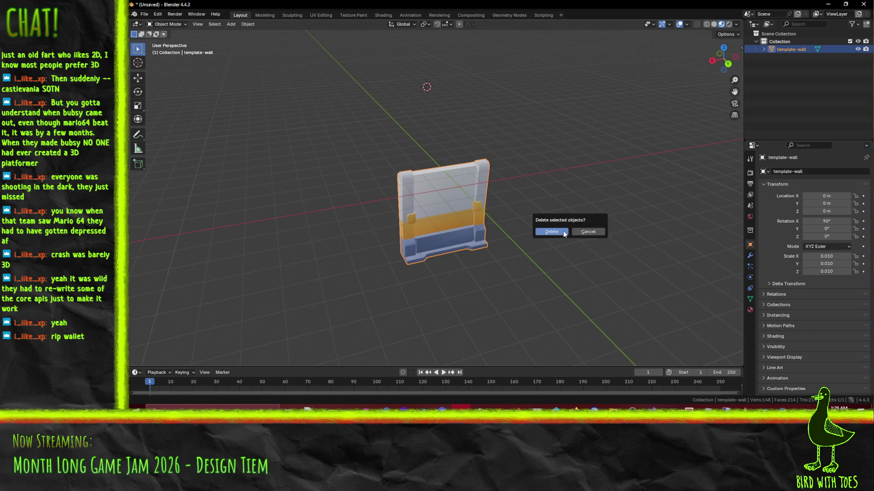
click(563, 231)
Import template-wall-top.fbx into the empty scene.
click(140, 15)
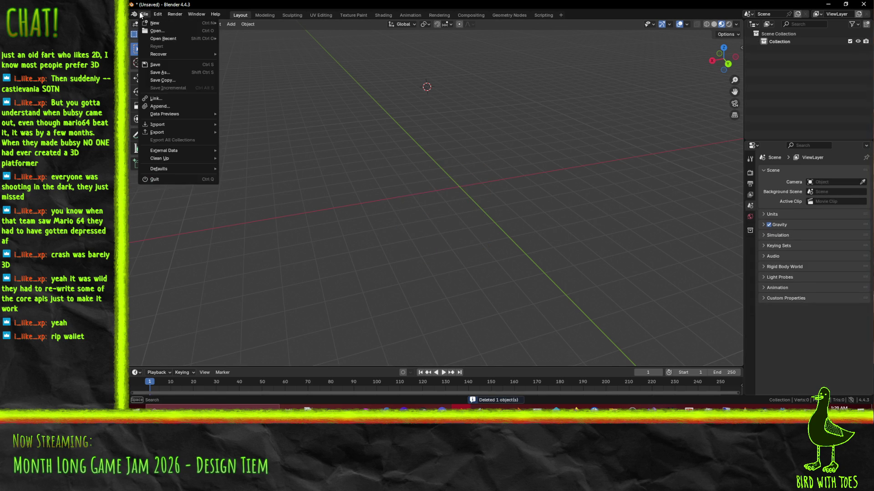
mouse_move(163, 125)
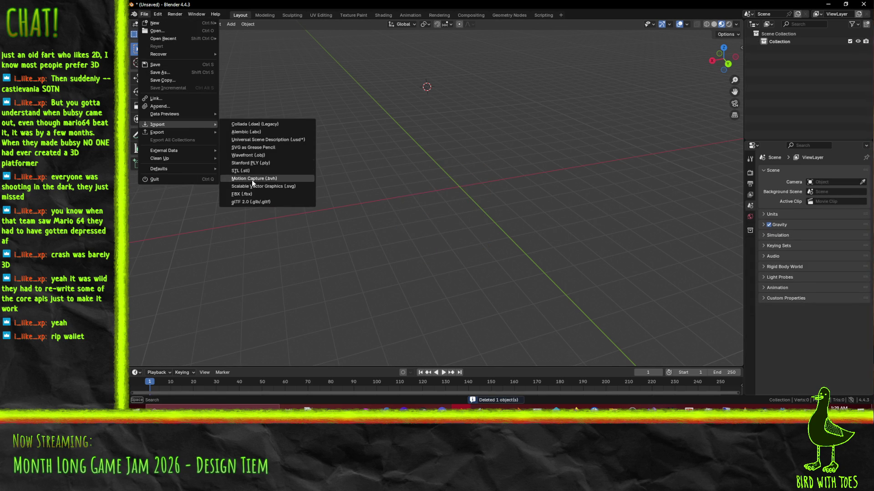
click(255, 195)
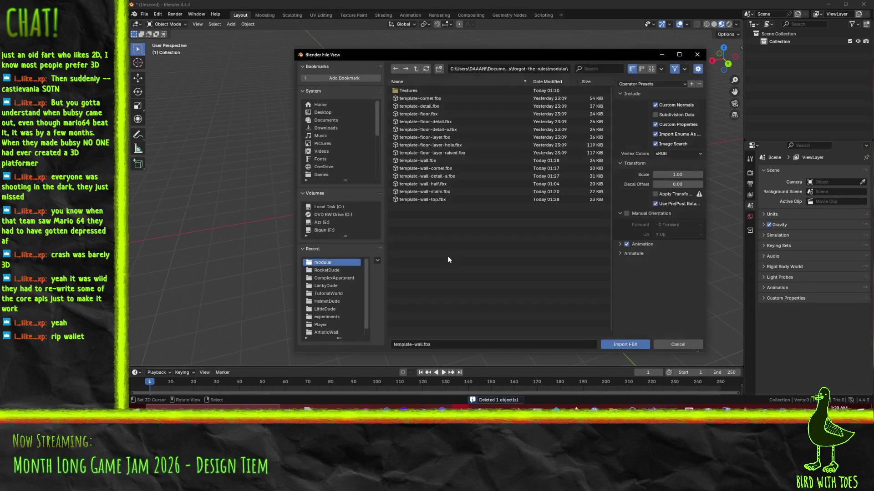
click(448, 203)
click(613, 342)
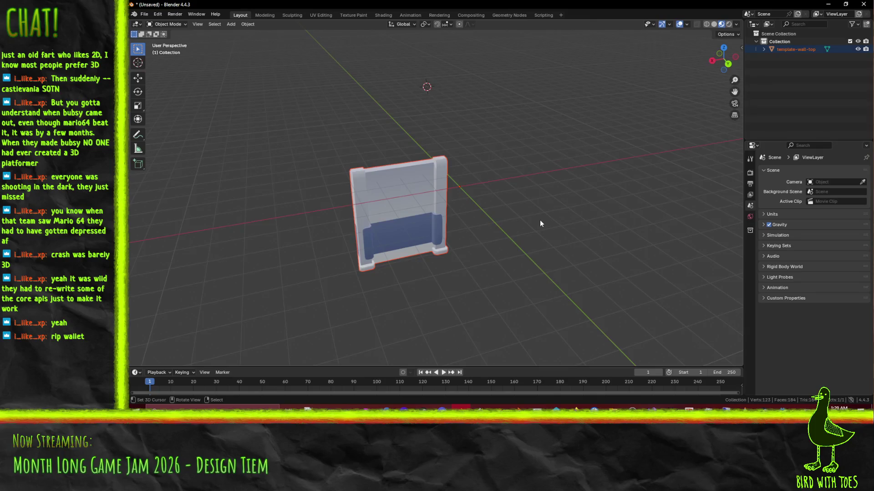
In front view, shift the wall-top mesh 1 m left in Edit Mode.
key(KP_1)
key(KP_3)
key(KP_1)
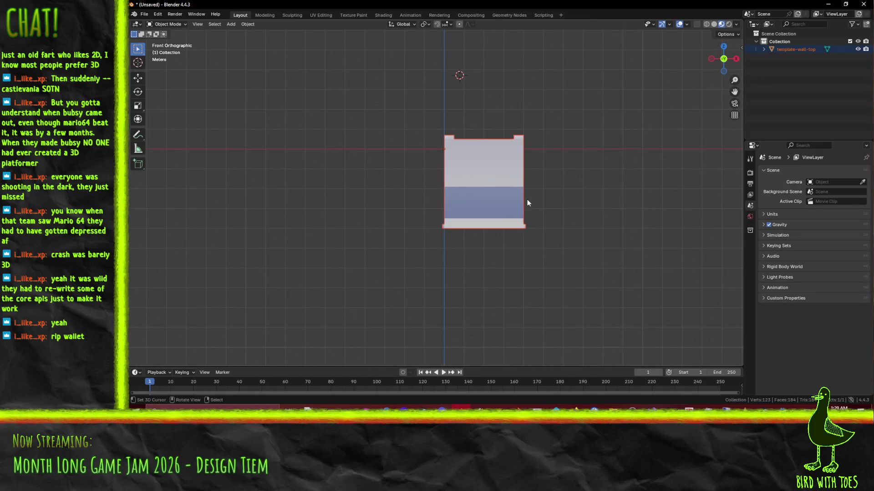
key(Tab)
key(g)
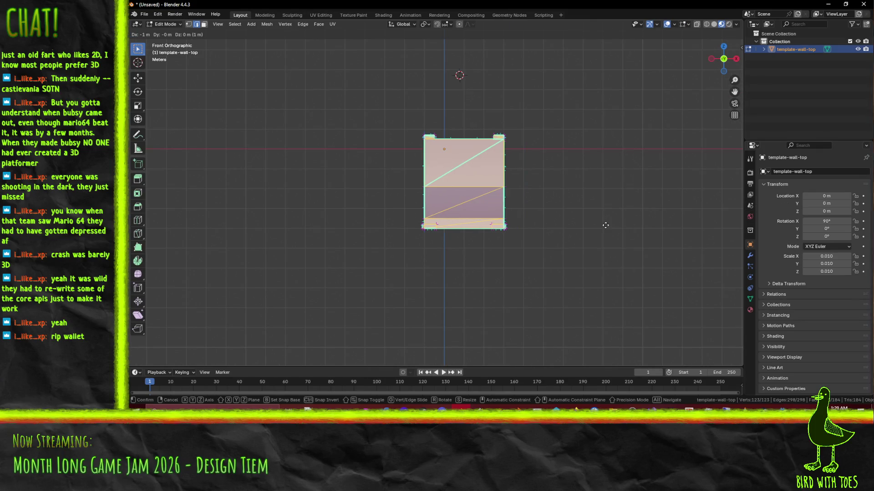
click(593, 225)
key(Tab)
Export the shifted model over template-wall-top.fbx.
click(144, 14)
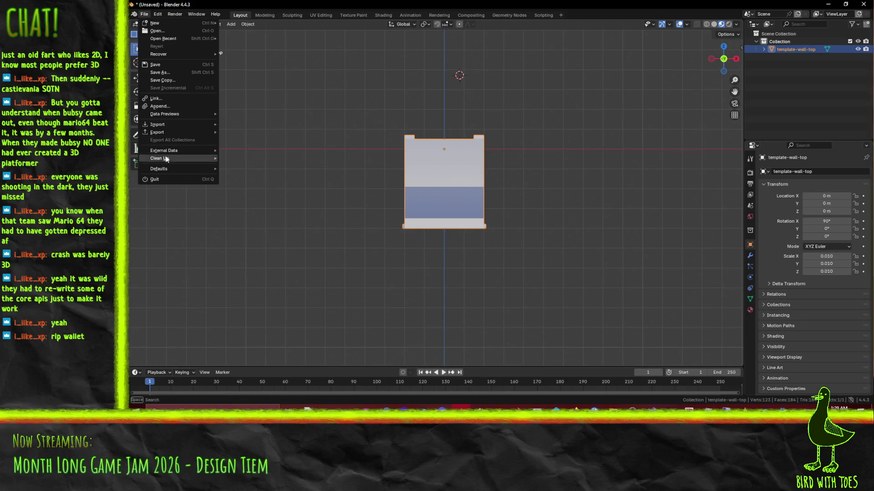
mouse_move(157, 132)
click(246, 201)
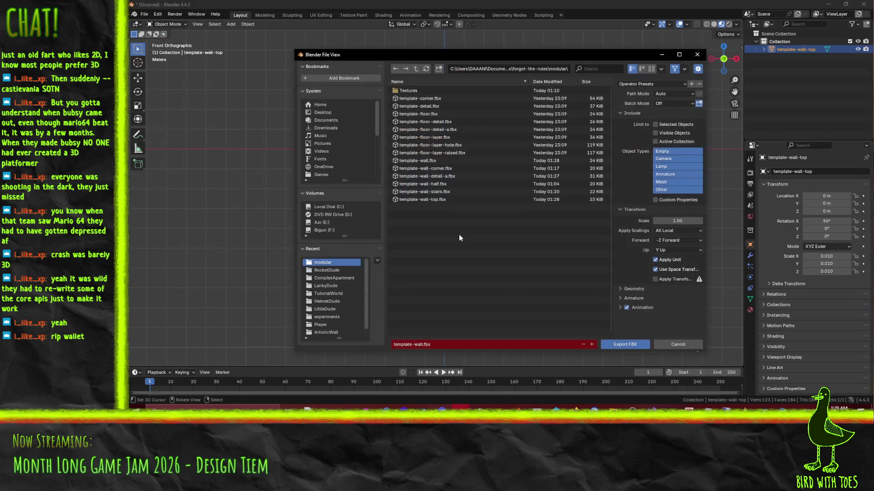
click(433, 200)
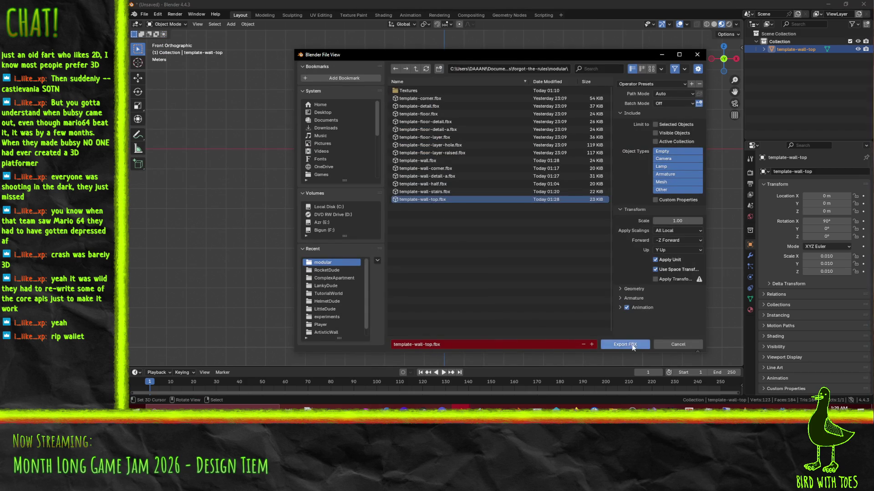
click(625, 344)
Delete the template-wall-top object from the scene.
click(144, 14)
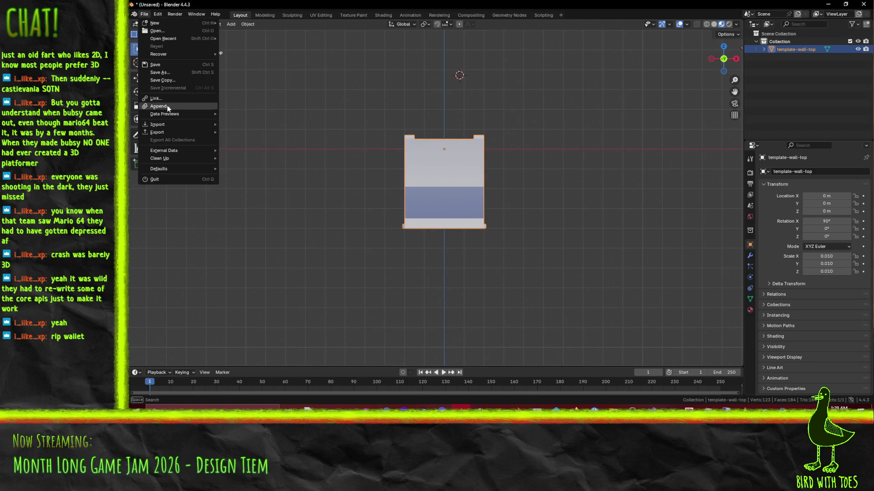
click(157, 107)
key(x)
click(508, 189)
click(145, 15)
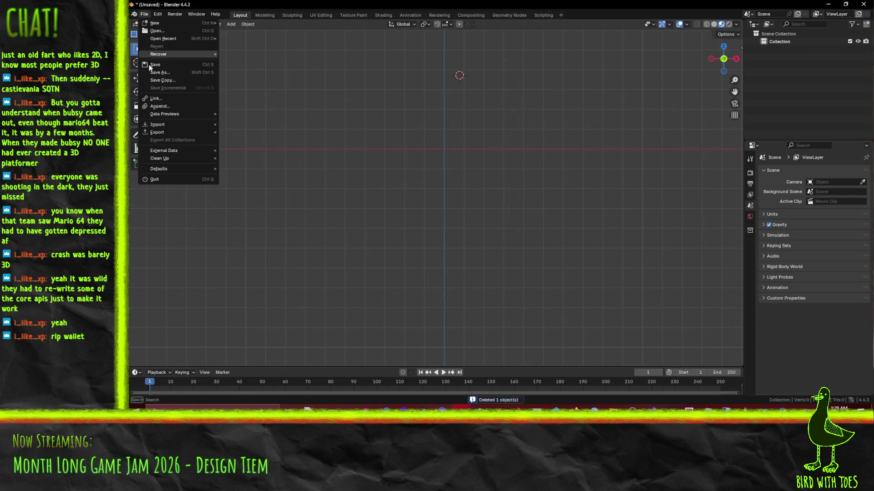
Import template-wall-stairs.fbx into the scene.
mouse_move(163, 125)
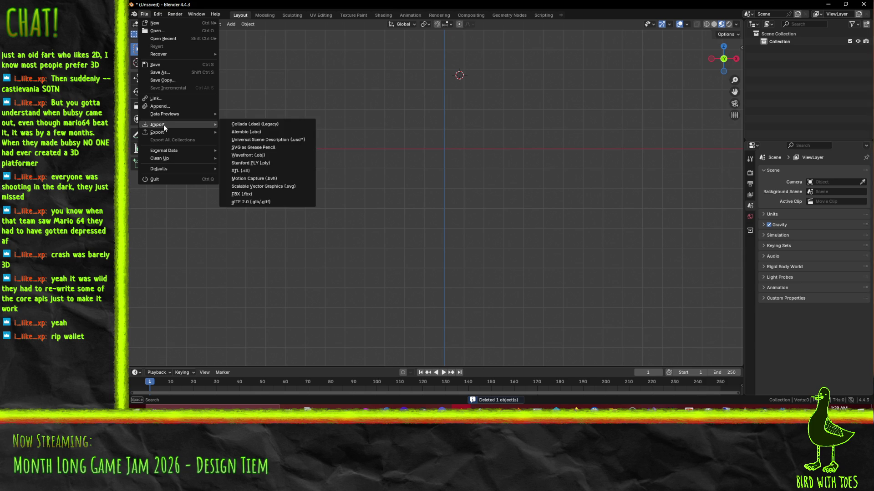
click(250, 194)
click(443, 192)
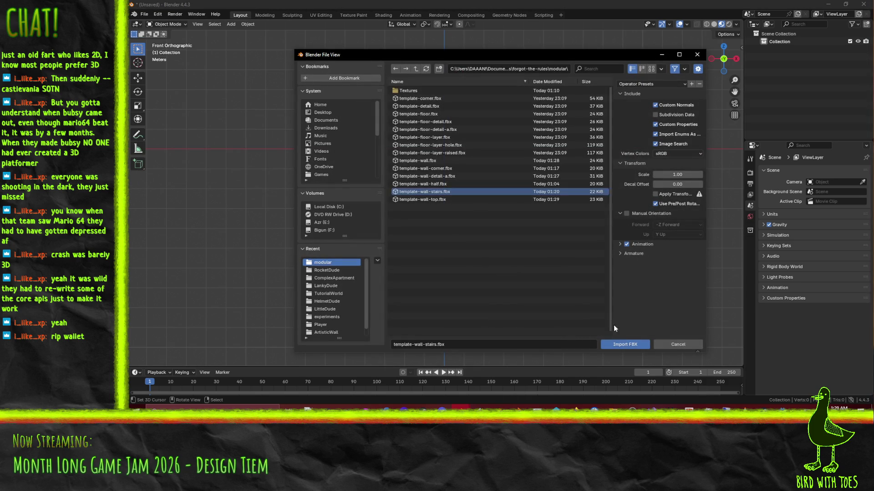
click(621, 344)
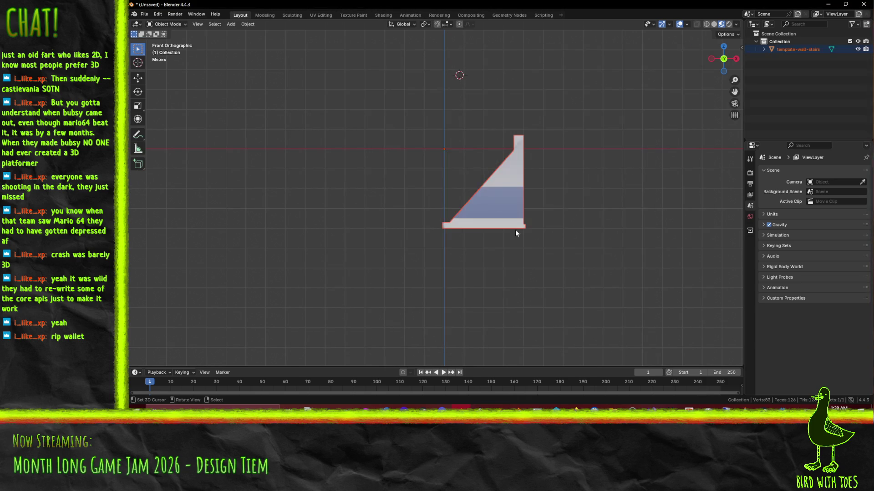
Shift the stairs mesh 1 m left along X in Edit Mode, then return to Object Mode.
key(Tab)
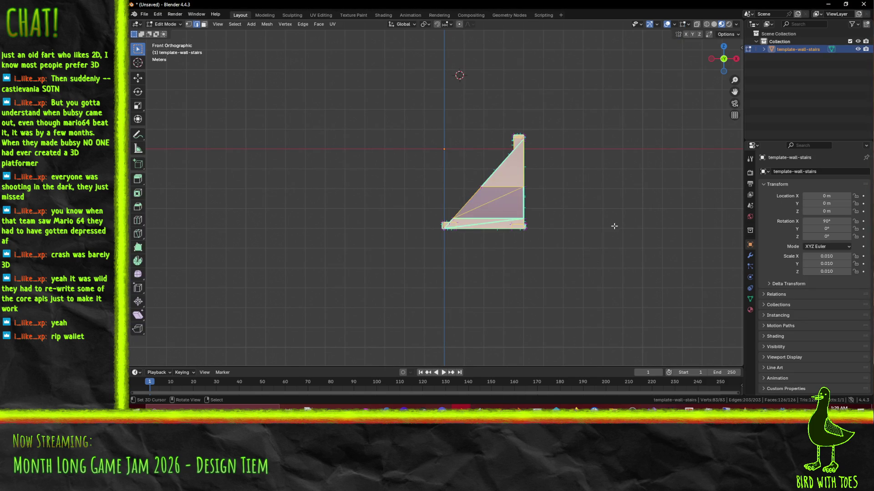
key(g)
key(Escape)
key(Tab)
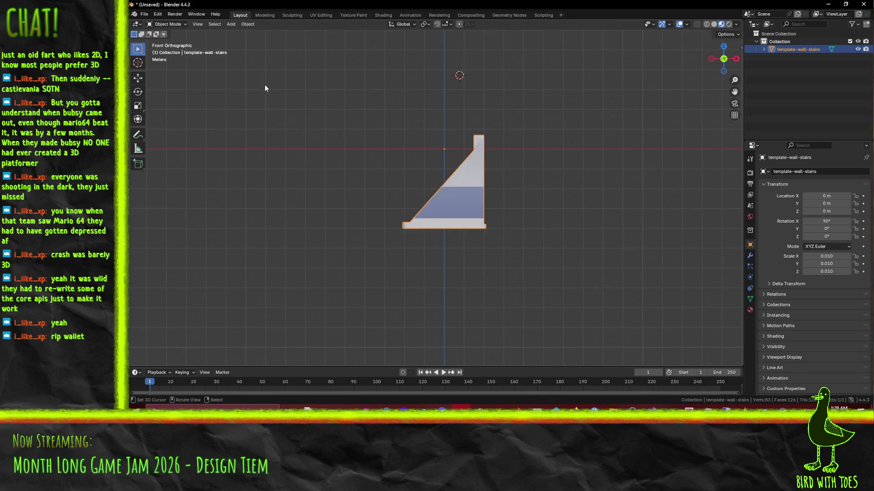
click(144, 14)
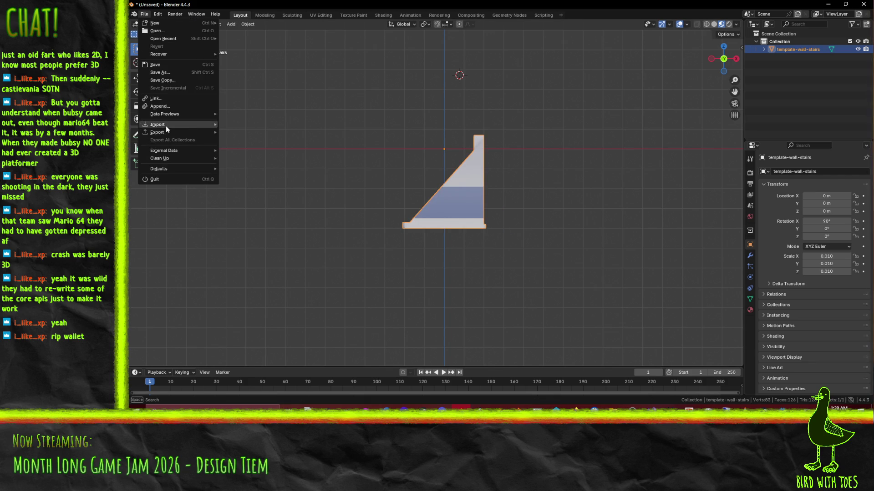
Export the wall-stairs piece as template-wall-stairs.fbx.
mouse_move(167, 132)
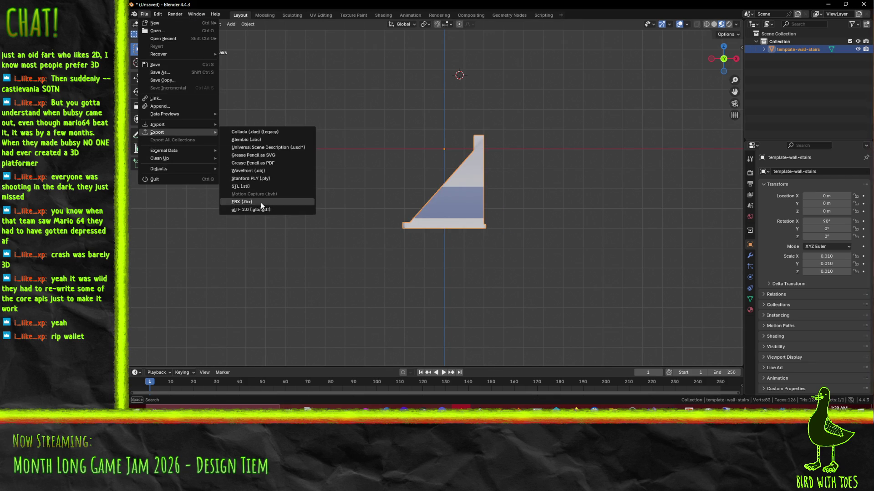
click(243, 201)
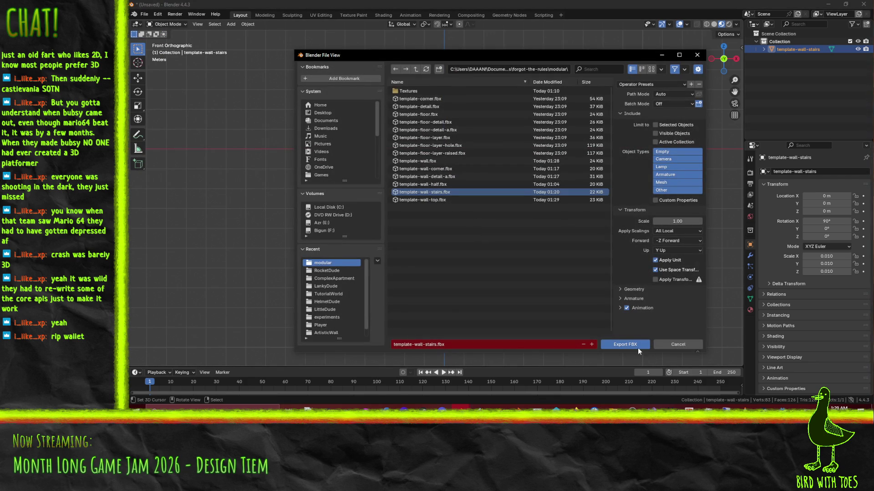
click(637, 346)
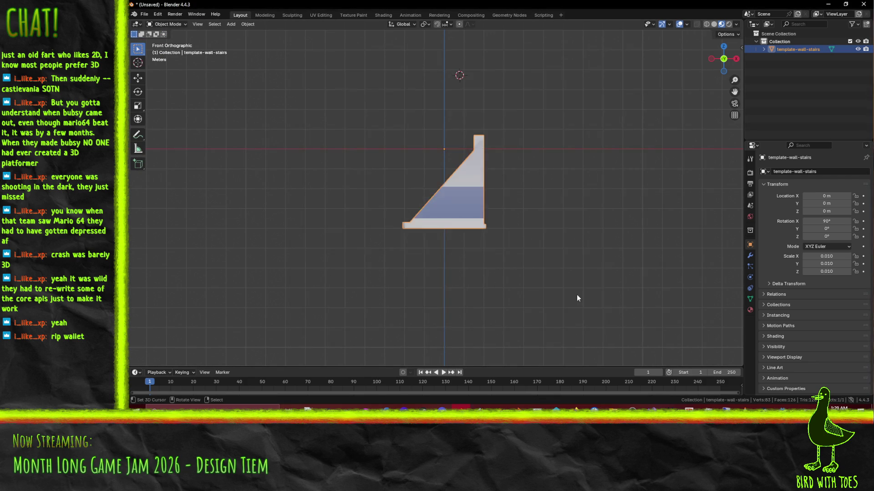
click(145, 14)
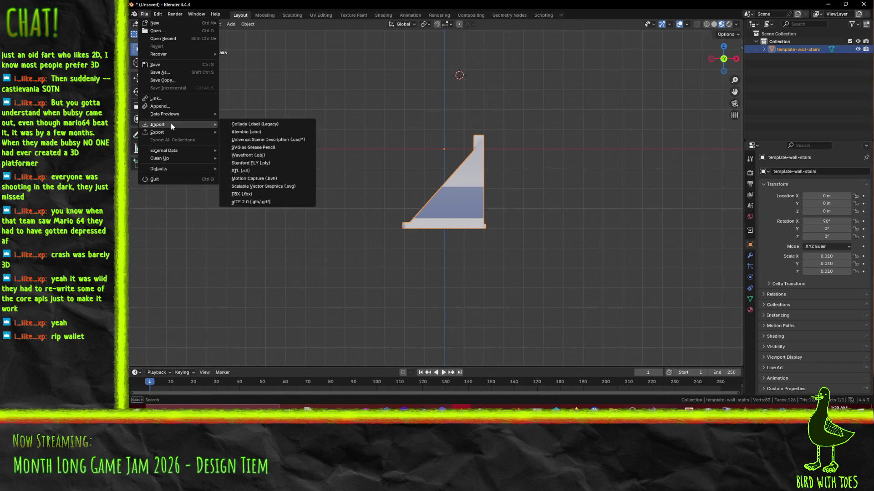
Select the wall-stairs object and delete it, leaving the scene empty.
mouse_move(408, 116)
middle_down()
mouse_move(386, 143)
mouse_move(321, 158)
mouse_move(414, 140)
mouse_move(403, 148)
middle_up()
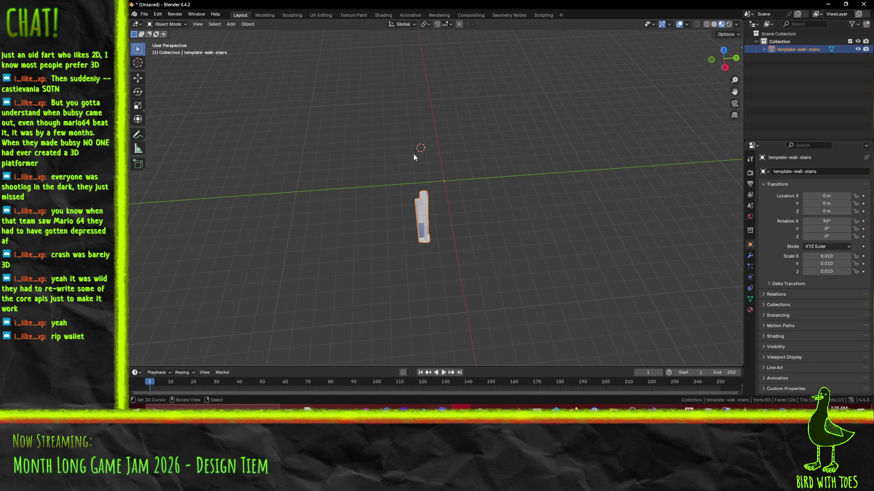
click(146, 17)
click(486, 209)
click(428, 225)
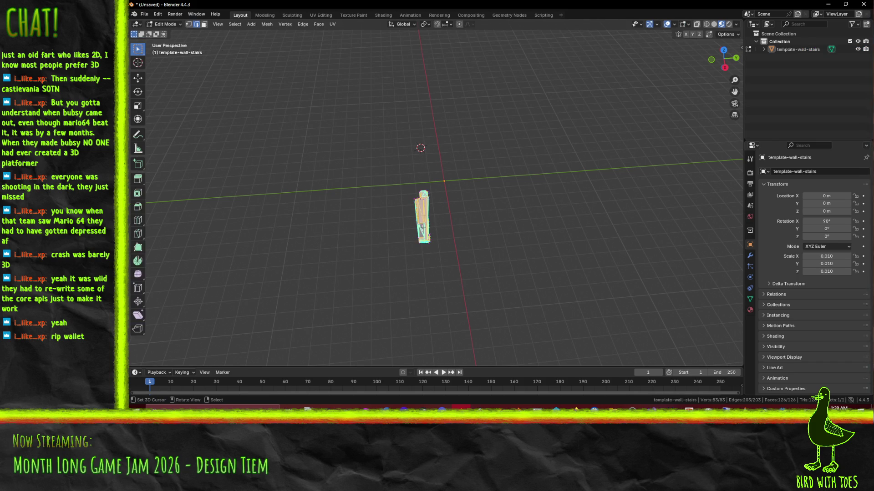
key(x)
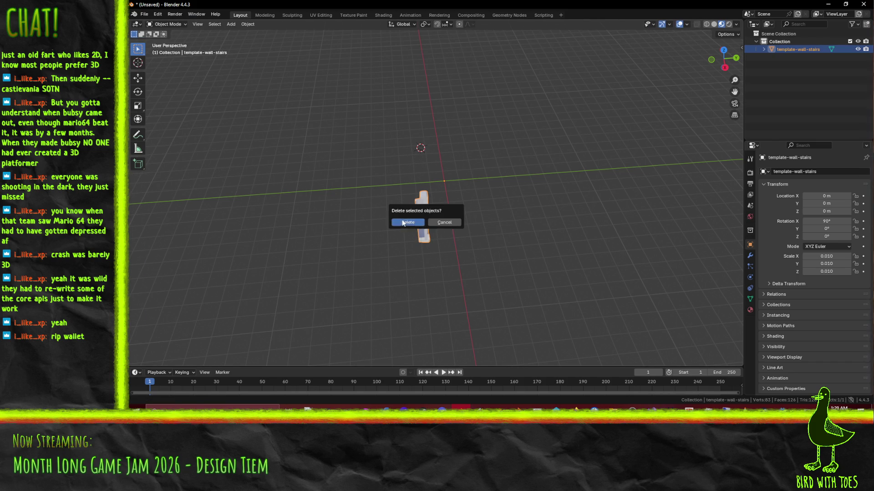
click(407, 222)
click(144, 14)
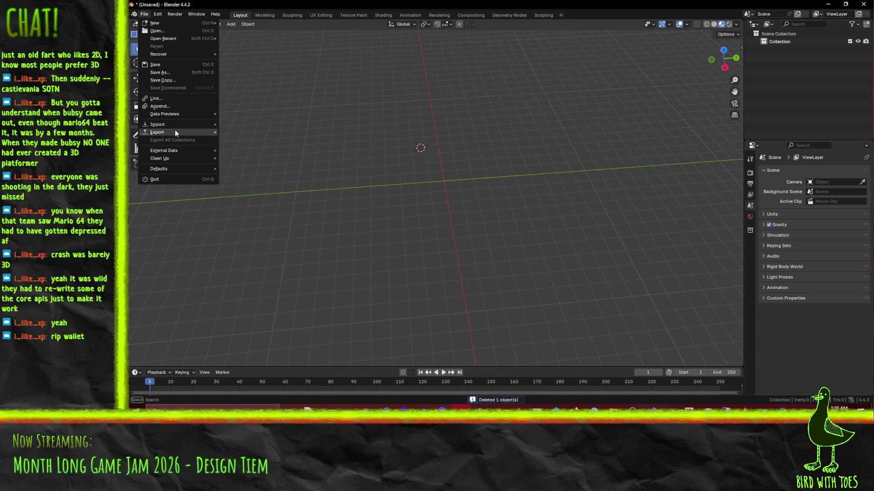
Import template-corner.fbx from the modular folder and view the L-shaped piece from the front.
mouse_move(170, 126)
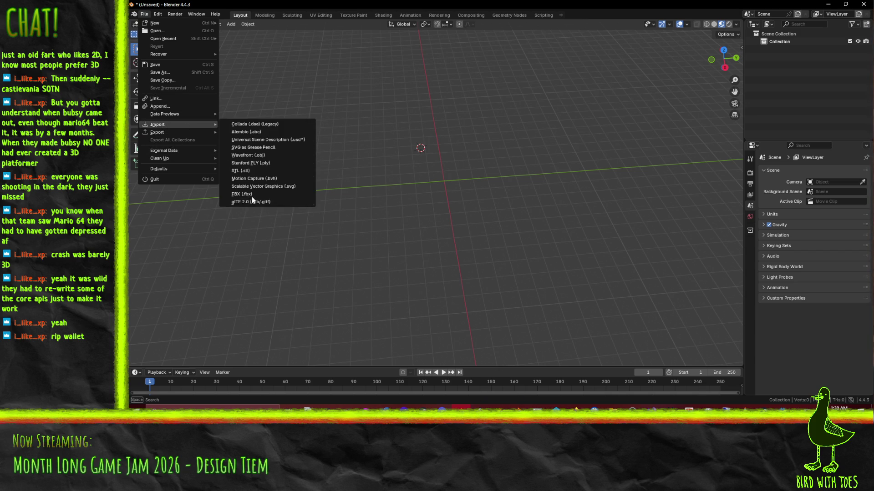
click(241, 194)
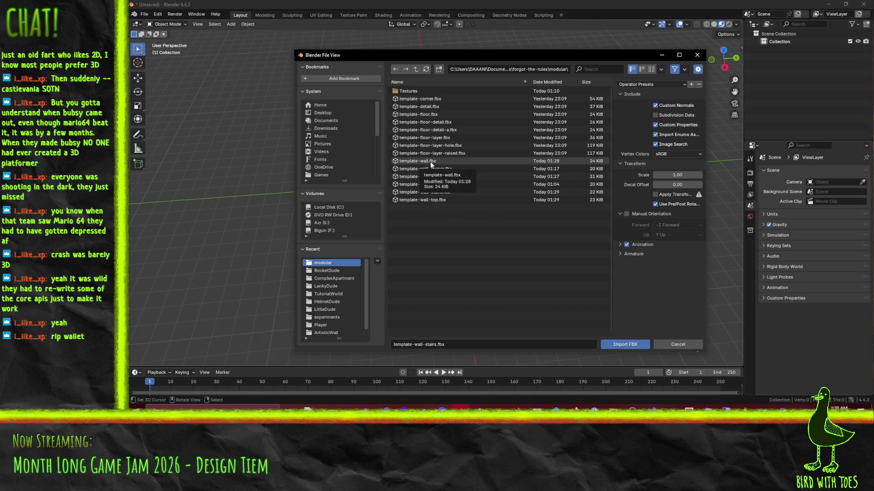
click(417, 100)
click(624, 344)
mouse_move(342, 205)
middle_down()
mouse_move(449, 185)
mouse_move(448, 172)
middle_up()
key(KP_1)
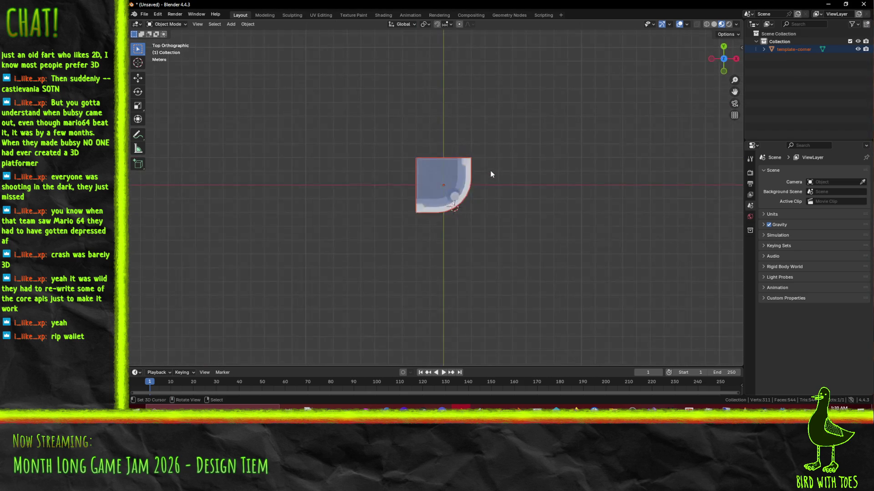
Move the whole template-corner mesh downward in Edit Mode.
key(Tab)
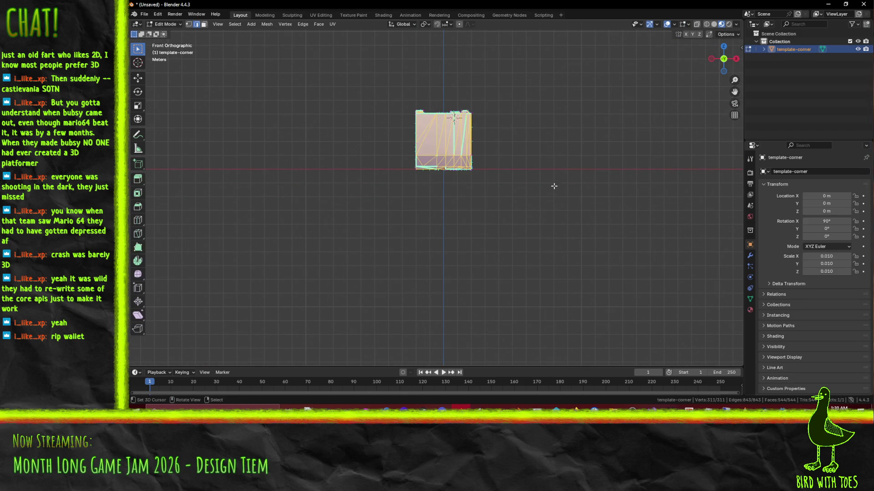
key(g)
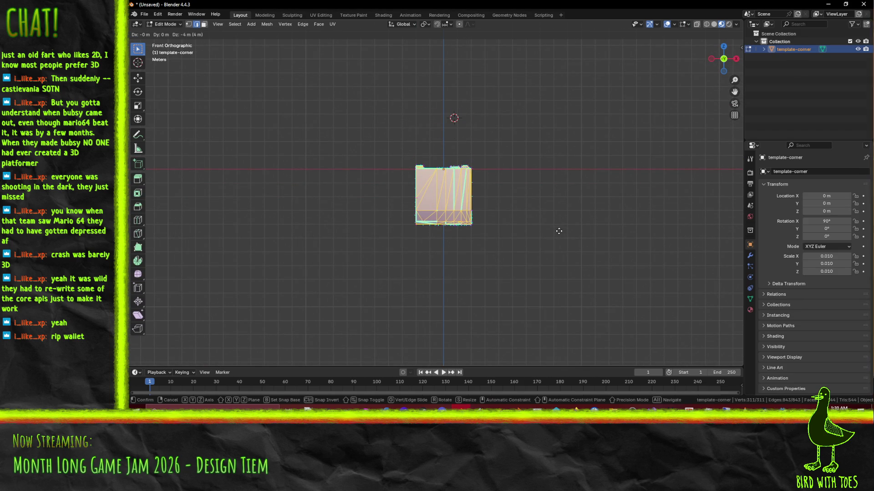
click(558, 231)
middle_drag(600, 193, 396, 225)
scroll(425, 200, up, 5)
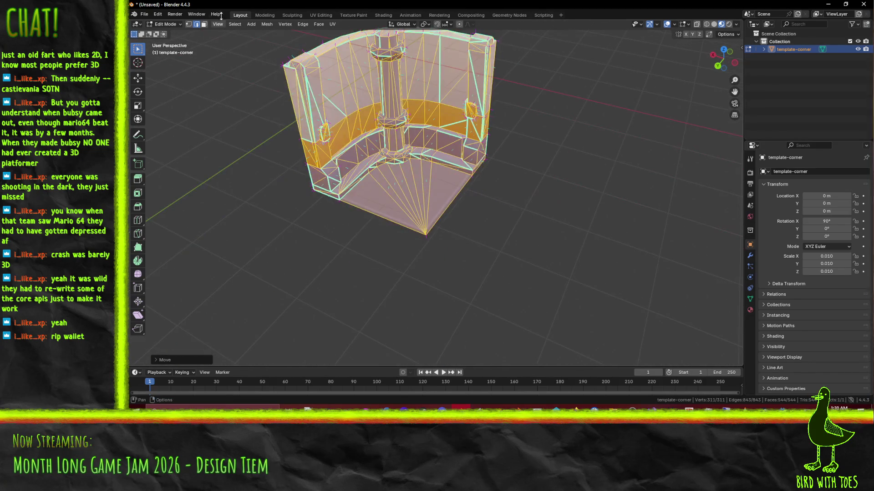
In Face select mode, select the nine floor-fan triangles and delete them.
click(204, 25)
shift+click(378, 187)
shift+click(380, 187)
shift+click(388, 184)
shift+click(394, 183)
shift+click(411, 185)
shift+click(416, 186)
shift+click(421, 187)
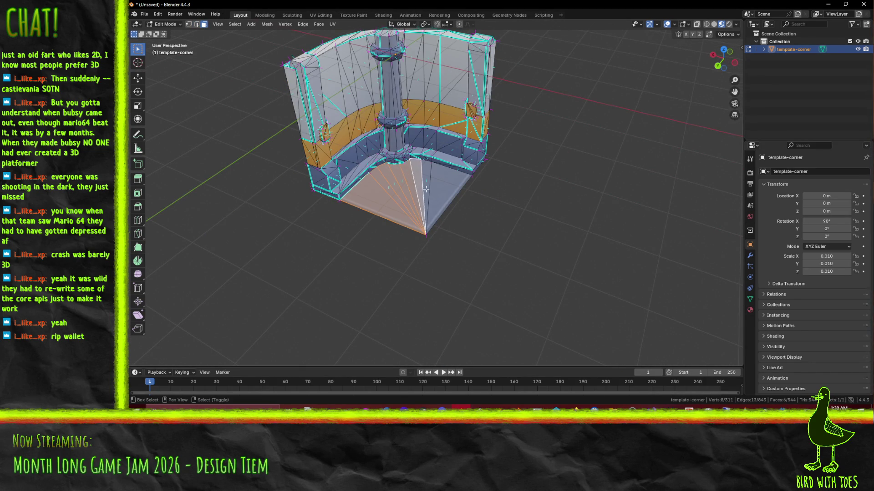
shift+click(427, 188)
shift+click(437, 193)
scroll(490, 199, up, 3)
scroll(496, 210, down, 1)
key(x)
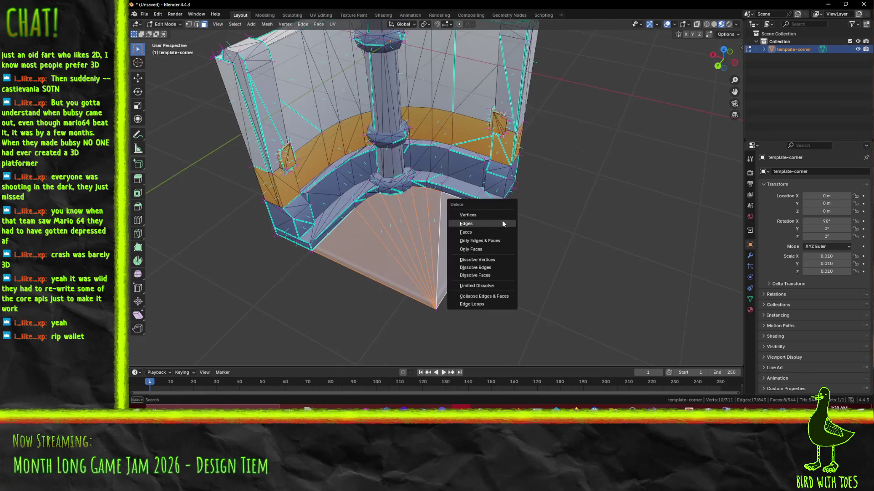
click(491, 231)
Orbit and zoom around the floorless corner mesh, inspecting the pillar base, lower corner and ledge.
mouse_move(492, 228)
middle_down()
mouse_move(501, 218)
mouse_move(457, 200)
middle_up()
scroll(504, 221, up, 3)
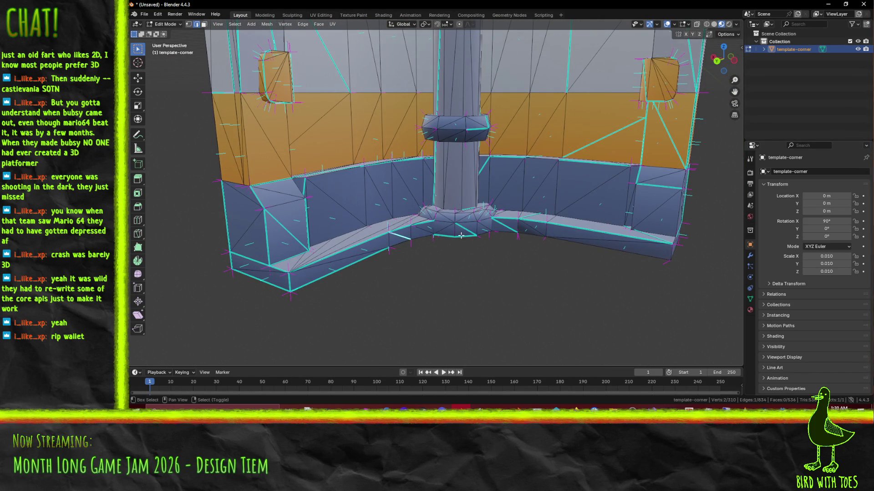
mouse_move(474, 234)
middle_down()
mouse_move(529, 256)
mouse_move(592, 209)
middle_up()
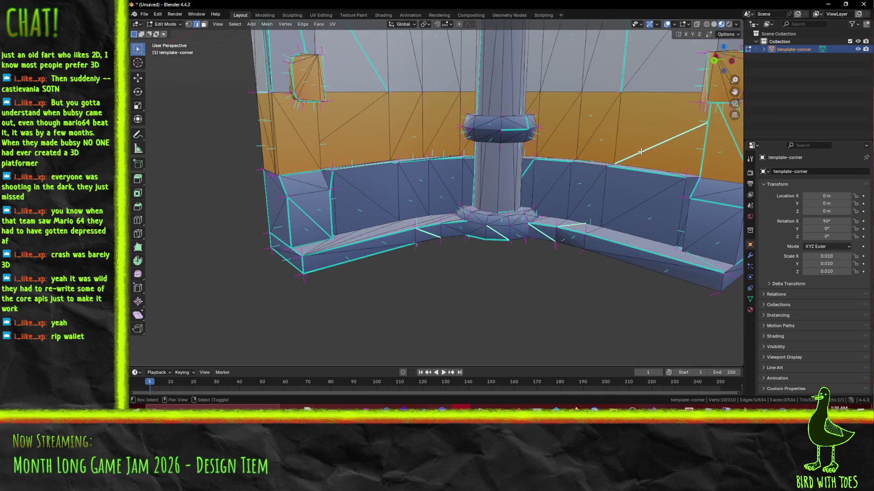
scroll(641, 151, down, 3)
scroll(559, 78, down, 4)
shift+middle_drag(359, 161, 354, 175)
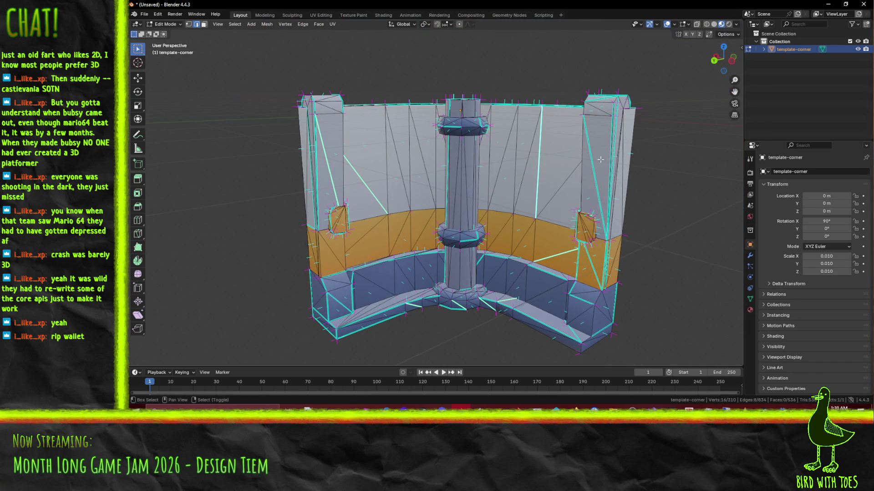
mouse_move(601, 163)
middle_down()
mouse_move(482, 179)
mouse_move(539, 185)
middle_up()
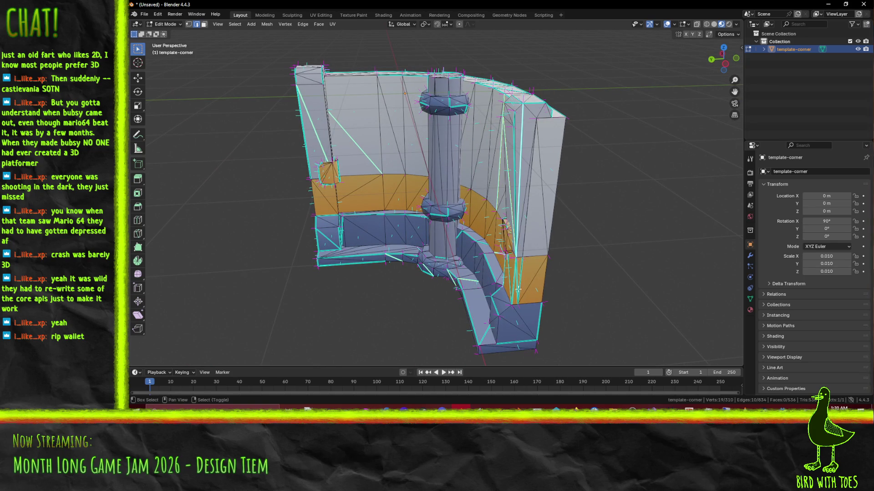
scroll(525, 282, up, 4)
mouse_move(524, 282)
shift+middle_down()
mouse_move(483, 159)
mouse_move(446, 168)
mouse_move(329, 149)
mouse_move(541, 197)
shift+middle_up()
scroll(502, 176, down, 4)
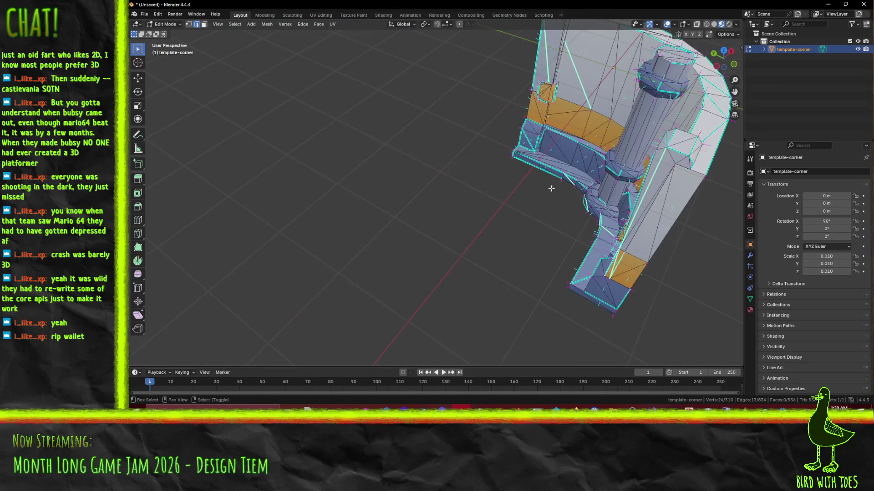
scroll(549, 140, up, 5)
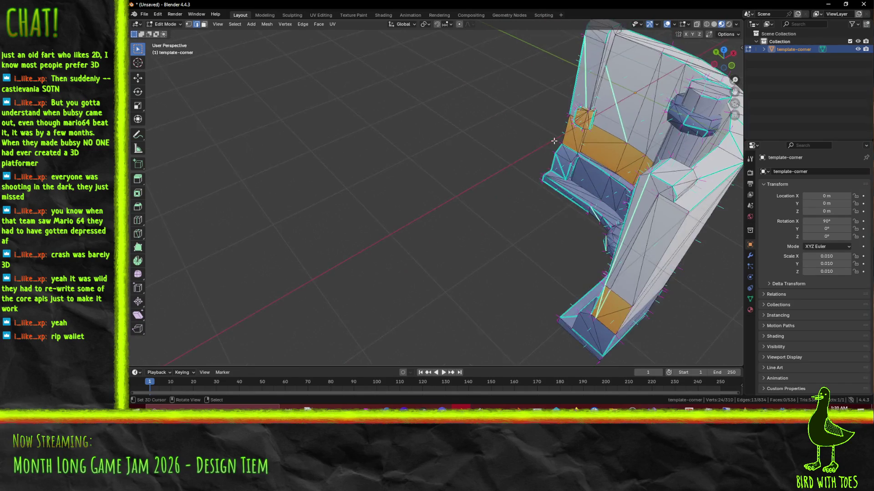
mouse_move(549, 141)
shift+middle_down()
mouse_move(508, 159)
mouse_move(433, 164)
mouse_move(468, 155)
mouse_move(411, 223)
shift+middle_up()
scroll(460, 159, down, 8)
scroll(462, 158, up, 8)
key(F3)
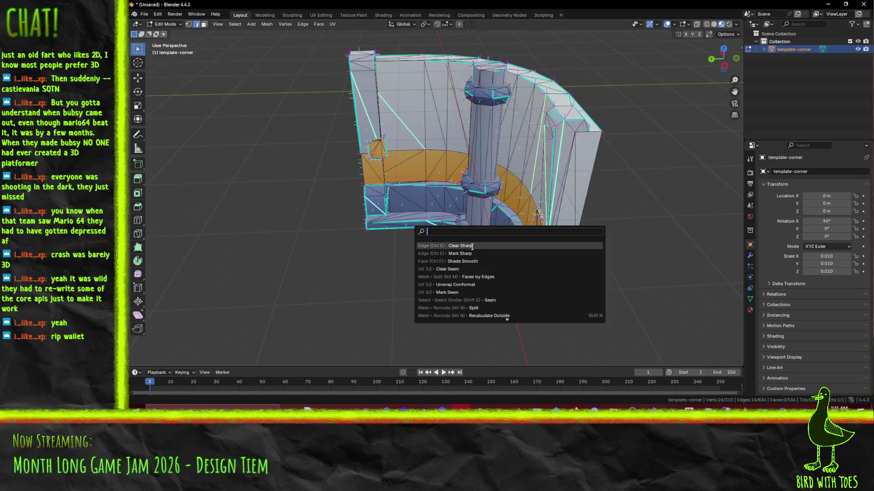
Mark the selected ledge edges and a single edge near the pillar as sharp.
click(460, 253)
scroll(459, 254, up, 5)
mouse_move(459, 253)
middle_down()
mouse_move(488, 161)
mouse_move(432, 159)
middle_up()
click(536, 207)
key(F3)
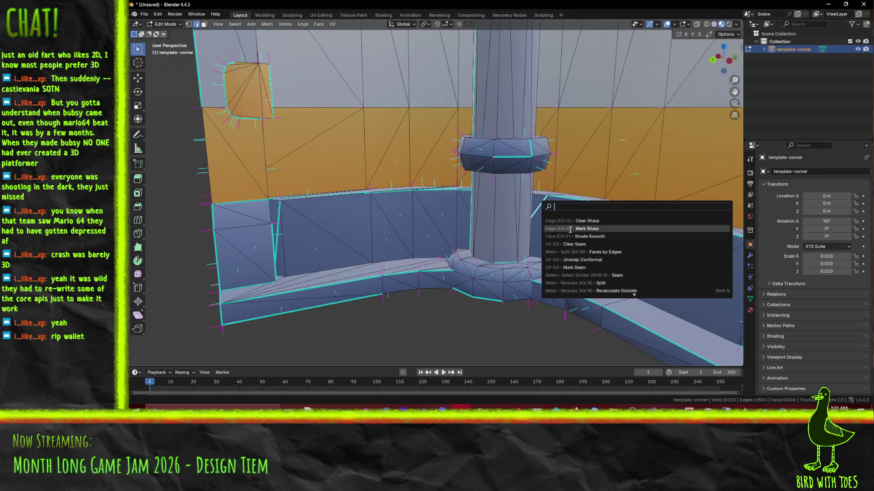
click(587, 224)
Select two wall edges around the pillar corner.
mouse_move(587, 224)
middle_down()
mouse_move(596, 231)
mouse_move(456, 199)
middle_up()
middle_drag(495, 234, 594, 244)
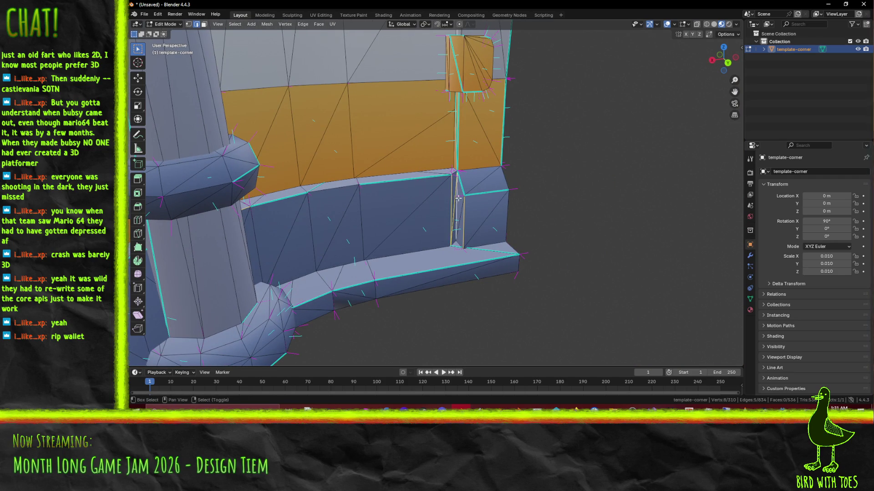
shift+middle_drag(483, 225, 444, 134)
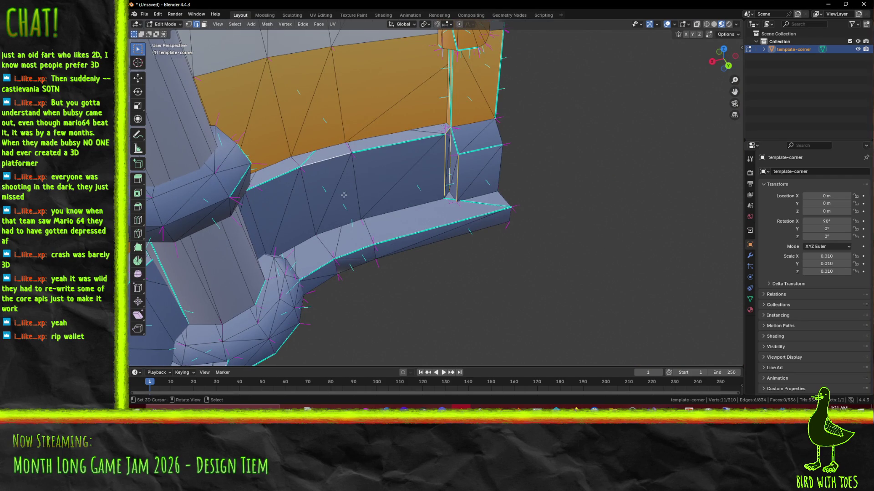
scroll(346, 194, down, 3)
middle_drag(346, 195, 324, 202)
scroll(332, 200, up, 4)
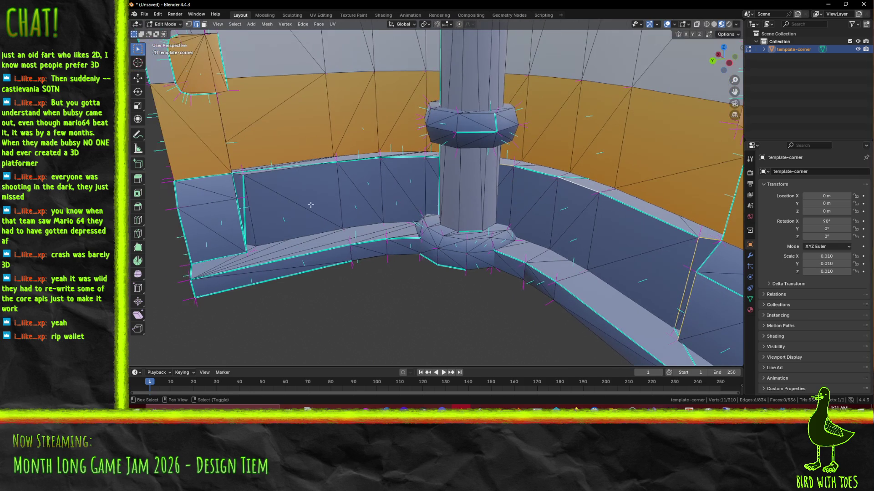
scroll(251, 211, up, 3)
mouse_move(251, 211)
shift+middle_down()
mouse_move(412, 203)
mouse_move(398, 155)
mouse_move(446, 105)
mouse_move(341, 198)
mouse_move(423, 49)
shift+middle_up()
shift+click(412, 203)
scroll(397, 155, down, 4)
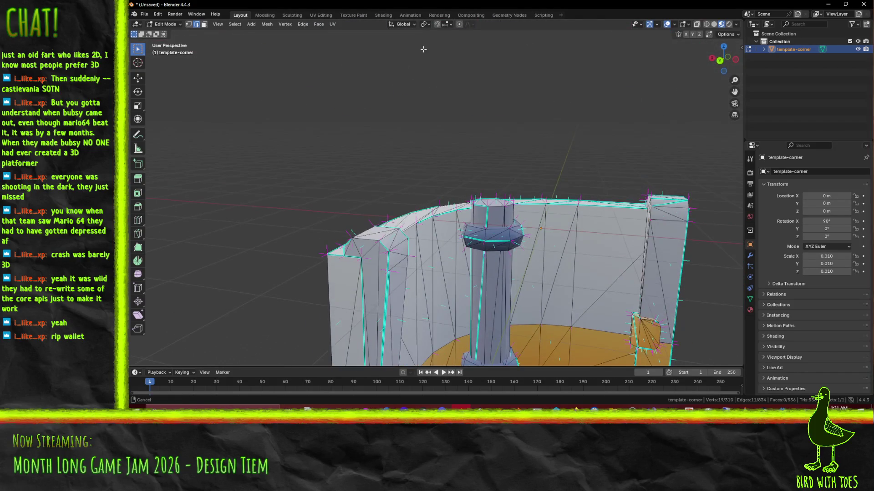
shift+click(360, 237)
Add a corner edge and the recess edge, then mark the whole selection sharp.
mouse_move(360, 237)
middle_down()
mouse_move(550, 267)
mouse_move(505, 232)
mouse_move(482, 228)
mouse_move(429, 156)
mouse_move(375, 167)
mouse_move(462, 196)
middle_up()
mouse_move(448, 149)
middle_down()
mouse_move(442, 169)
mouse_move(472, 112)
mouse_move(386, 209)
middle_up()
shift+click(438, 179)
scroll(438, 179, up, 3)
middle_drag(456, 176, 461, 226)
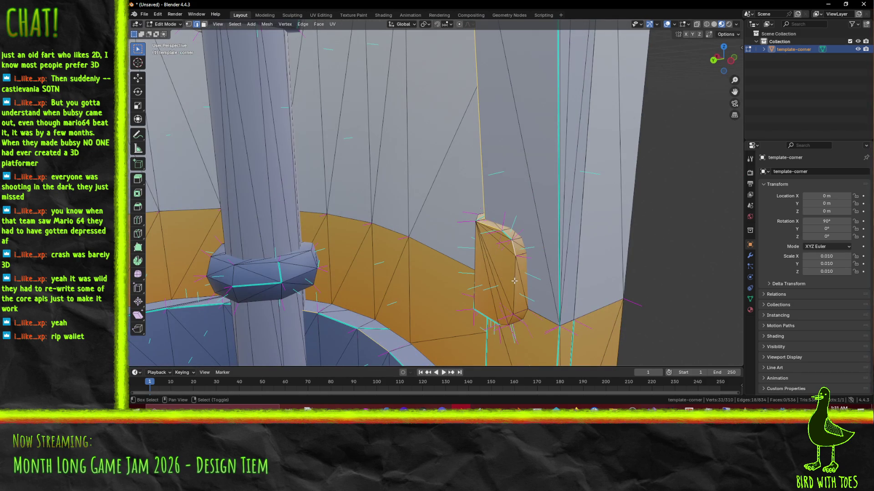
shift+click(504, 325)
key(F3)
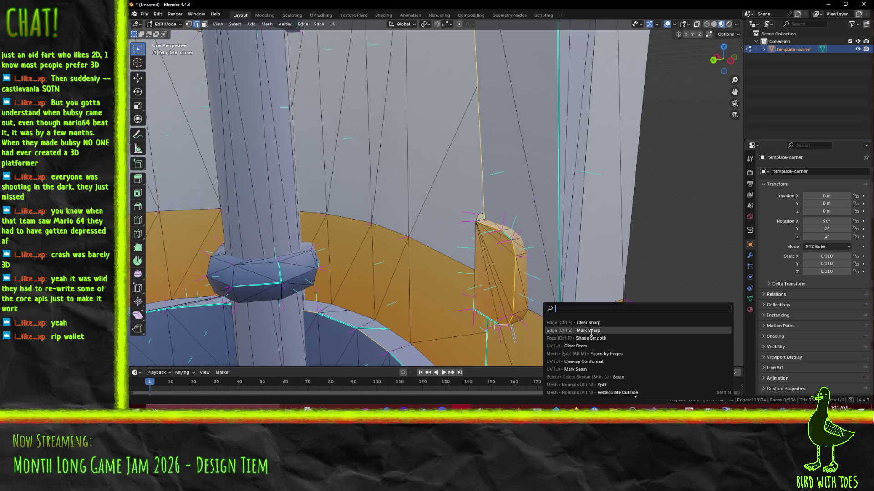
click(608, 329)
Mark further ledge edges sharp on the other side of the wall.
key(alt+a)
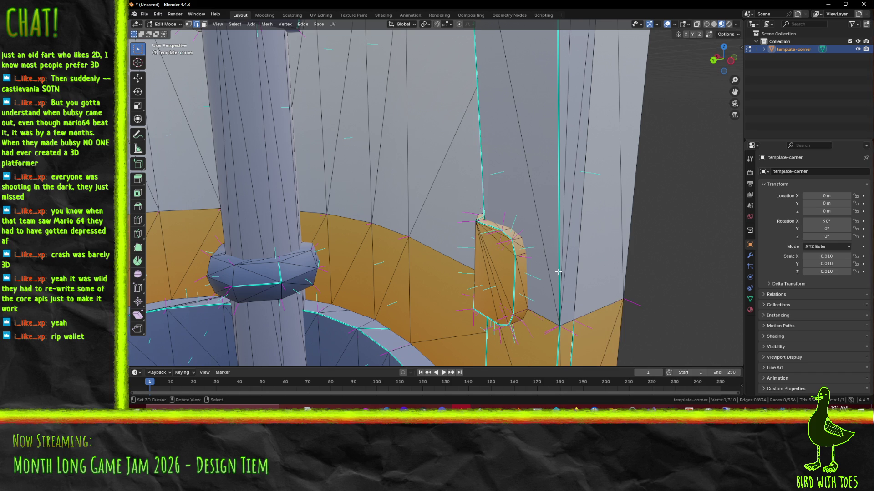
middle_drag(558, 272, 496, 170)
key(F3)
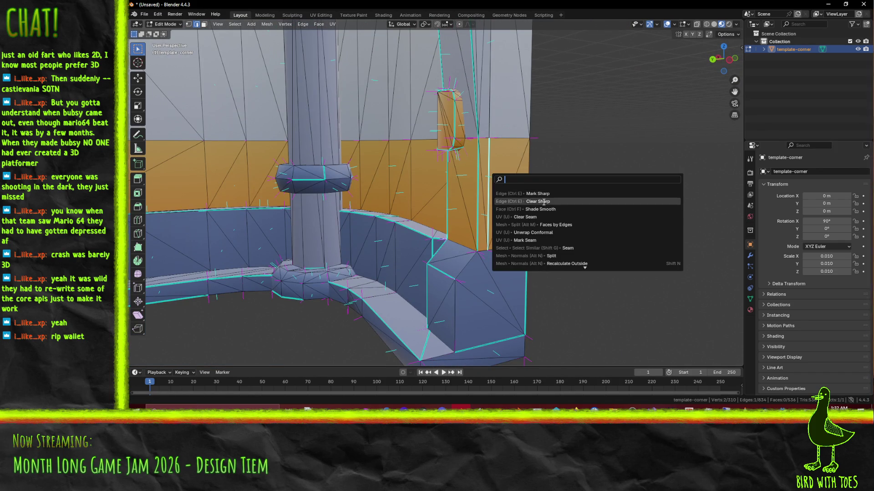
click(543, 201)
click(500, 112)
middle_drag(500, 112, 491, 200)
mouse_move(431, 279)
middle_down()
mouse_move(560, 280)
mouse_move(390, 250)
middle_up()
key(F3)
click(560, 280)
click(560, 280)
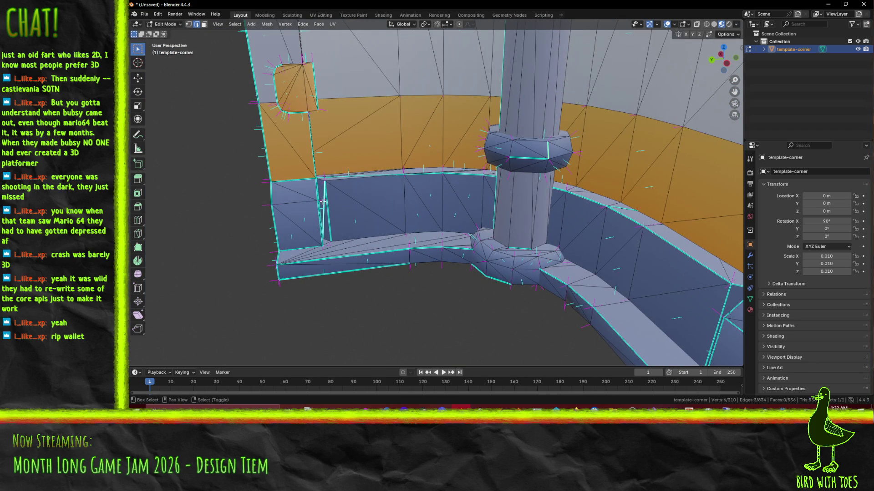
Mark a ledge edge and the edges at the curved wall's end as sharp.
key(F3)
click(401, 217)
click(321, 182)
middle_drag(496, 150, 283, 173)
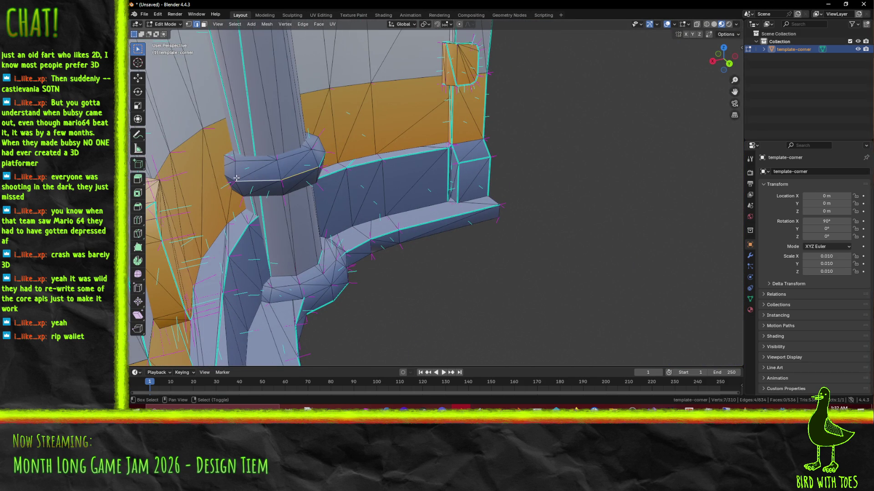
middle_drag(229, 177, 481, 204)
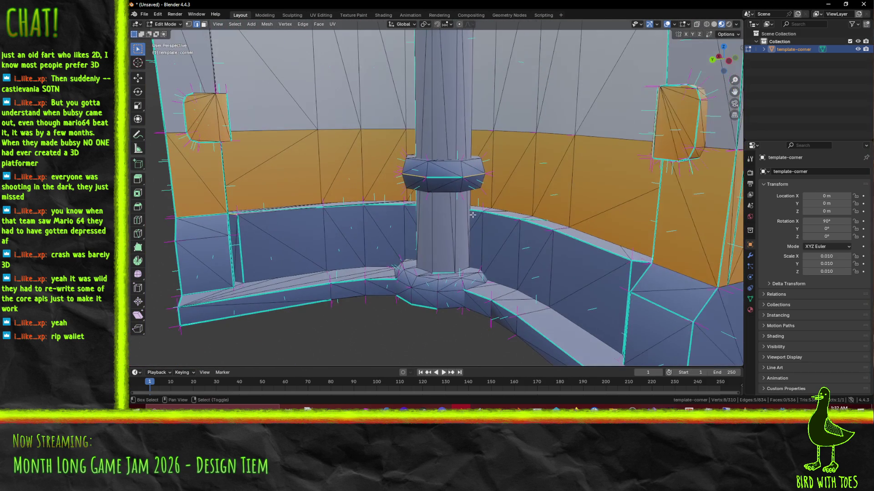
mouse_move(466, 269)
middle_down()
mouse_move(364, 319)
mouse_move(230, 252)
mouse_move(277, 228)
mouse_move(491, 164)
mouse_move(567, 243)
mouse_move(551, 283)
middle_up()
right_click(551, 282)
click(500, 357)
Pick an edge on the pillar ring, then clear the edge selection.
middle_drag(374, 295, 406, 186)
click(391, 237)
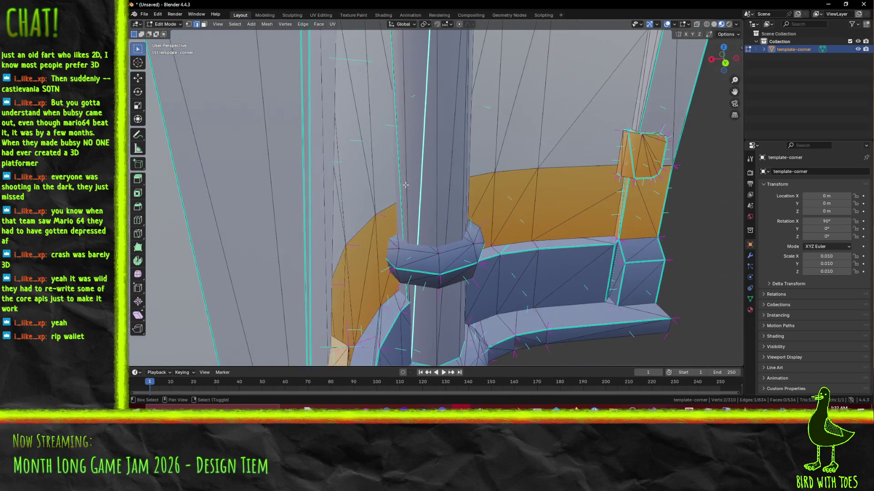
middle_drag(417, 223, 437, 189)
middle_drag(602, 264, 536, 225)
key(F3)
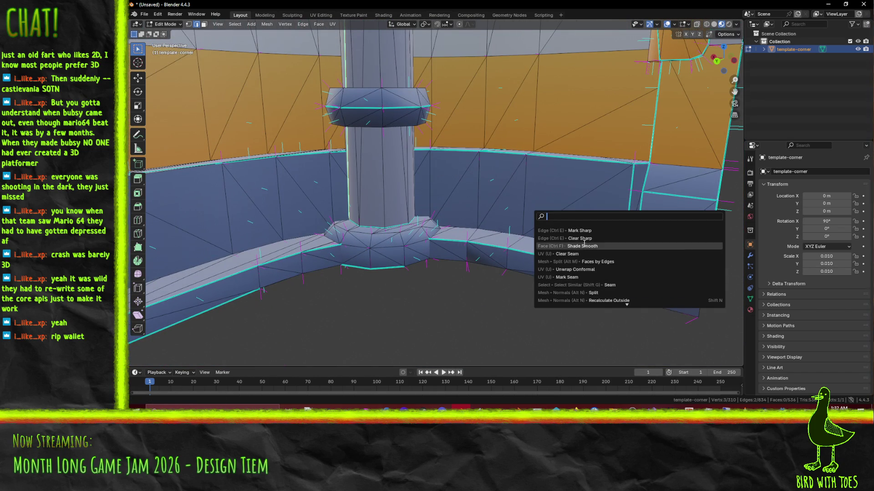
key(Escape)
key(alt+a)
Switch the viewport to Wireframe shading to see hidden edges.
middle_drag(659, 233, 521, 225)
mouse_move(412, 241)
middle_down()
mouse_move(482, 250)
mouse_move(451, 245)
mouse_move(440, 207)
mouse_move(466, 189)
middle_up()
key(z)
click(390, 186)
Select the long pillar-base edge in wireframe, return to Material Preview, and mark it sharp.
middle_drag(402, 196, 294, 232)
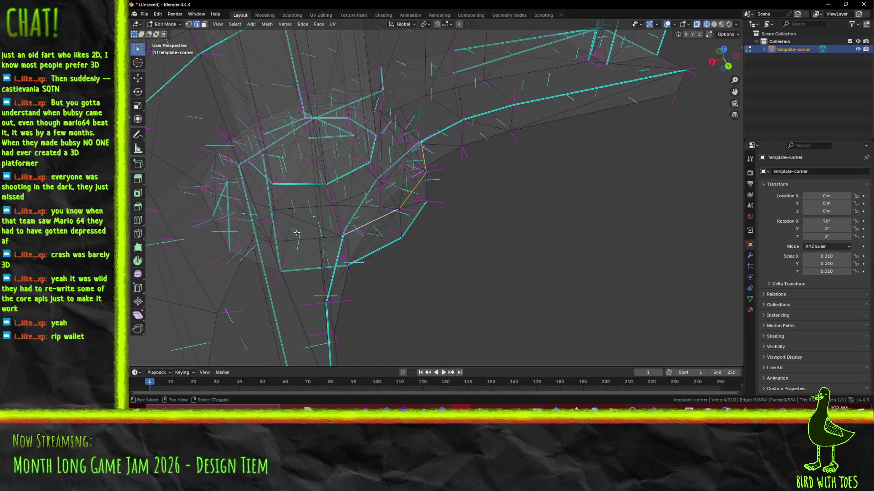
middle_drag(459, 168, 409, 163)
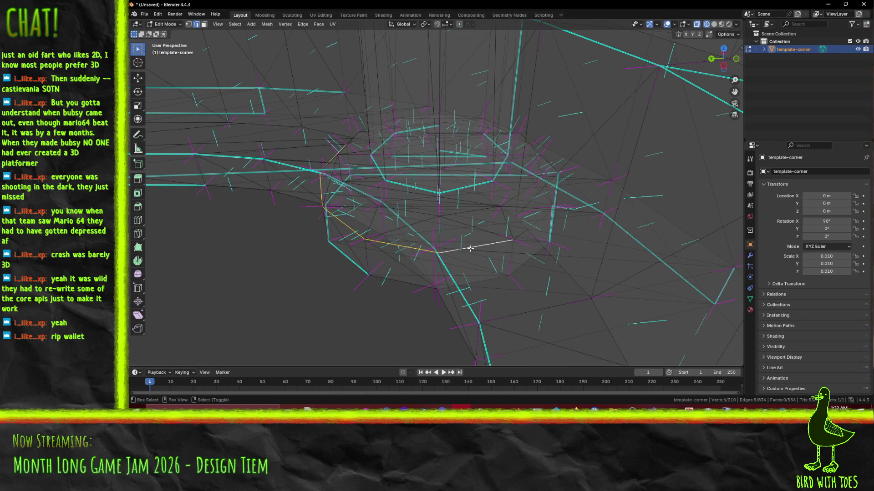
shift+click(498, 226)
middle_drag(309, 193, 401, 187)
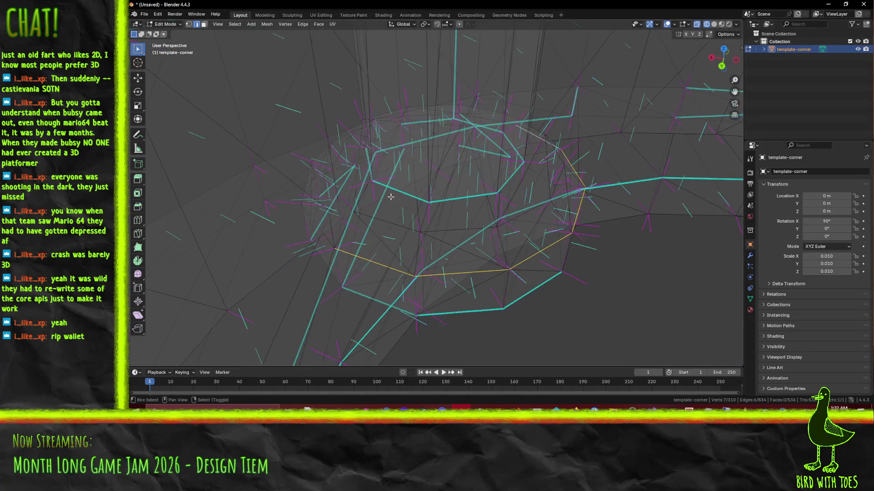
middle_drag(587, 294, 444, 255)
scroll(481, 242, down, 3)
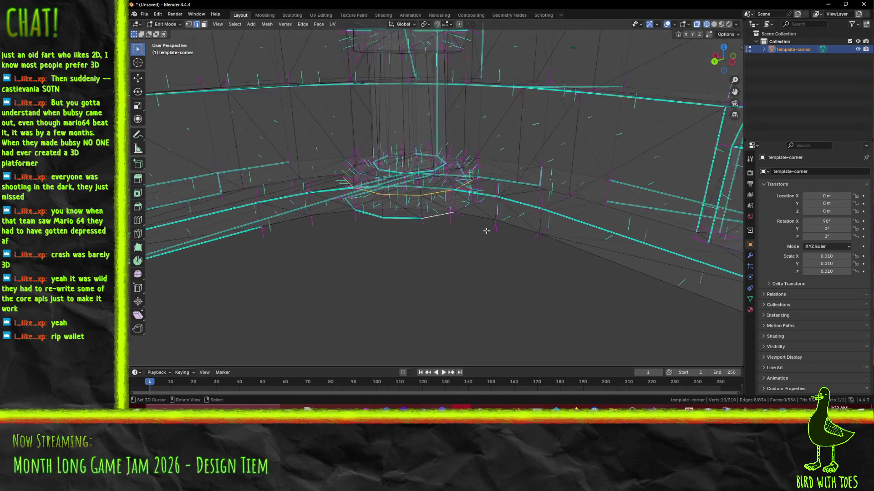
key(z)
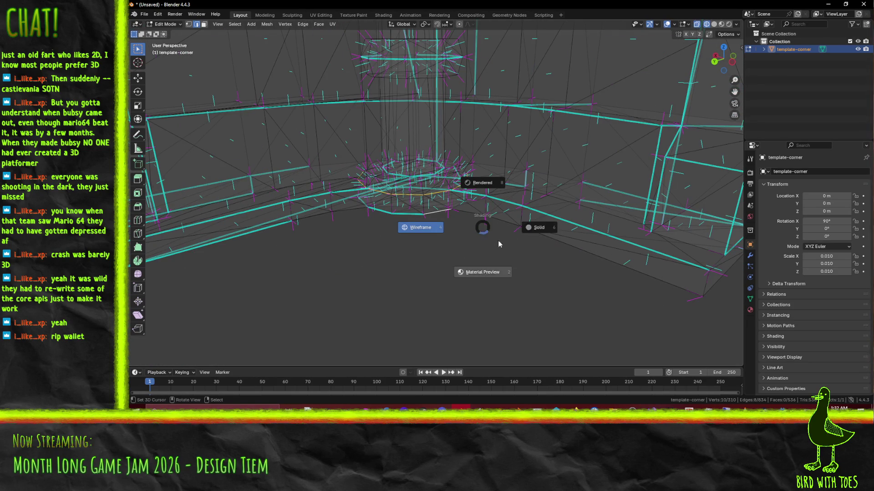
click(484, 272)
key(ctrl+e)
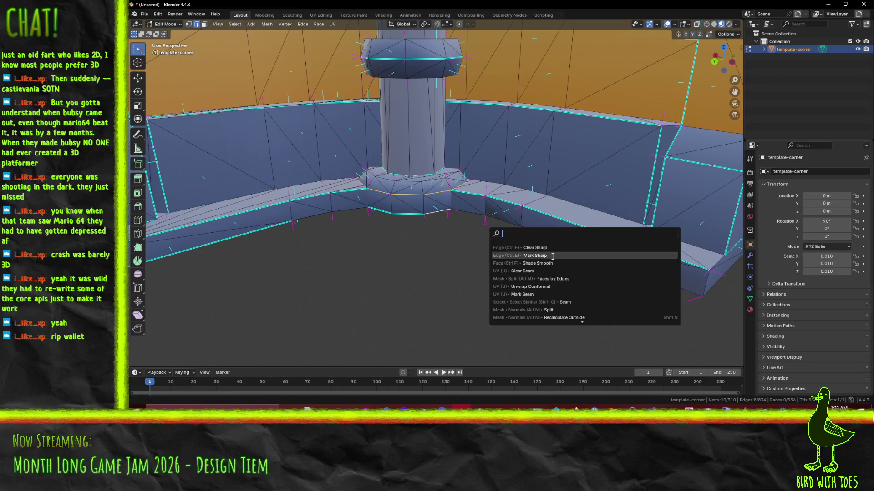
click(514, 252)
Mark the top edges of the small wall box as sharp.
scroll(524, 232, down, 3)
mouse_move(497, 200)
middle_down()
mouse_move(313, 262)
mouse_move(328, 218)
middle_up()
scroll(335, 206, up, 3)
scroll(335, 206, down, 2)
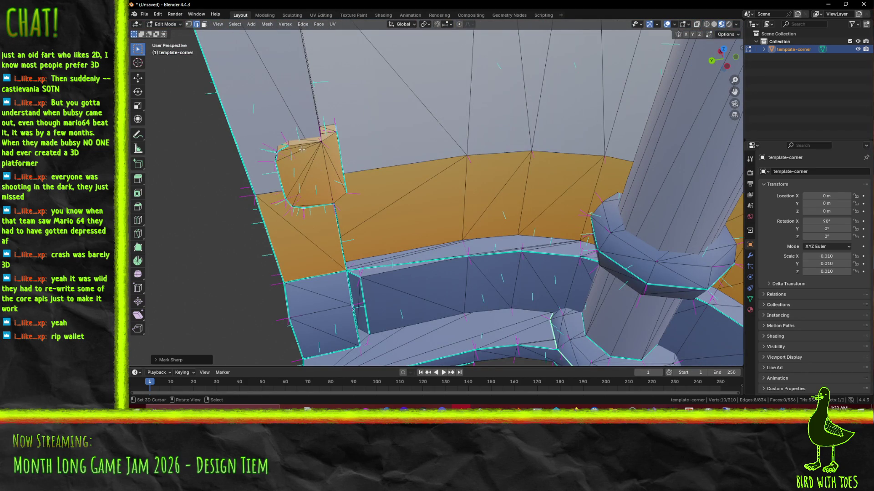
click(322, 143)
mouse_move(347, 142)
middle_down()
mouse_move(415, 179)
mouse_move(505, 209)
middle_up()
shift+click(428, 172)
key(F3)
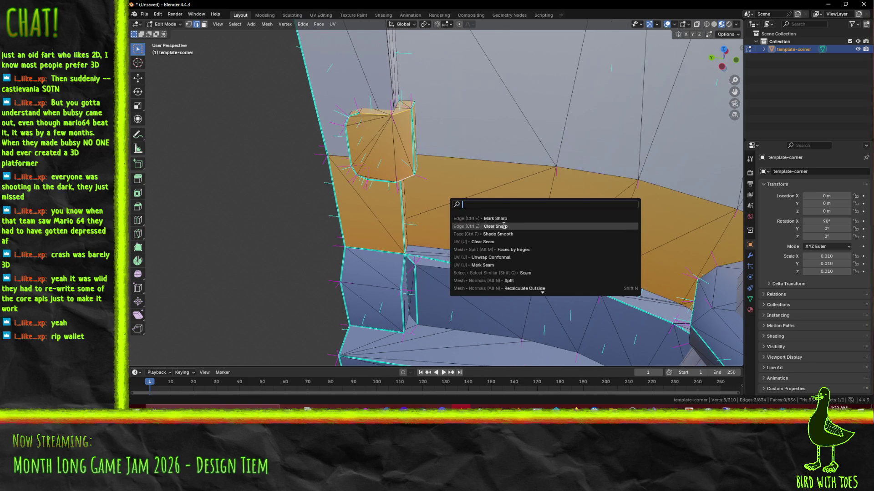
click(497, 222)
Mark the box's bottom edge and further box and base-ledge edges sharp.
mouse_move(474, 273)
middle_down()
mouse_move(358, 194)
mouse_move(172, 175)
mouse_move(381, 235)
middle_up()
click(363, 198)
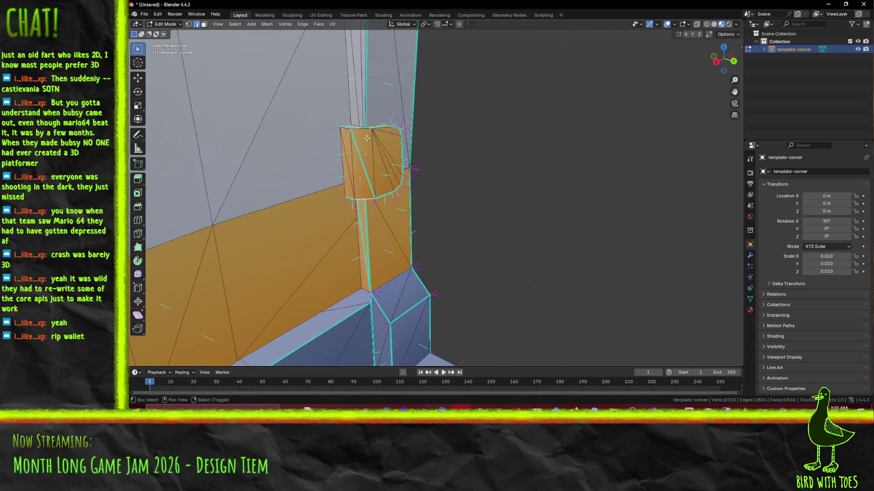
key(F3)
key(Return)
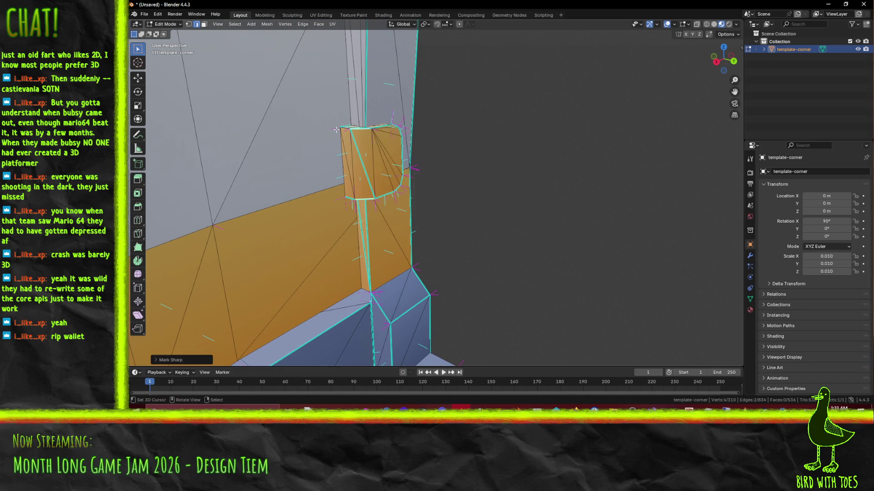
click(346, 129)
key(F3)
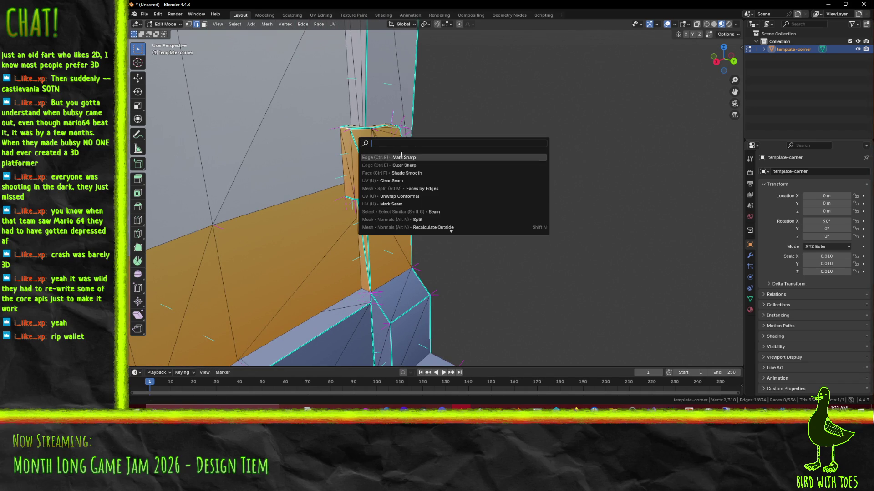
click(355, 156)
middle_drag(356, 156, 411, 165)
key(F3)
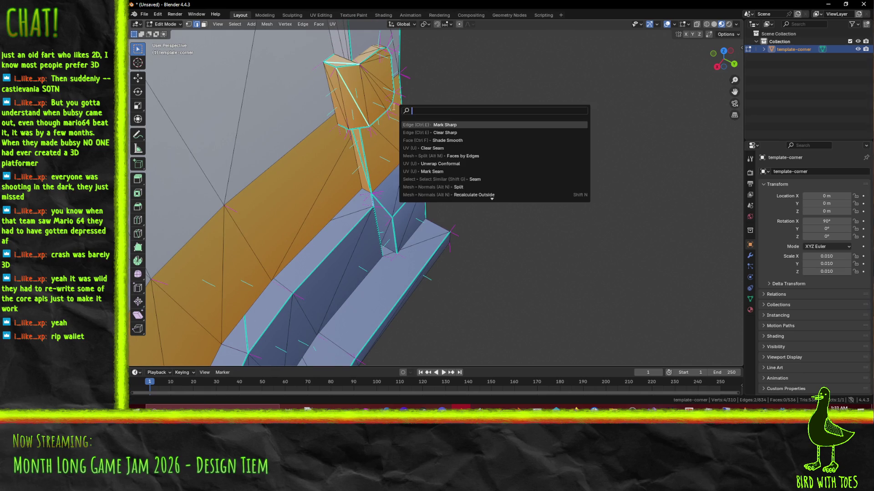
click(495, 143)
Mark an edge on the curved wall sharp from the edge context menu.
mouse_move(495, 142)
middle_down()
mouse_move(383, 58)
mouse_move(472, 298)
middle_up()
scroll(472, 299, down, 6)
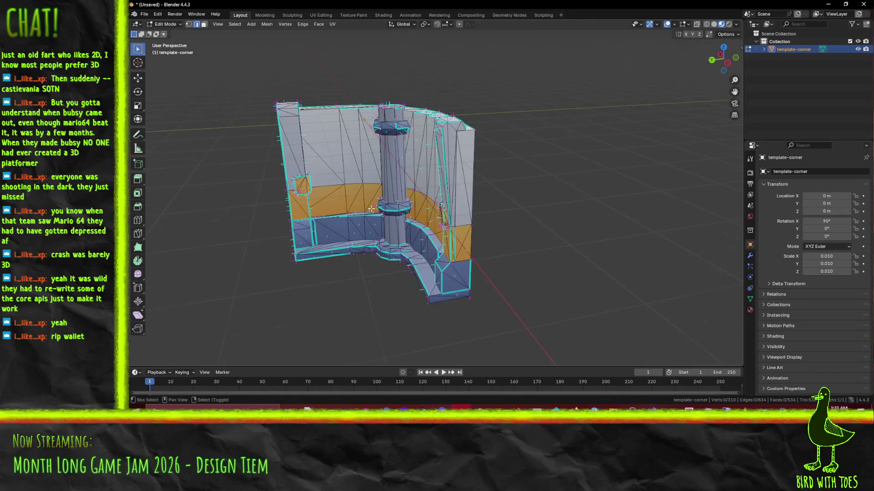
middle_drag(423, 251, 475, 244)
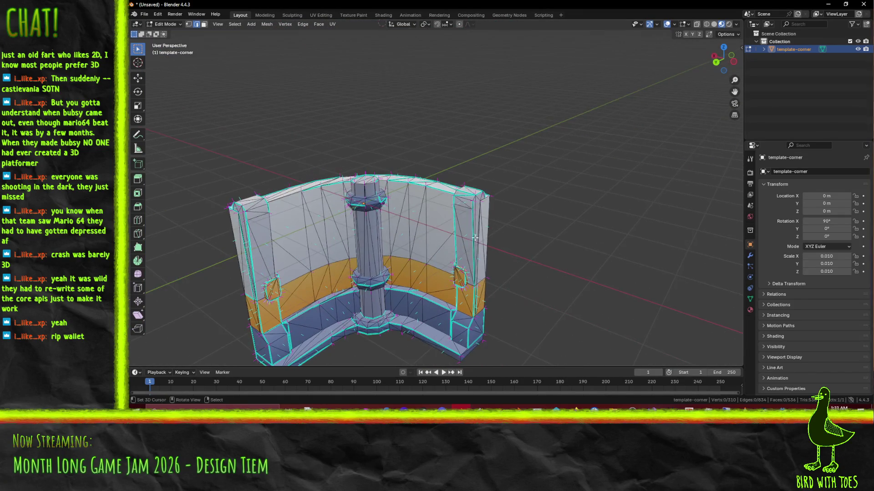
click(468, 197)
right_click(467, 197)
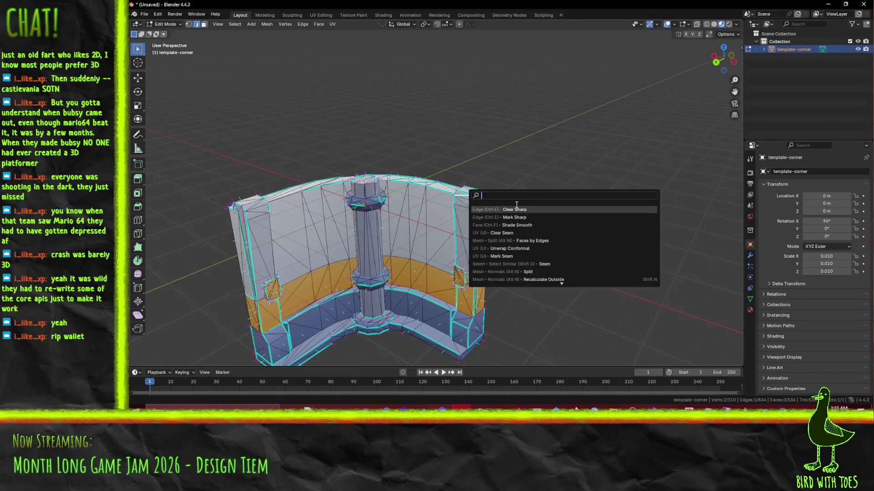
click(467, 203)
right_click(546, 306)
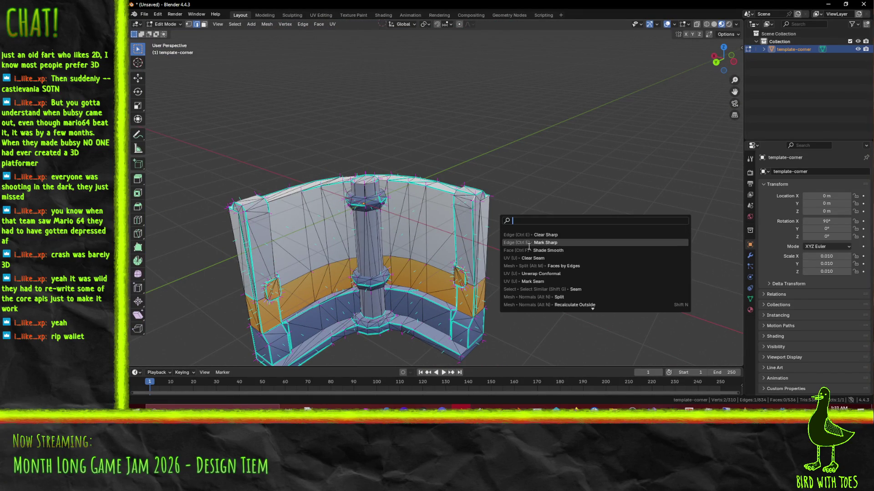
key(Escape)
mouse_move(404, 230)
shift+middle_down()
mouse_move(557, 243)
mouse_move(698, 236)
mouse_move(337, 212)
shift+middle_up()
Clear the sharp marking from some top edges, then re-mark one top-rim edge sharp.
key(F3)
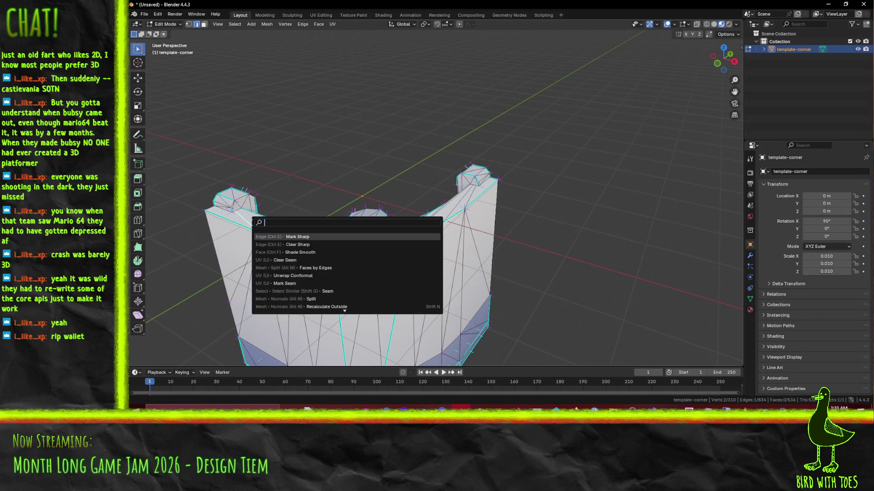
shift+click(291, 231)
key(F3)
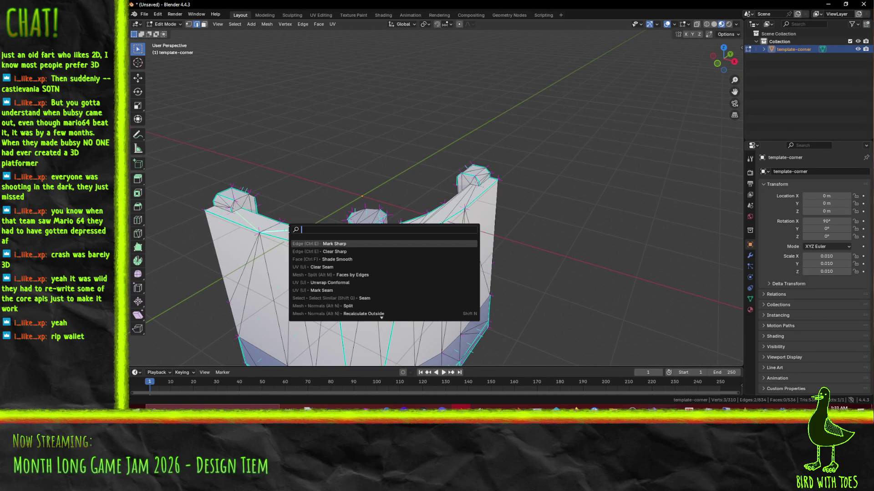
click(335, 251)
shift+click(314, 236)
key(F3)
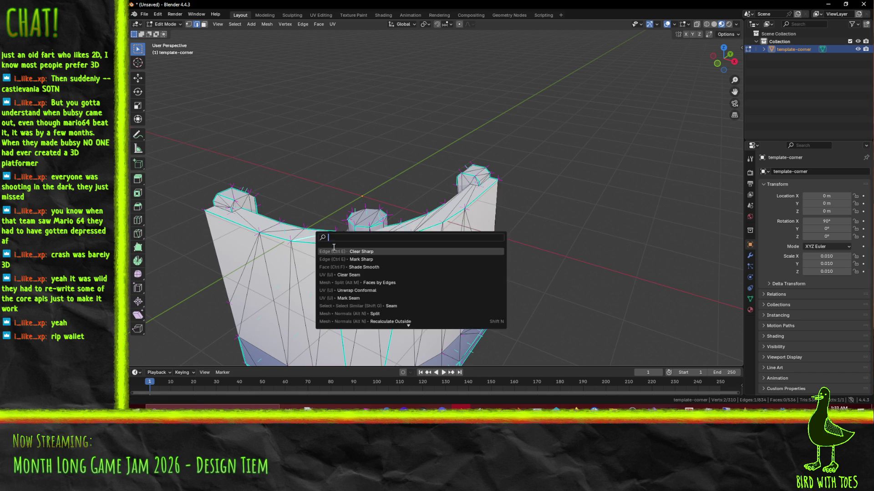
click(352, 259)
Mark another top-rim edge, the wall's vertical end edge and a long edge sharp.
middle_drag(355, 257, 409, 243)
click(414, 233)
key(F3)
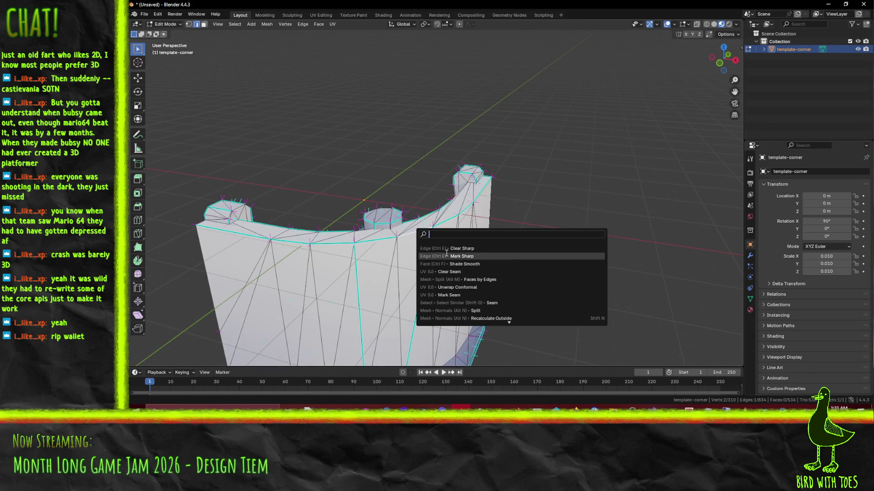
click(446, 253)
click(356, 274)
shift+click(421, 291)
key(F3)
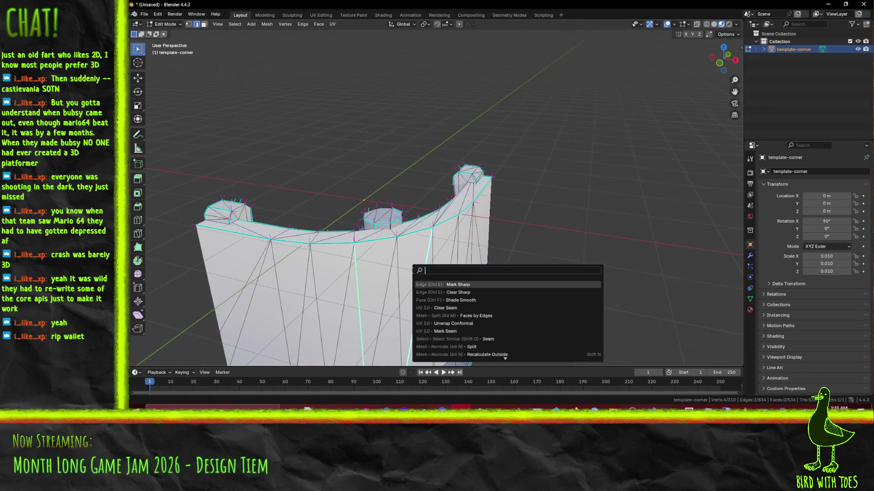
click(466, 316)
middle_drag(465, 315, 286, 210)
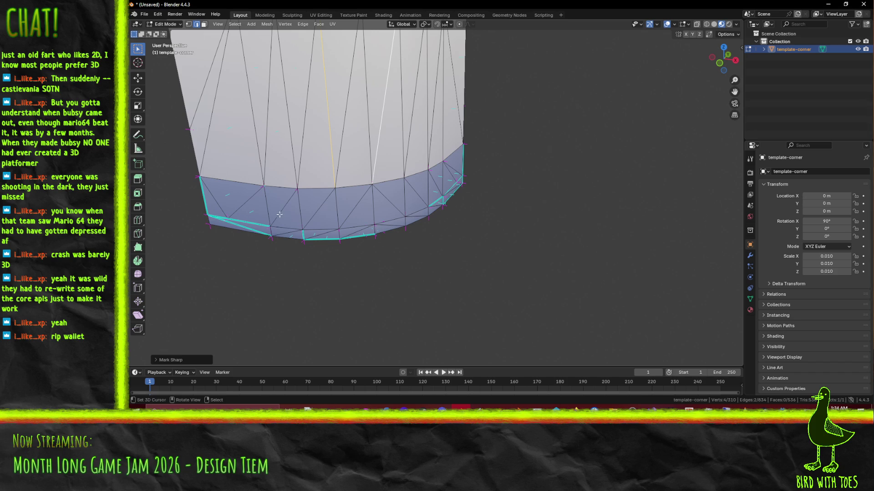
Select five bottom-rim edges and mark them sharp.
shift+click(238, 233)
shift+click(422, 226)
mouse_move(435, 221)
middle_down()
mouse_move(448, 211)
mouse_move(384, 218)
mouse_move(406, 212)
mouse_move(265, 208)
middle_up()
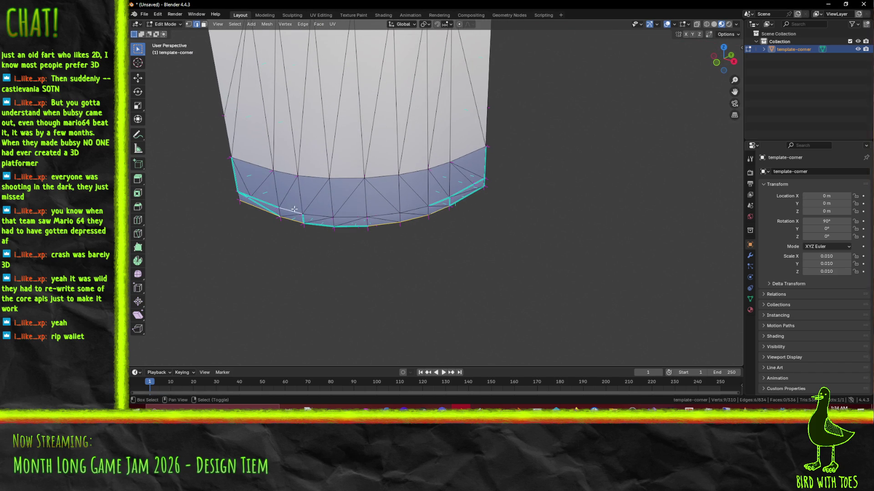
shift+click(316, 215)
shift+click(384, 215)
shift+click(411, 210)
key(F3)
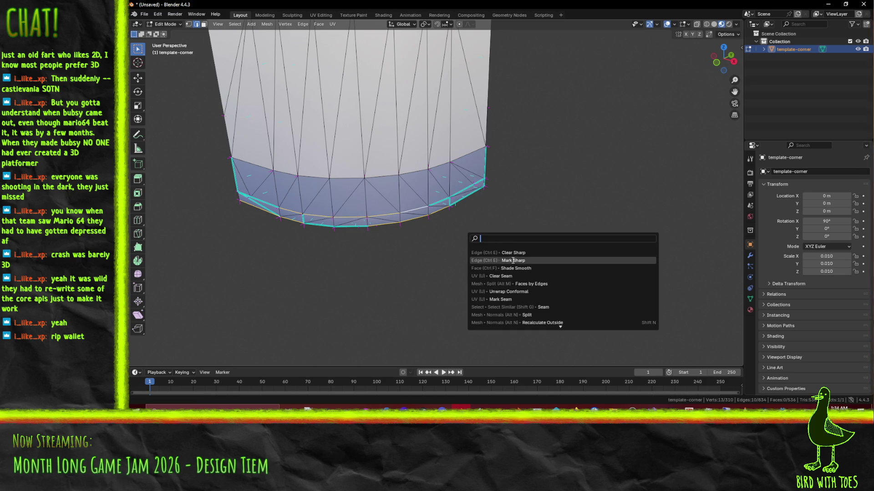
click(517, 260)
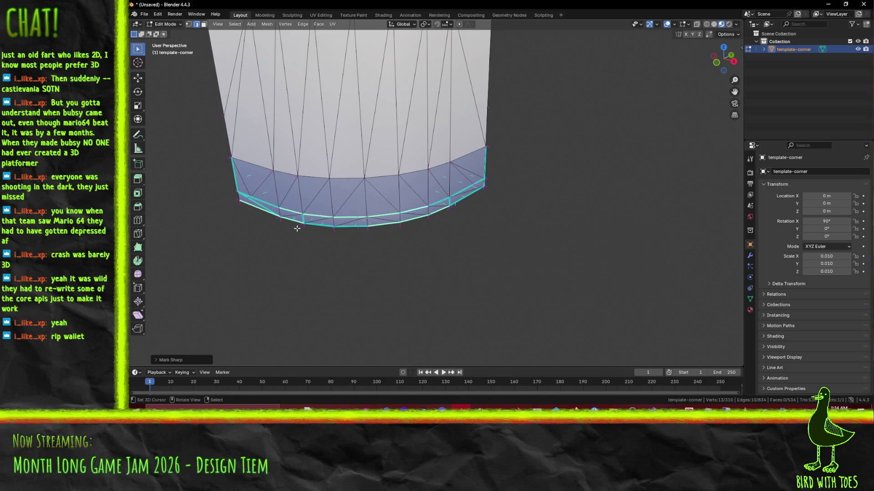
Mark two more bottom-rim edges sharp.
click(265, 212)
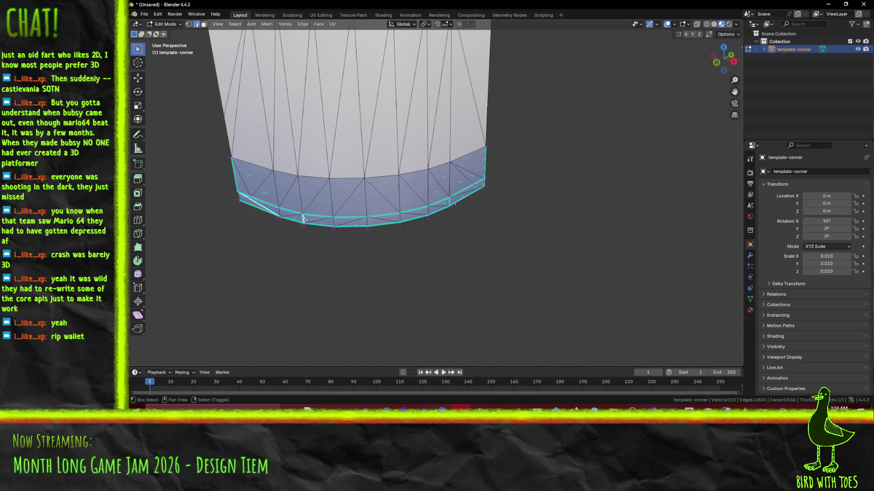
key(F3)
shift+click(449, 202)
key(F3)
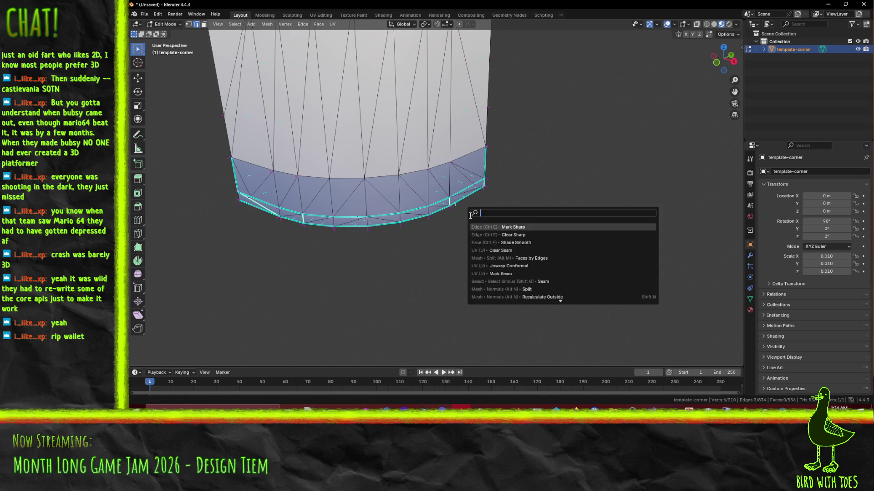
click(469, 242)
Select several bottom-rim edges around the column.
mouse_move(387, 217)
middle_down()
mouse_move(318, 209)
mouse_move(443, 268)
middle_up()
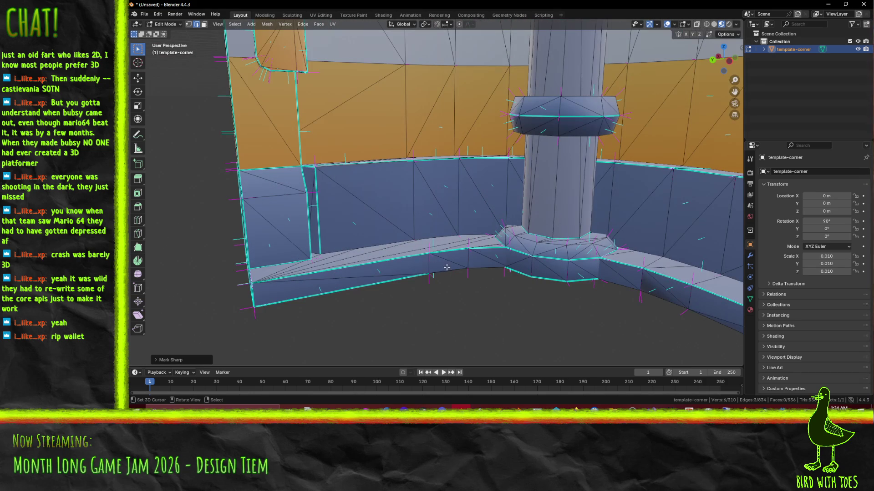
shift+click(443, 269)
mouse_move(597, 287)
middle_down()
mouse_move(525, 261)
mouse_move(505, 242)
middle_up()
shift+click(505, 244)
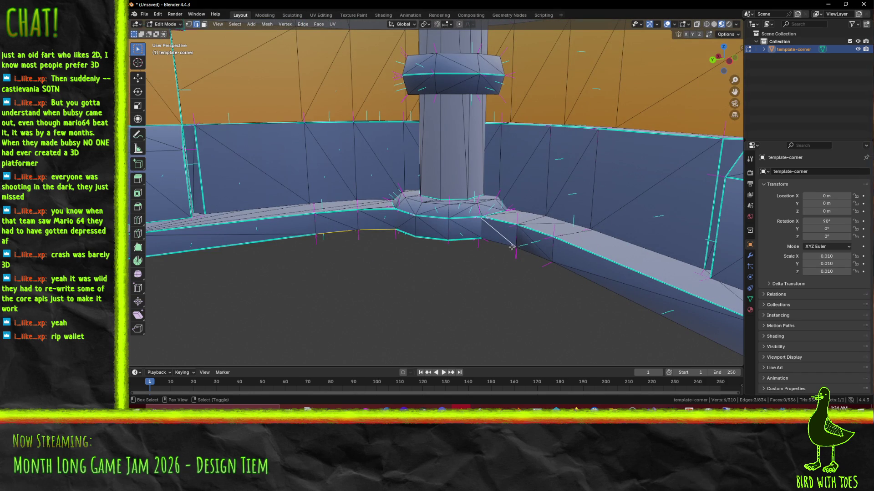
shift+click(532, 253)
scroll(546, 255, down, 3)
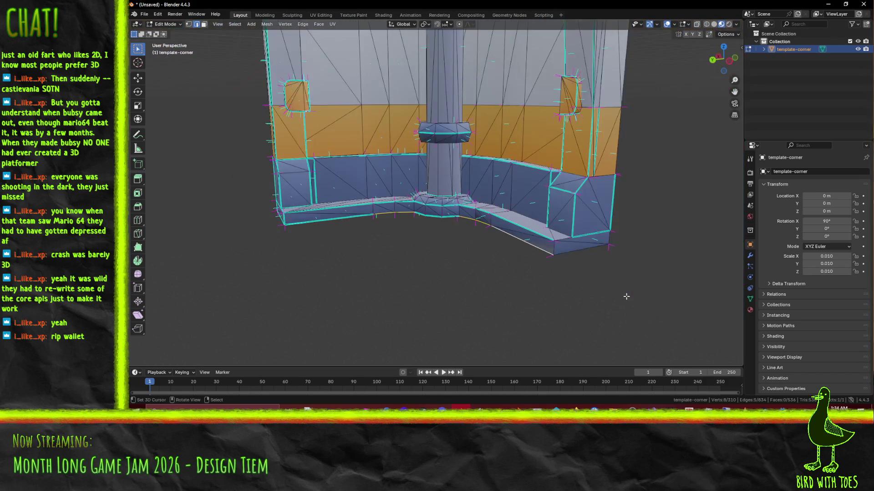
shift+click(573, 259)
middle_drag(573, 258, 568, 249)
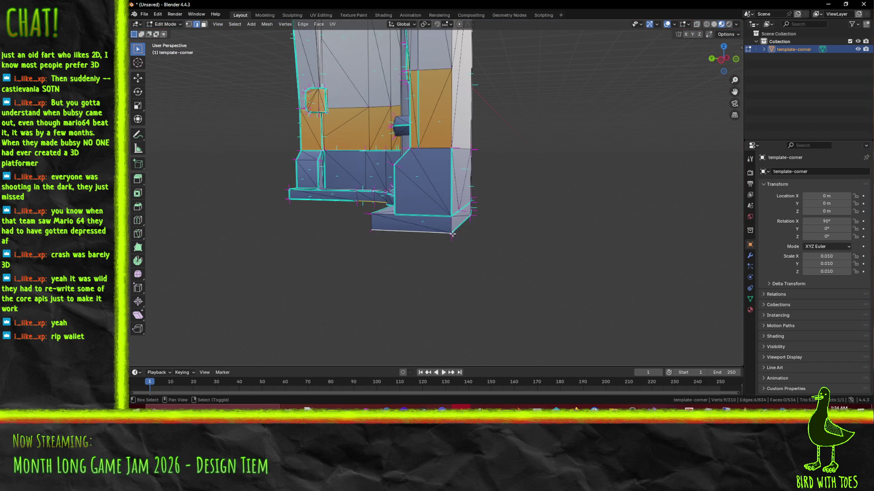
shift+click(454, 224)
middle_drag(453, 224, 514, 263)
Select the entire mesh and apply smooth shading from its context menu.
key(F3)
click(509, 270)
click(511, 268)
key(a)
right_click(514, 264)
click(514, 264)
Return to Object Mode and orbit above the corner piece to inspect its shading.
key(Tab)
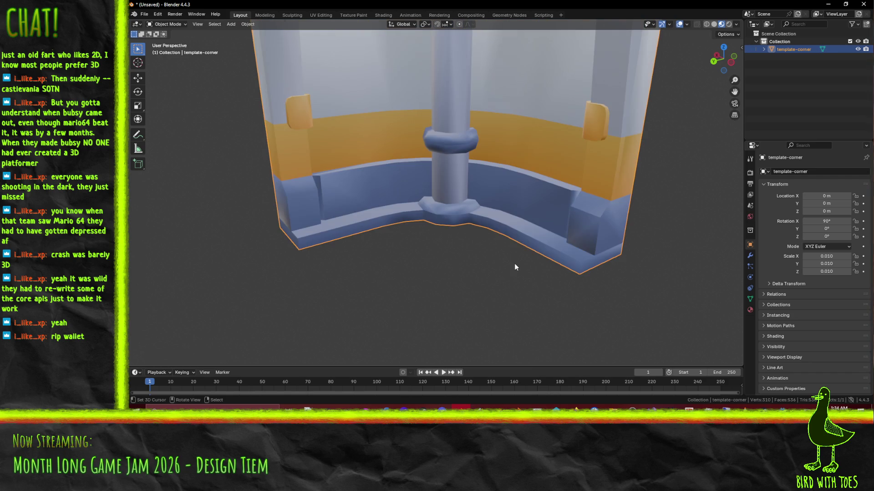
scroll(514, 263, down, 4)
middle_drag(482, 204, 484, 262)
scroll(484, 261, up, 6)
scroll(509, 319, down, 1)
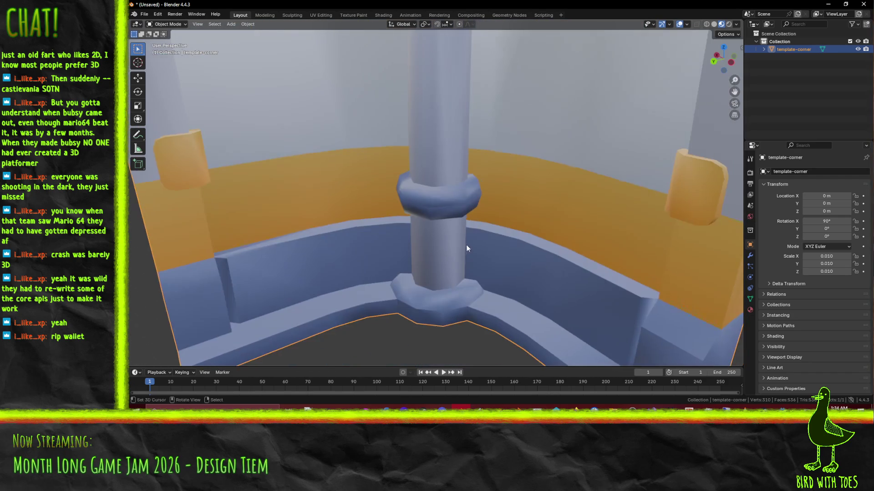
Select two edges at the pillar base in Edit Mode, then frame the whole piece.
key(Tab)
click(424, 292)
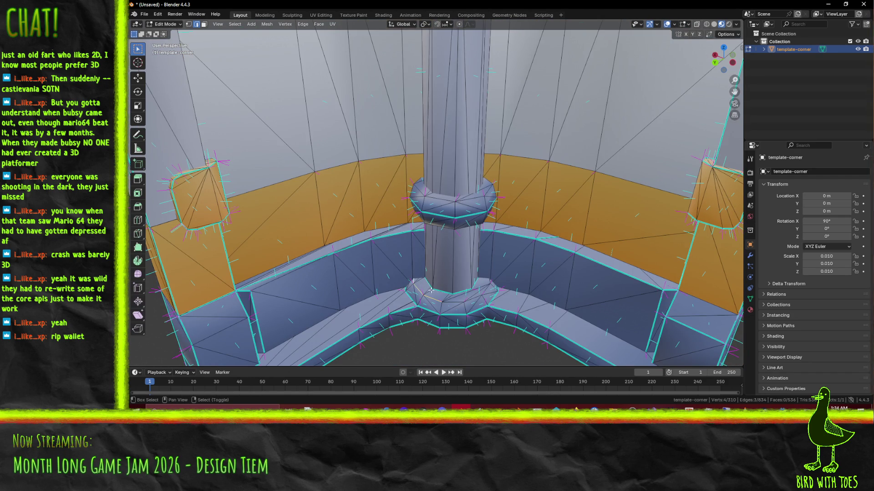
shift+click(473, 297)
right_click(523, 292)
key(Escape)
key(Tab)
key(KP_Decimal)
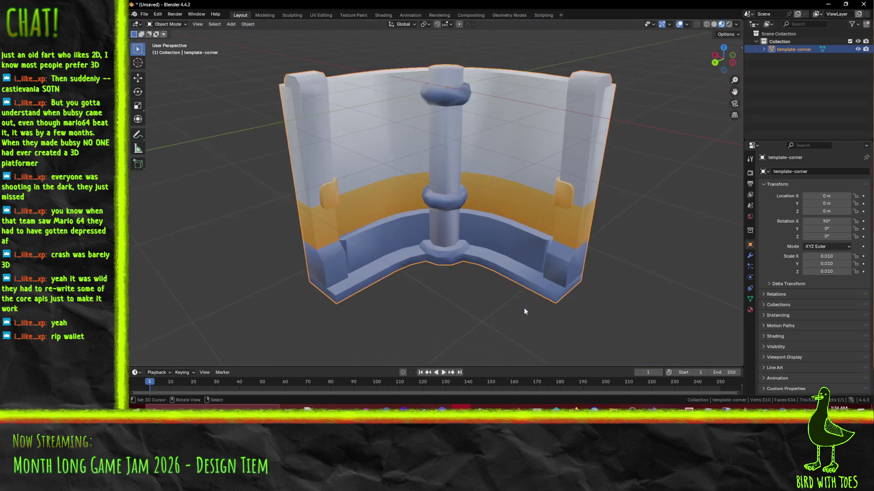
mouse_move(524, 250)
middle_down()
mouse_move(484, 247)
mouse_move(519, 220)
mouse_move(520, 242)
middle_up()
Mark the edge at the column top as sharp using F3 search.
key(Tab)
scroll(520, 242, up, 4)
middle_drag(533, 177, 501, 182)
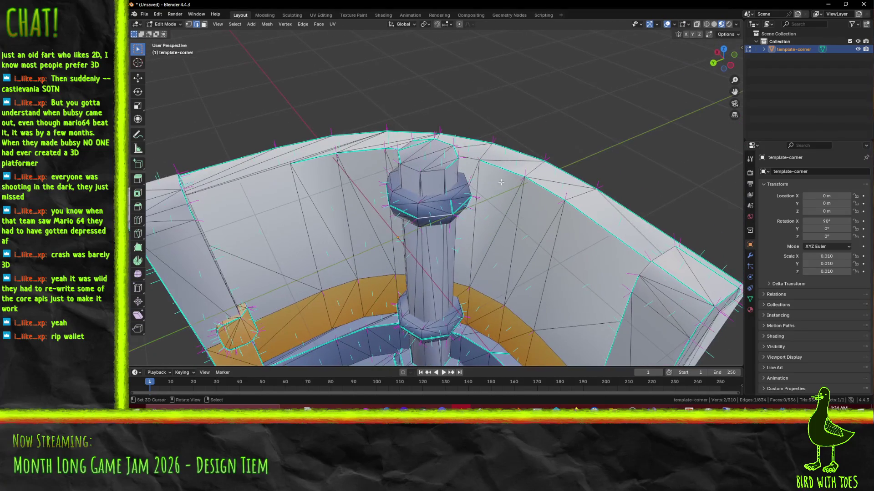
key(F3)
click(496, 222)
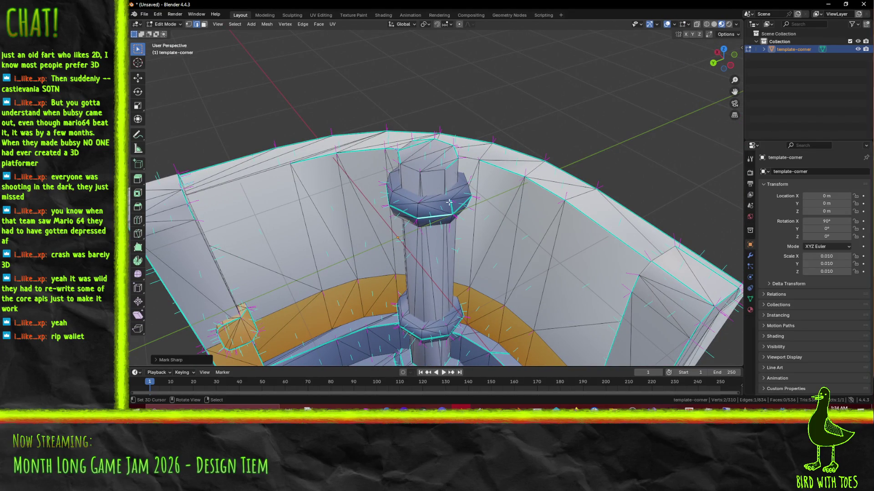
key(F3)
mouse_move(517, 245)
middle_down()
mouse_move(522, 205)
mouse_move(480, 176)
mouse_move(468, 203)
mouse_move(451, 216)
mouse_move(551, 211)
mouse_move(566, 225)
mouse_move(550, 234)
mouse_move(520, 198)
mouse_move(556, 214)
mouse_move(567, 262)
middle_up()
Check the crisp shading around the orange band in Object Mode, then re-enter Edit Mode.
key(Tab)
key(Tab)
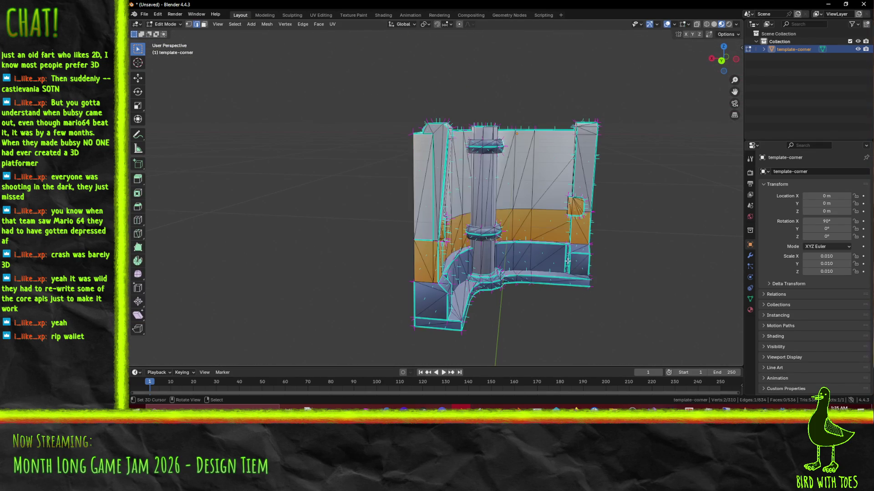
scroll(565, 261, up, 8)
mouse_move(523, 246)
middle_down()
mouse_move(496, 238)
mouse_move(471, 205)
mouse_move(582, 237)
middle_up()
scroll(500, 218, down, 5)
key(Tab)
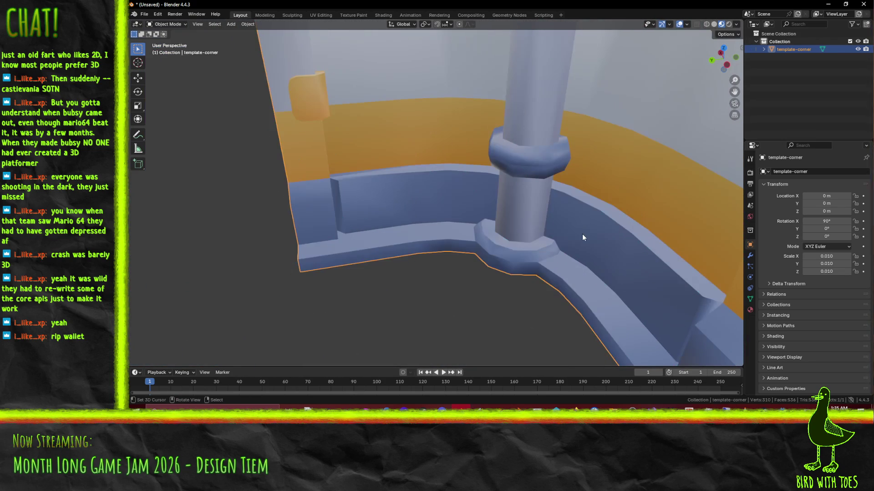
scroll(550, 224, down, 3)
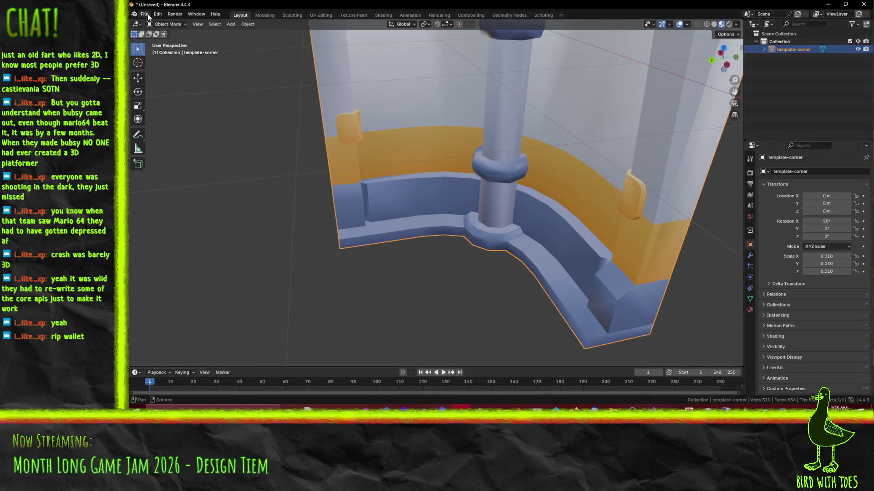
Export the corner piece as FBX, overwriting template-corner.fbx in the modular folder.
click(144, 14)
mouse_move(166, 132)
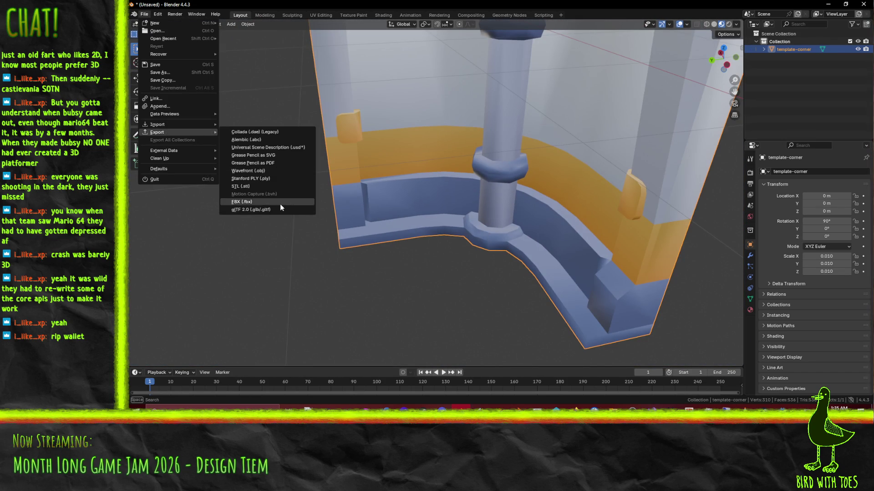
click(280, 202)
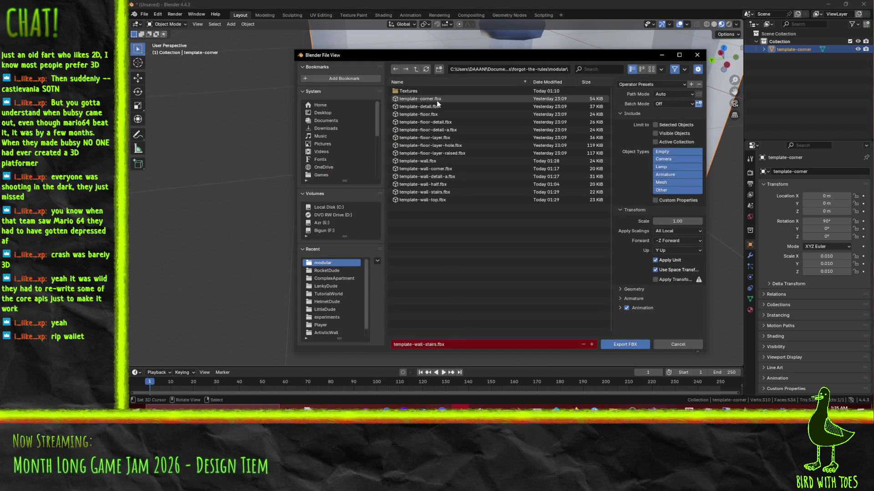
click(436, 99)
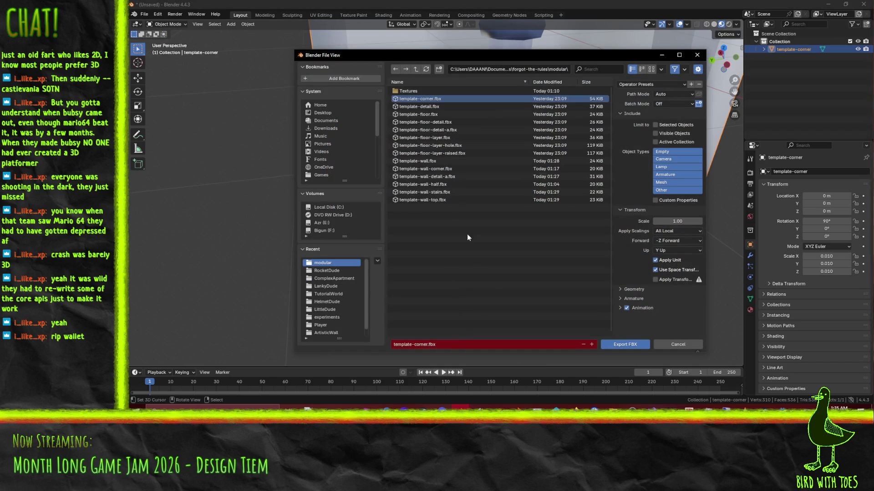
click(613, 347)
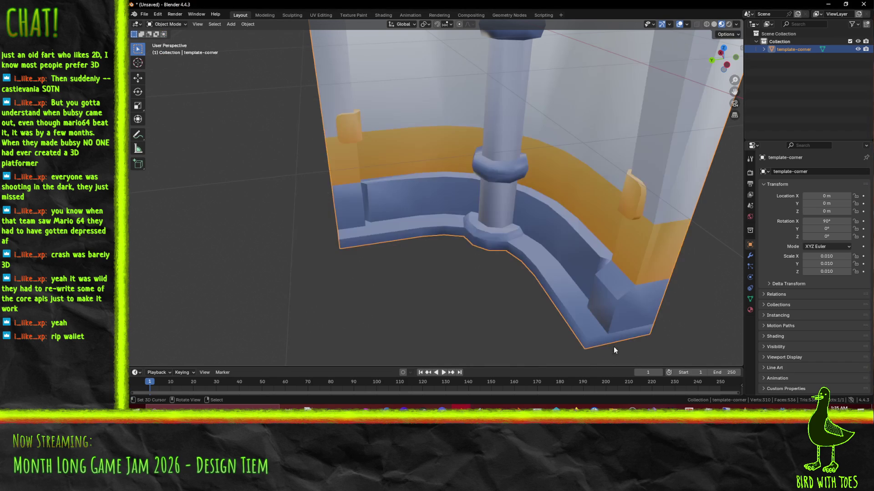
scroll(460, 241, down, 6)
key(alt+Tab)
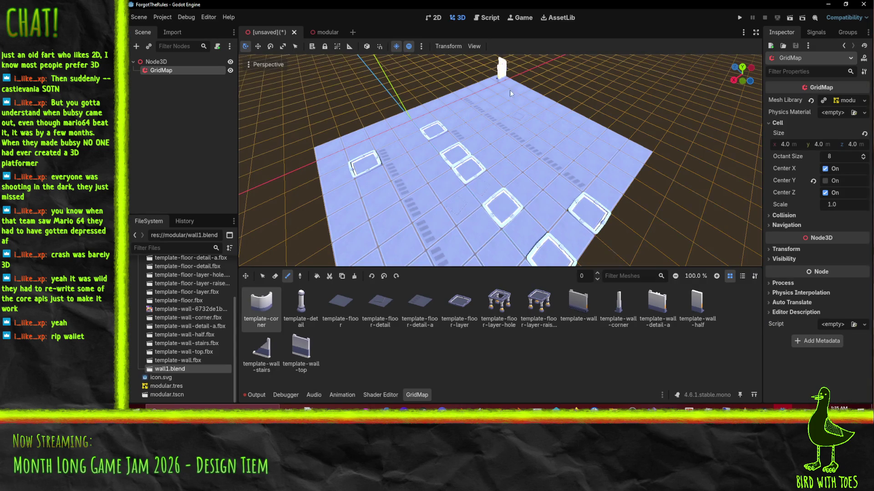
Delete the template nodes template-wall-stairs2 through template-wall2, then open template-corner.fbx's import settings.
click(326, 33)
scroll(433, 201, down, 3)
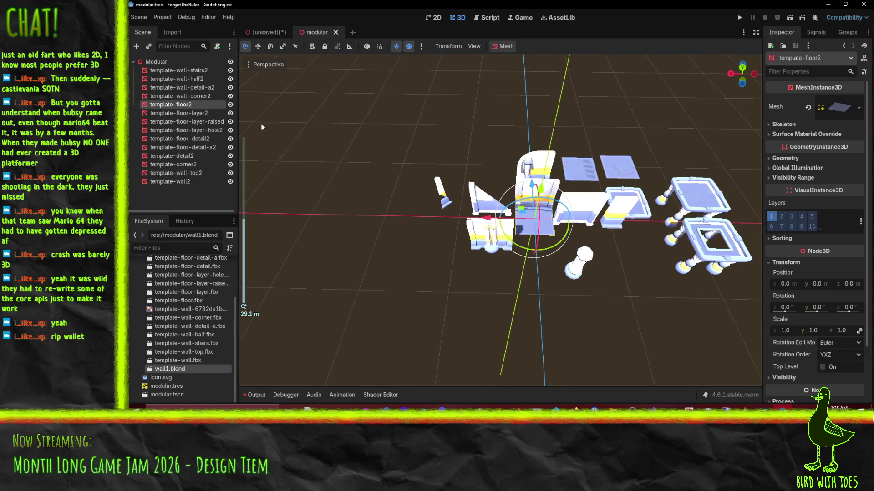
click(178, 70)
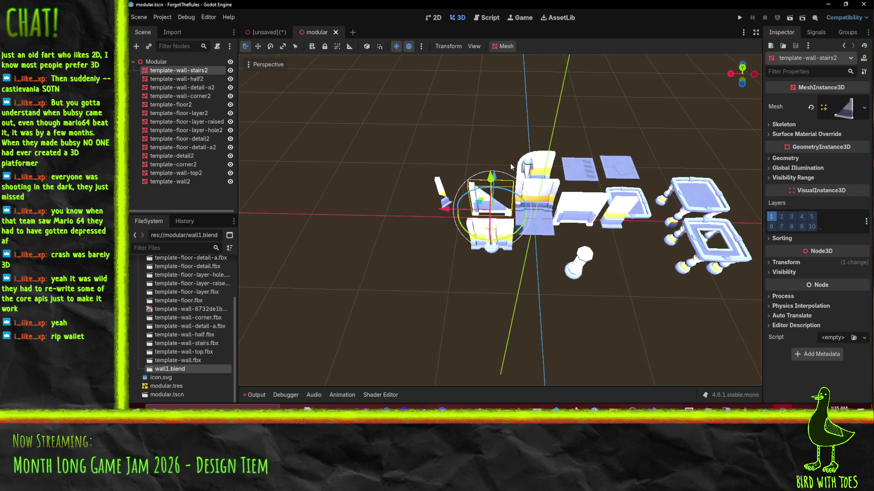
middle_drag(509, 163, 545, 199)
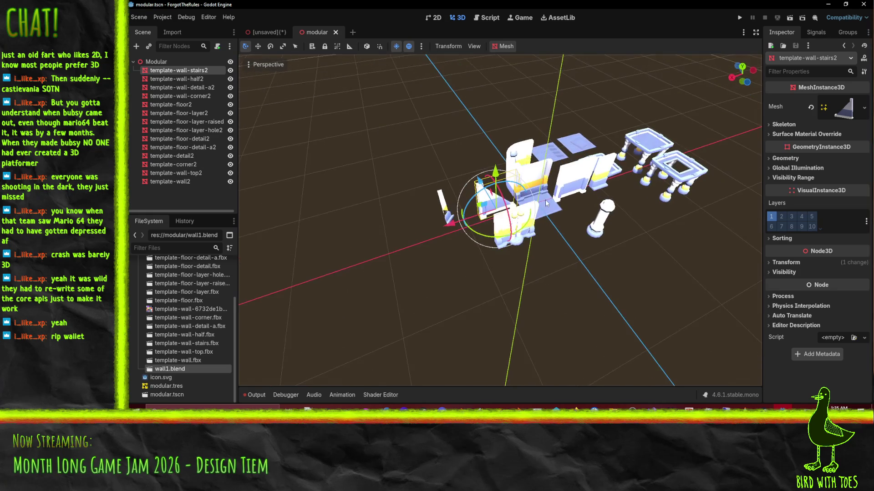
shift+click(177, 182)
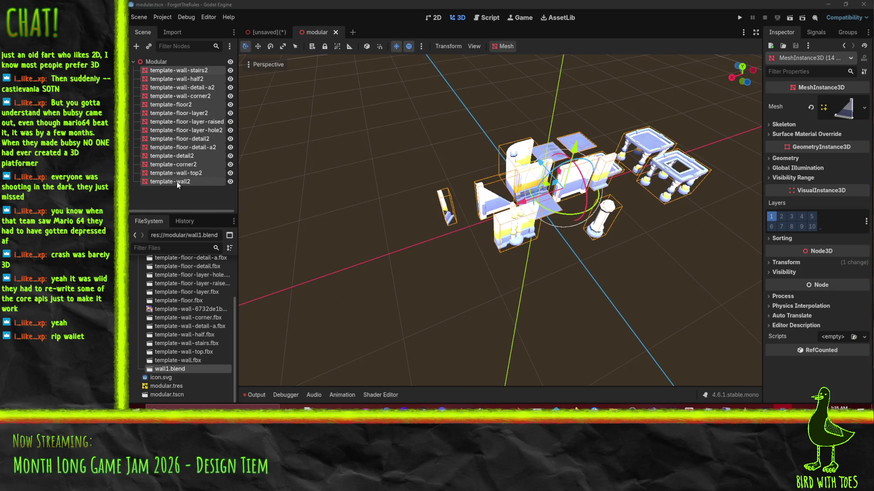
key(Delete)
scroll(154, 282, up, 5)
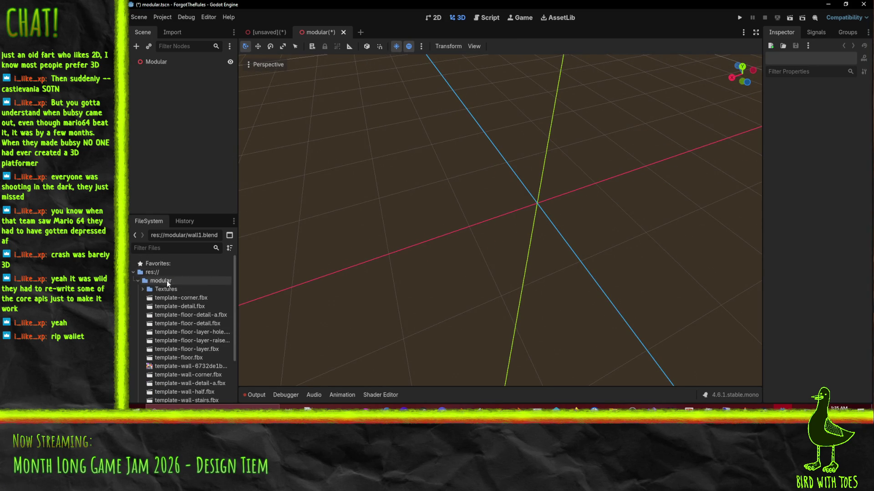
double_click(171, 297)
Enable Save to File for template-corner's Scene_013 mesh, with res://modular as its destination folder.
drag(494, 194, 217, 106)
click(250, 66)
click(223, 71)
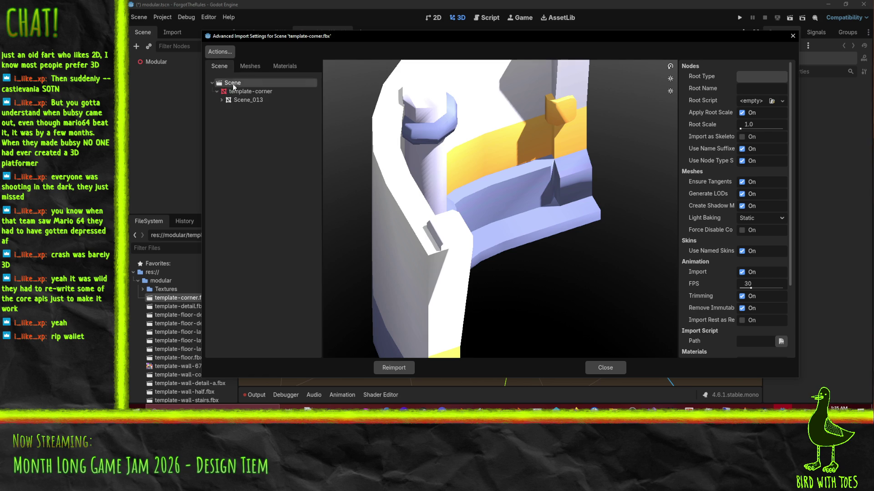
click(251, 91)
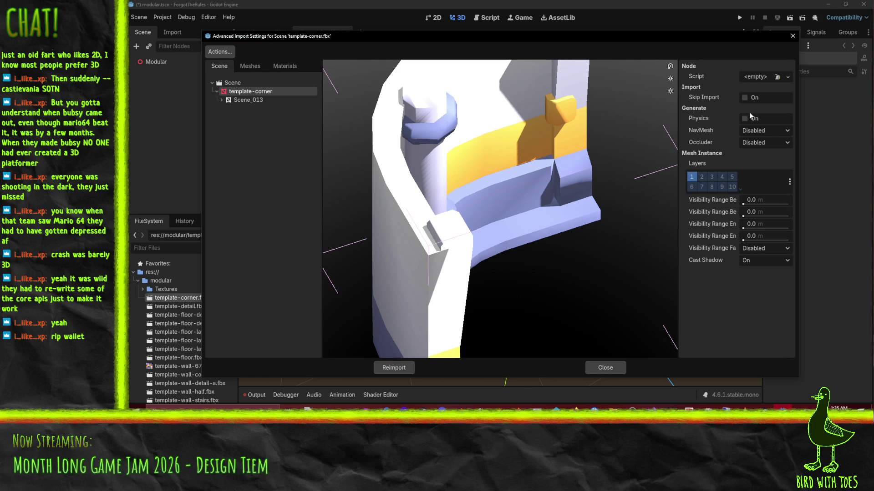
click(248, 100)
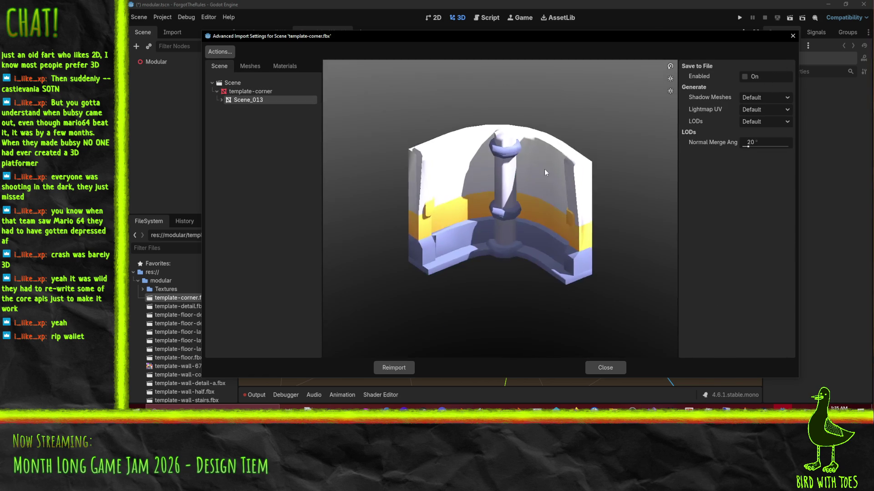
click(745, 77)
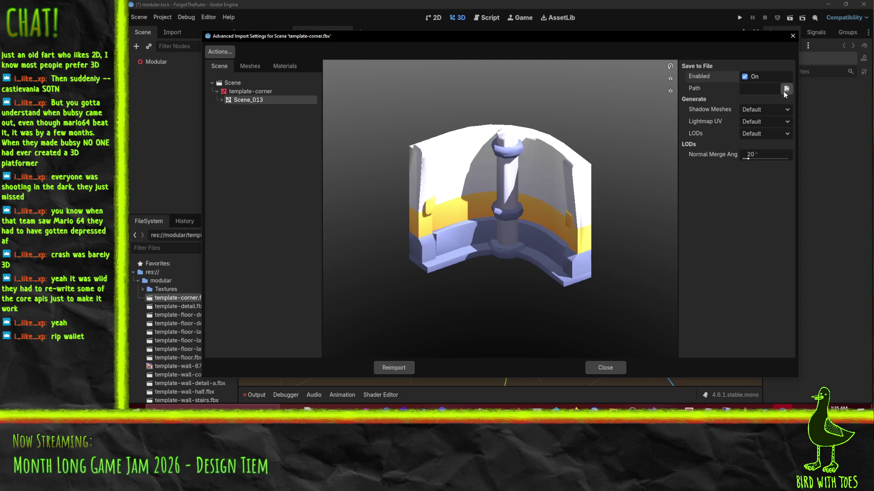
click(786, 88)
double_click(419, 121)
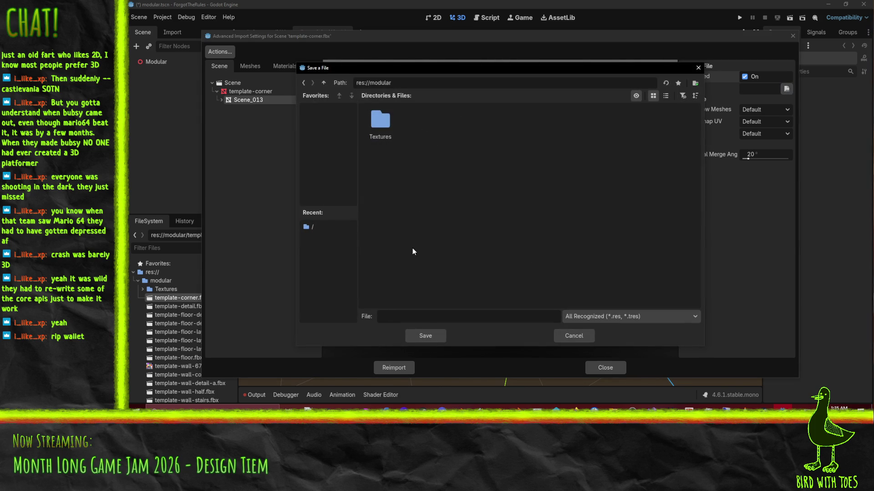
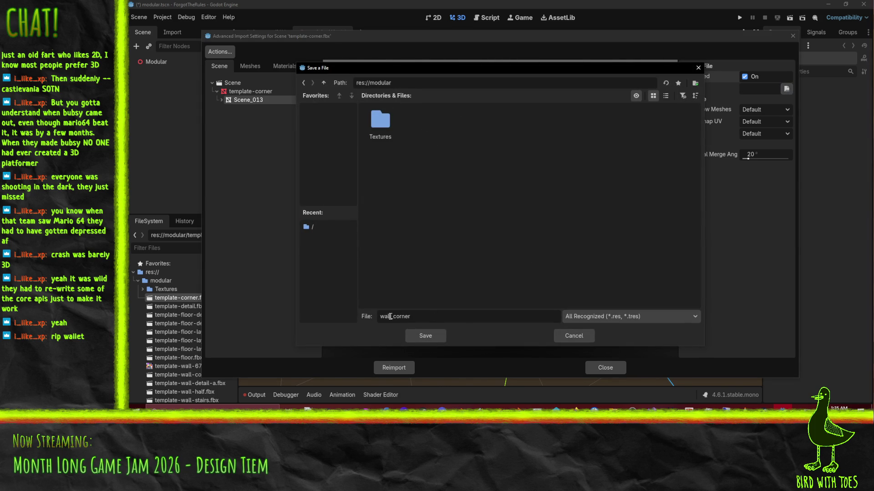
Correct the corner mesh file name to template_corner.tres, save it, and reimport the corner model.
key(BackSpace)
key(BackSpace)
key(BackSpace)
text(template)
click(425, 335)
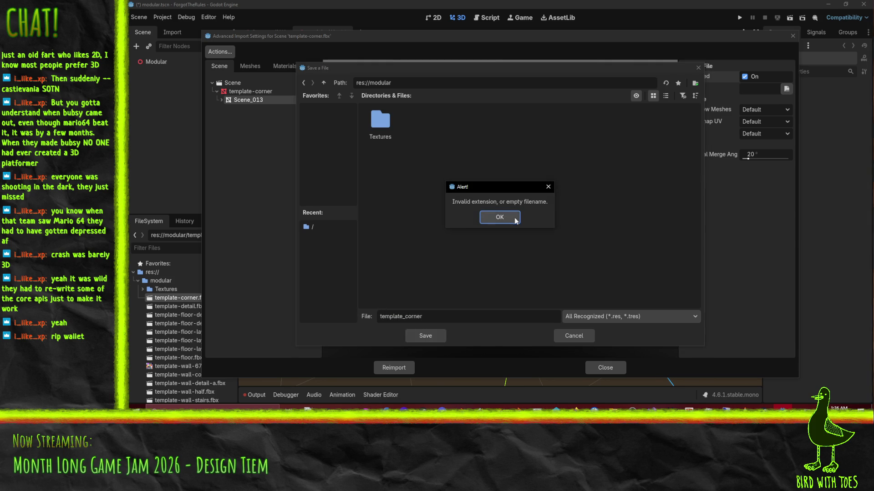
click(502, 223)
text(.tres)
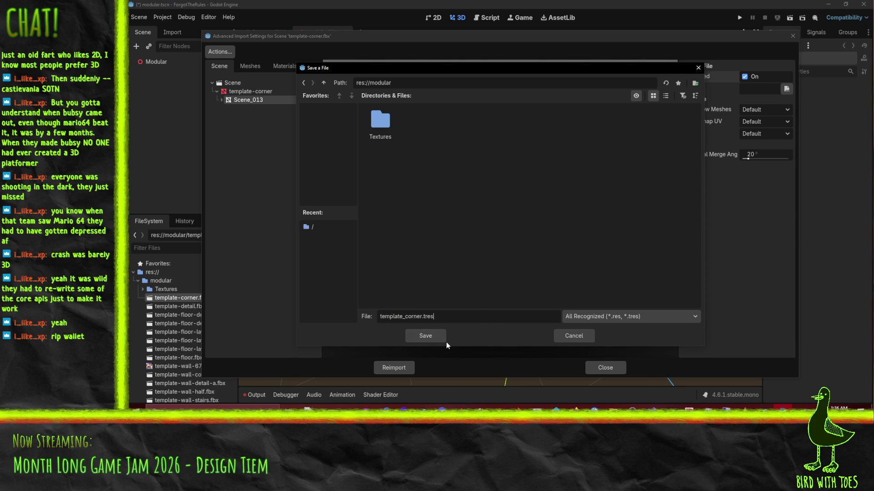
click(425, 337)
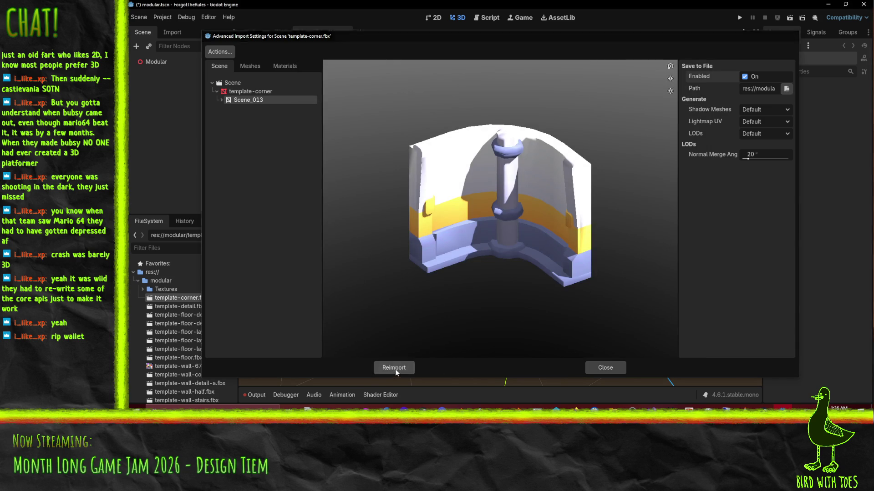
click(395, 368)
Open template-detail.fbx's import settings and enable Save to File for its scene mesh.
click(207, 315)
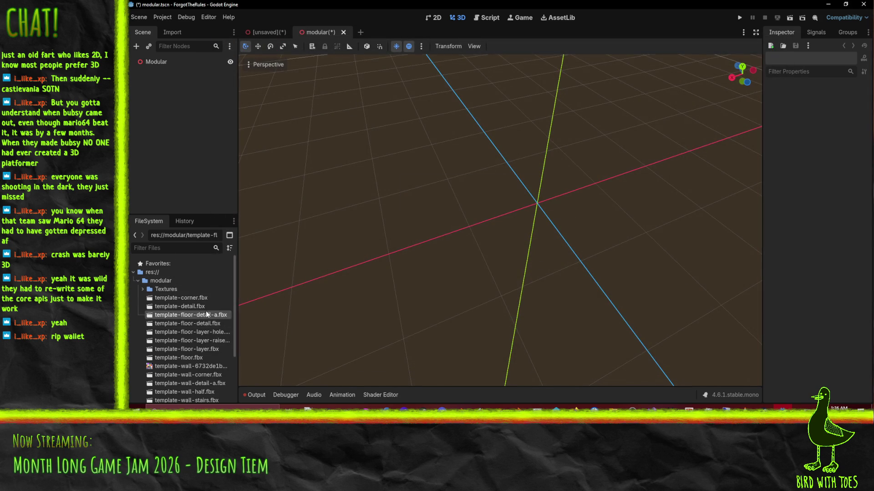
double_click(207, 315)
click(605, 367)
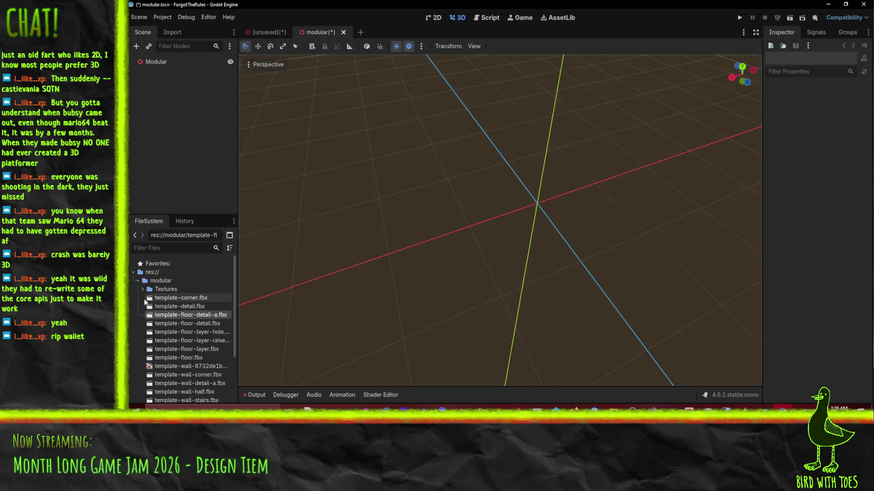
click(178, 306)
double_click(179, 306)
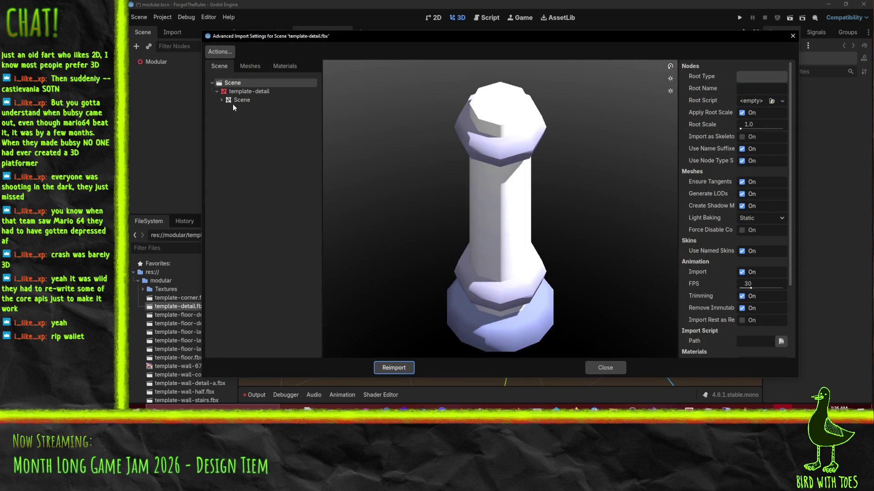
click(254, 100)
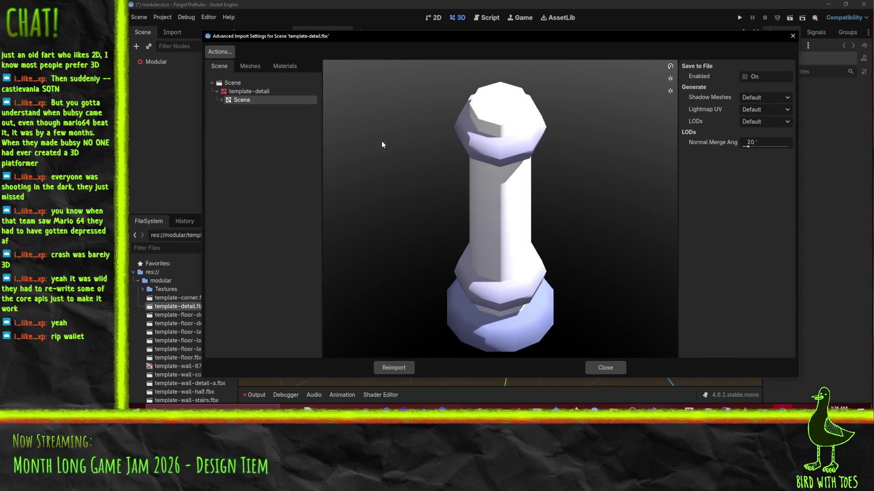
click(745, 77)
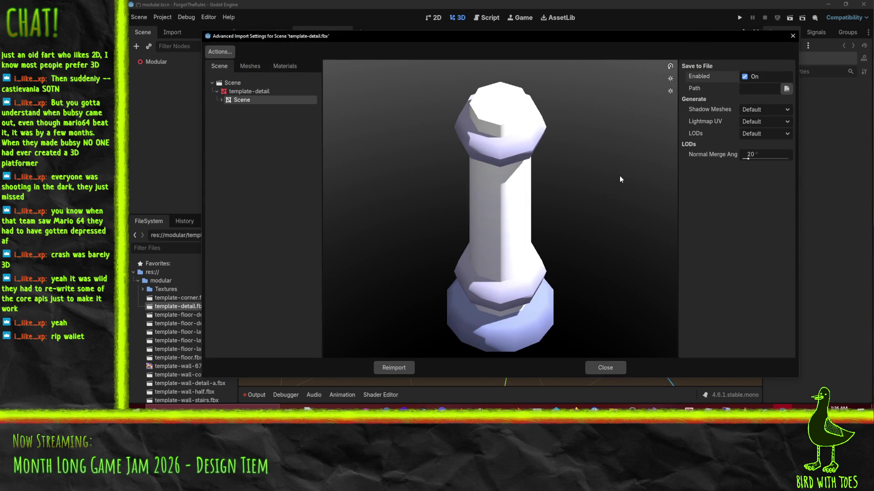
Save the detail mesh as template_detail.tres in the modular folder and reimport the model.
mouse_move(441, 34)
mouse_down()
mouse_move(521, 65)
mouse_move(505, 77)
mouse_move(409, 36)
mouse_move(416, 37)
mouse_up()
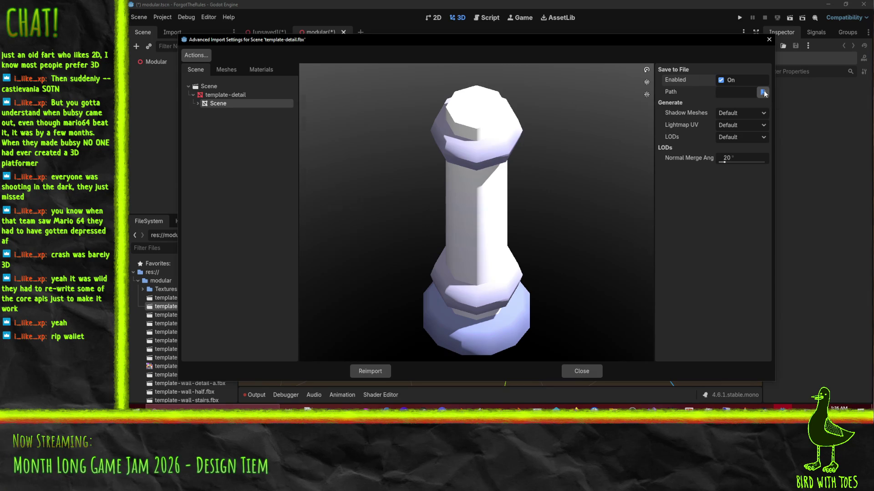
click(762, 92)
double_click(419, 120)
text(template_de)
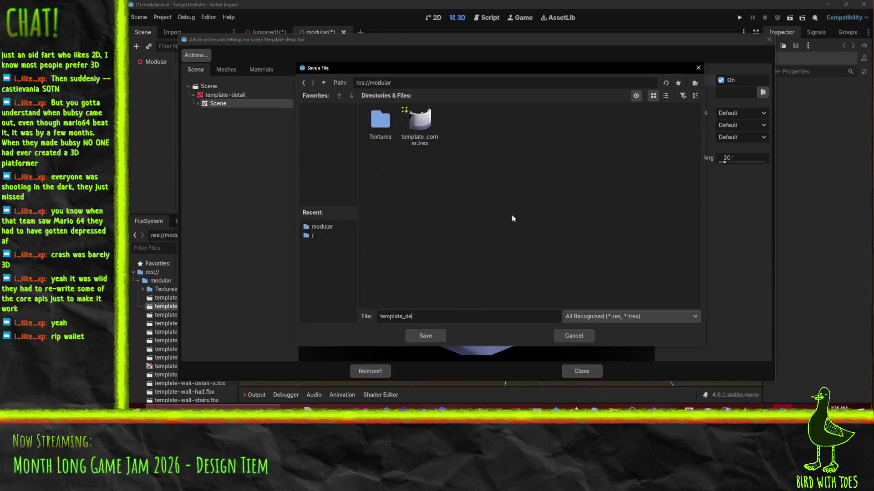
text(tail)
text(.tres)
click(425, 336)
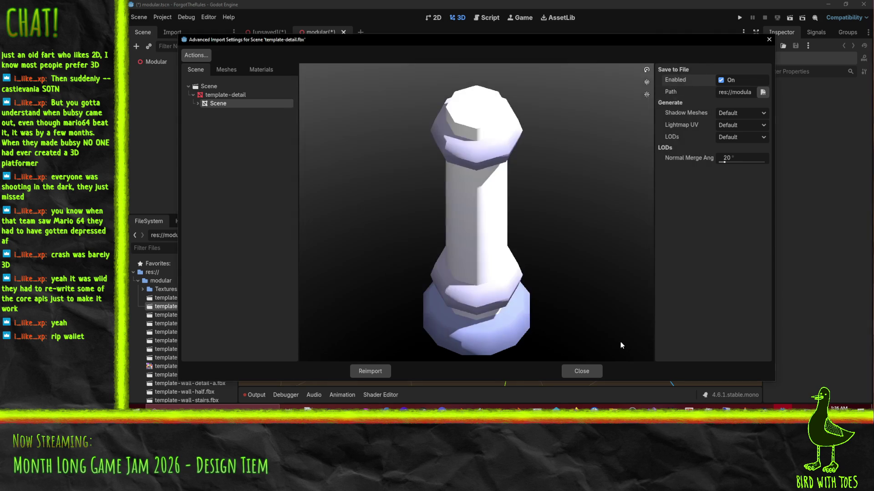
click(370, 372)
double_click(186, 315)
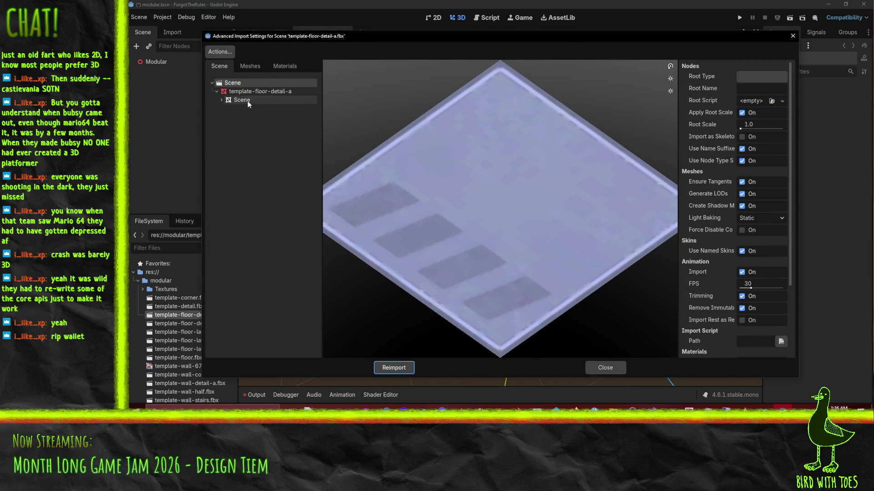
Enable Save to File for template-floor-detail-a's mesh, save it as modular/template_floor_detail_a.tres, and reimport.
click(242, 100)
click(752, 80)
click(787, 89)
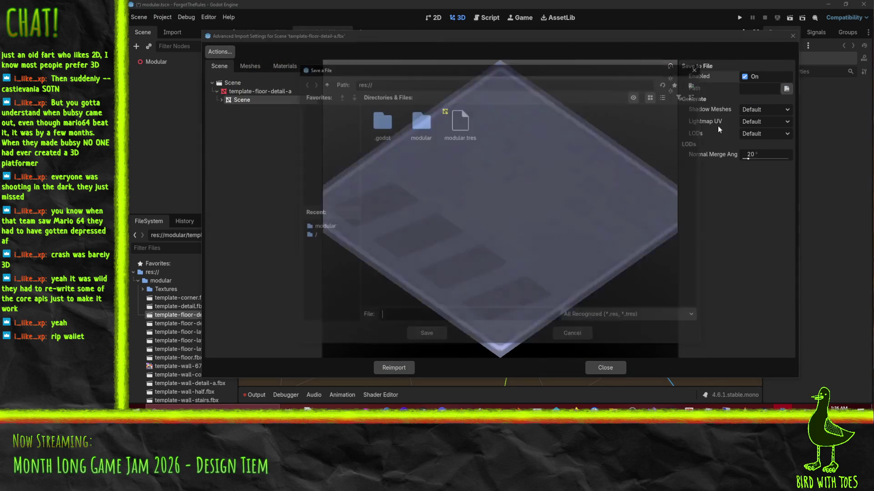
double_click(419, 131)
text(template_detail_a)
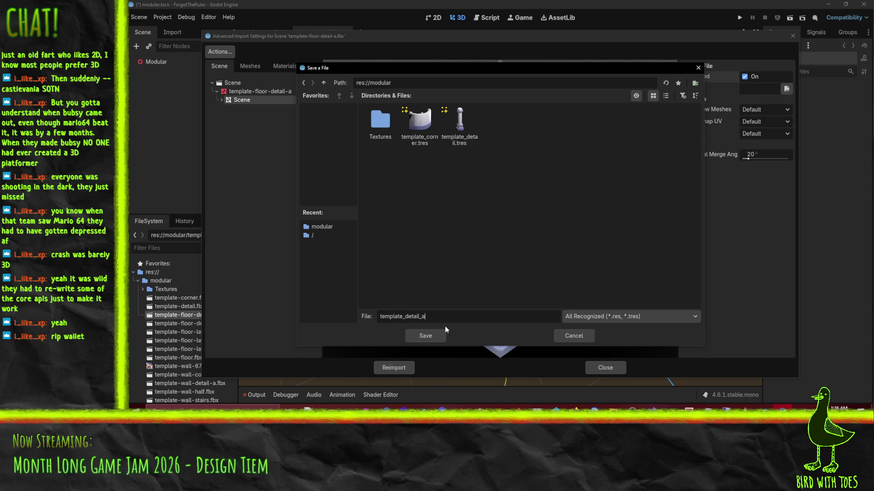
click(453, 315)
text(_floor)
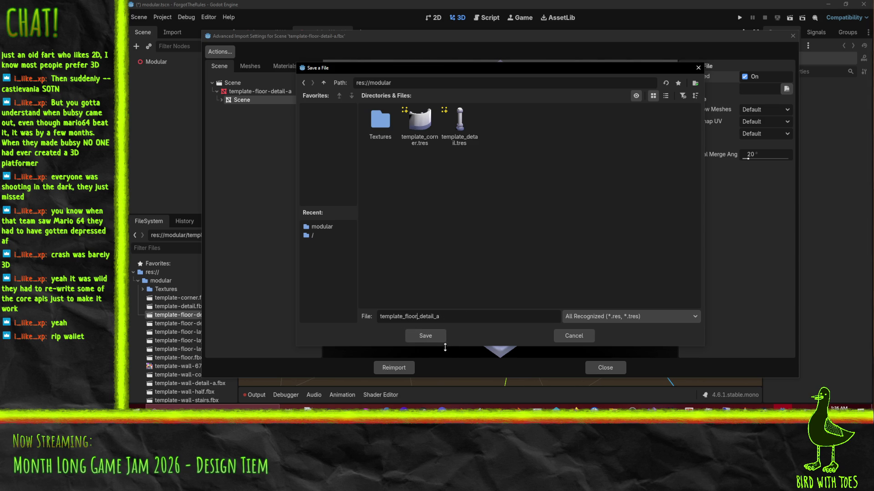
click(427, 339)
click(501, 217)
key(Return)
click(392, 368)
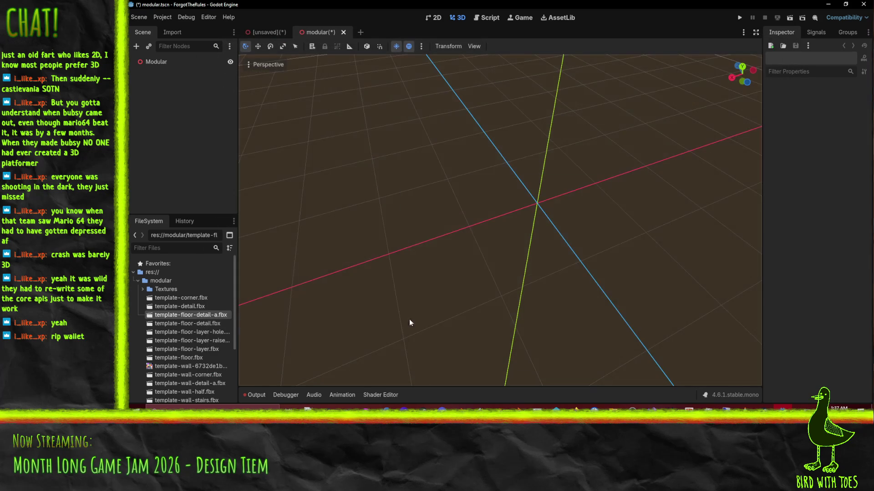
Enable Save to File for template-floor-detail.fbx's mesh, save it as template_floor_detail.tres, and reimport.
double_click(200, 322)
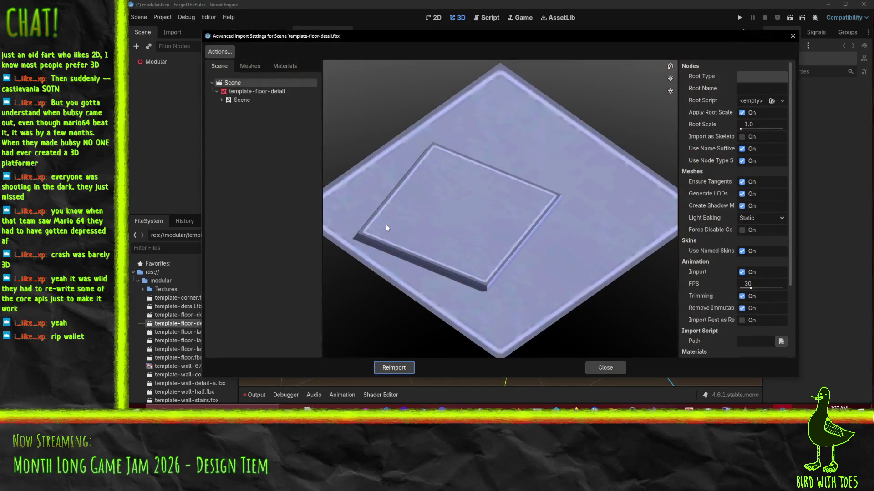
click(243, 101)
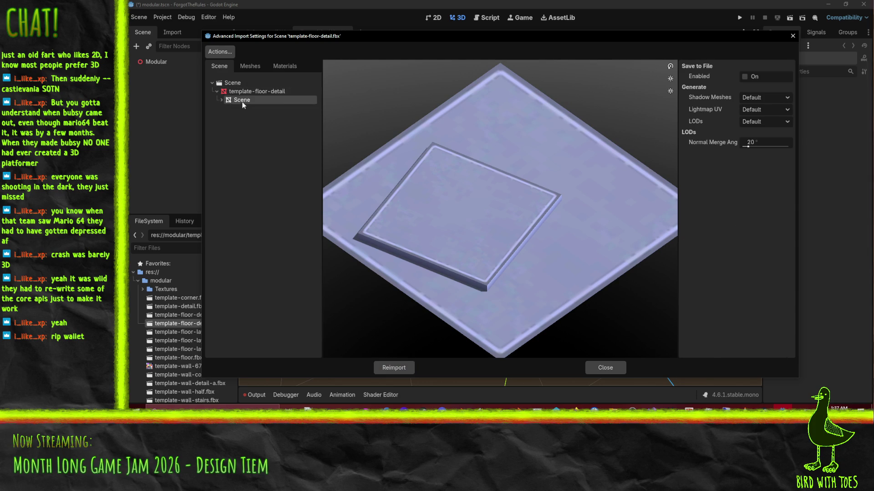
click(744, 76)
click(786, 89)
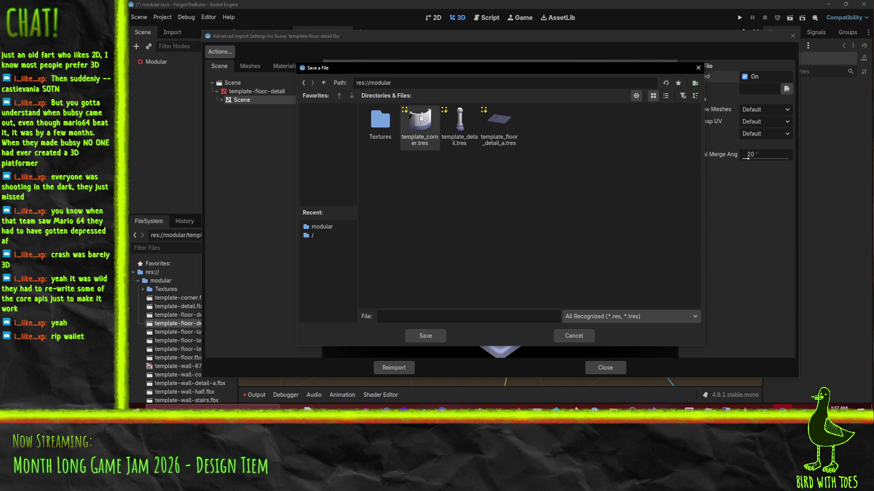
mouse_move(331, 43)
mouse_down()
mouse_move(391, 70)
mouse_move(331, 42)
mouse_up()
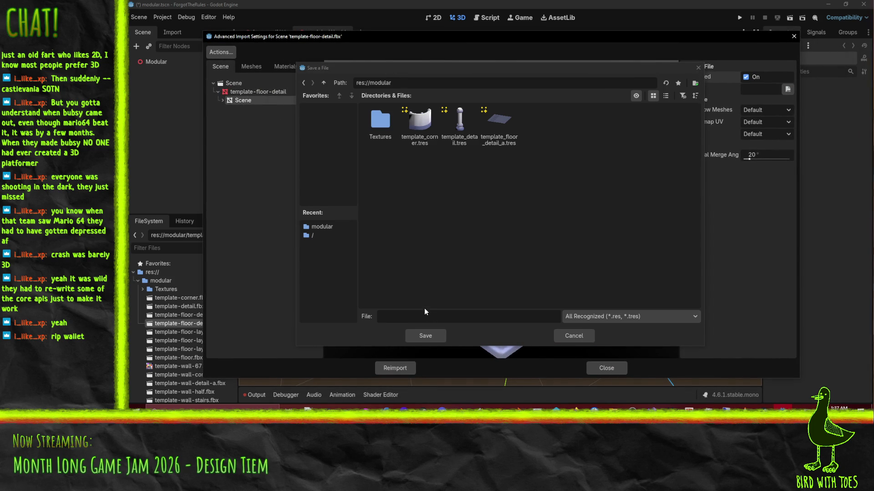
click(434, 315)
text(templat)
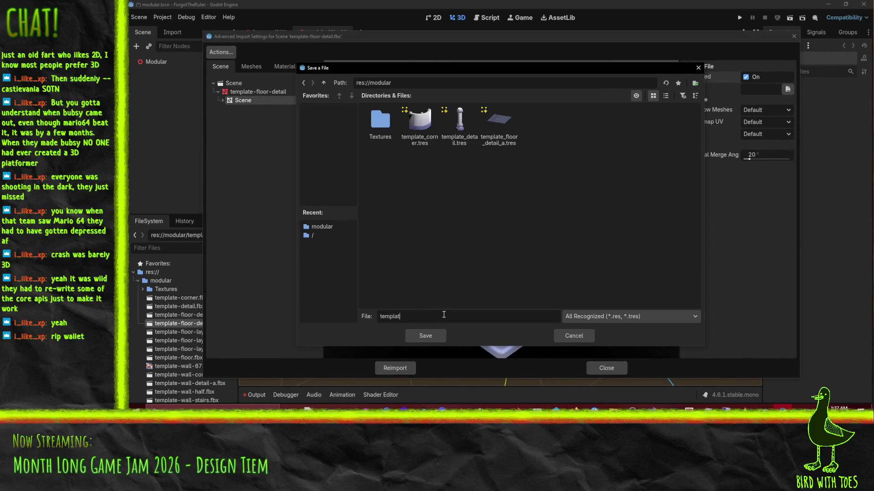
text(e_floor_detail.tr)
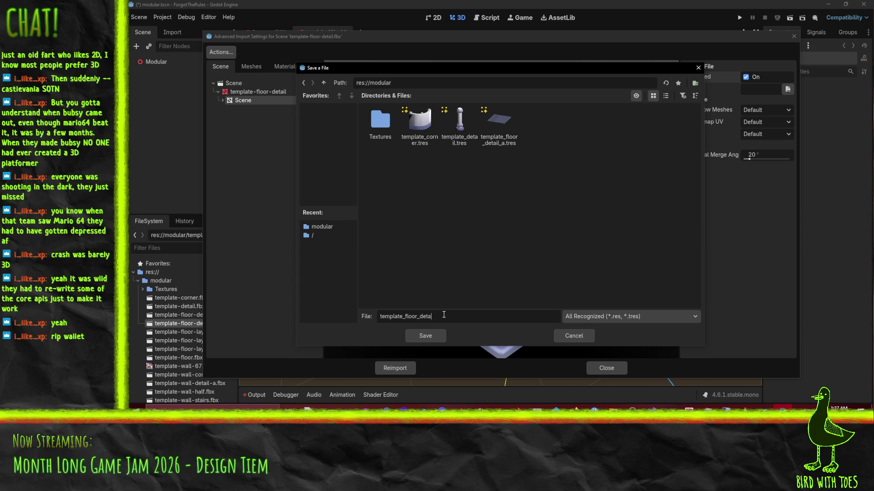
key(Return)
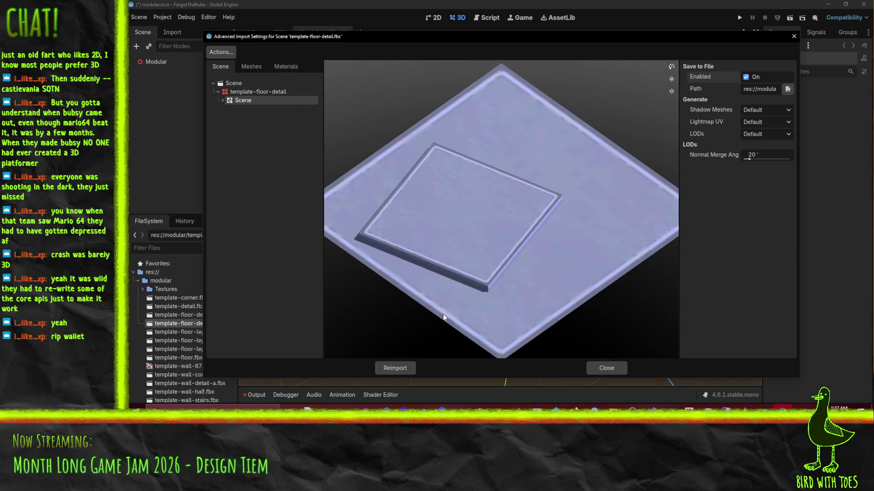
click(399, 369)
scroll(199, 325, down, 2)
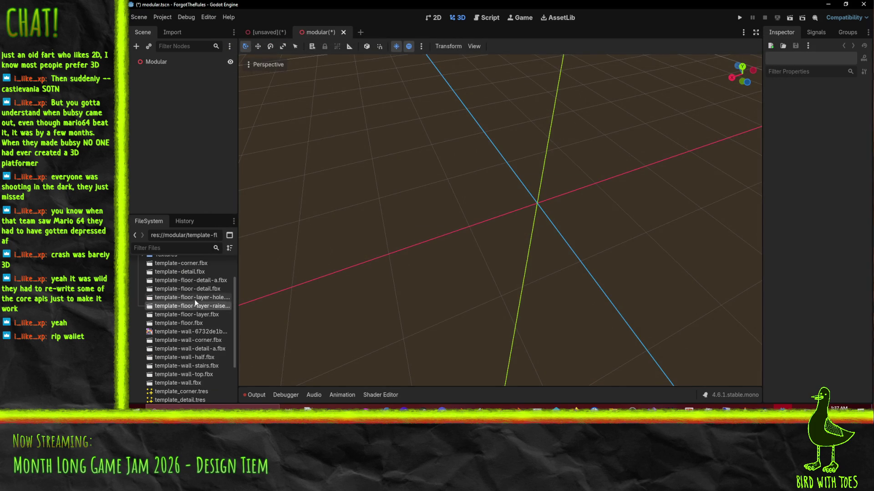
Enable Save to File for template-floor-layer-hole.fbx's scene mesh and browse into the modular folder.
double_click(196, 298)
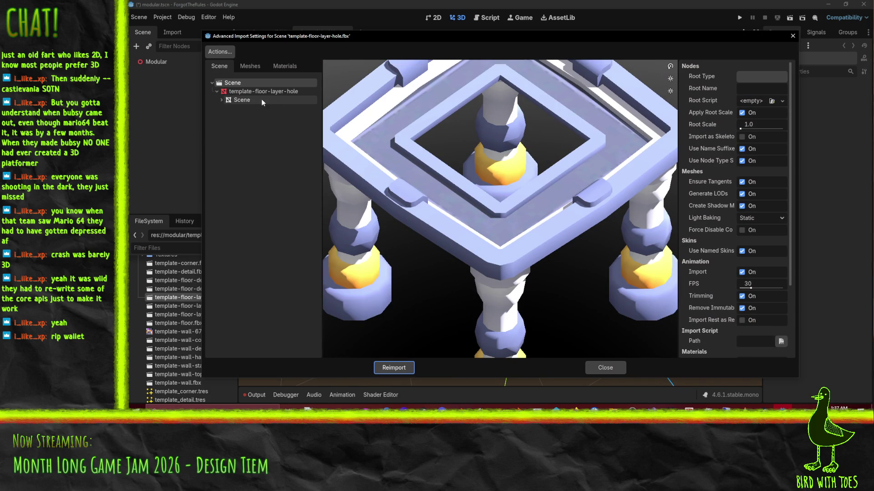
click(234, 100)
click(746, 77)
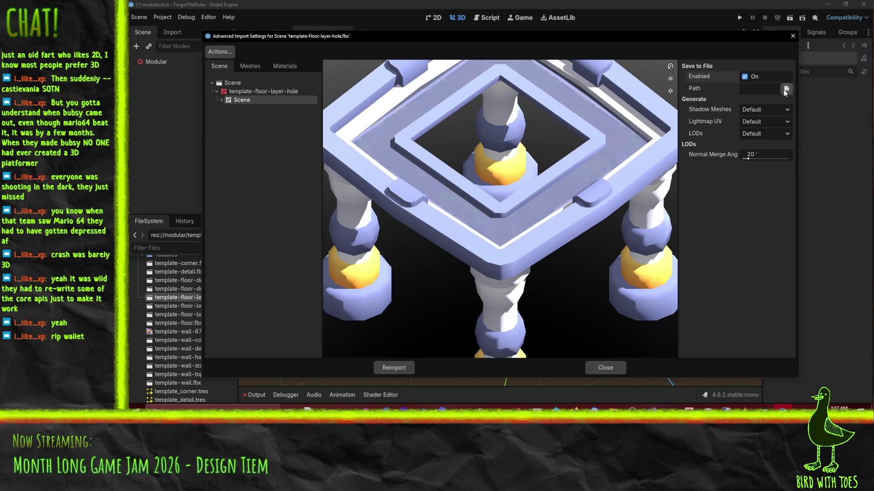
click(786, 89)
double_click(421, 123)
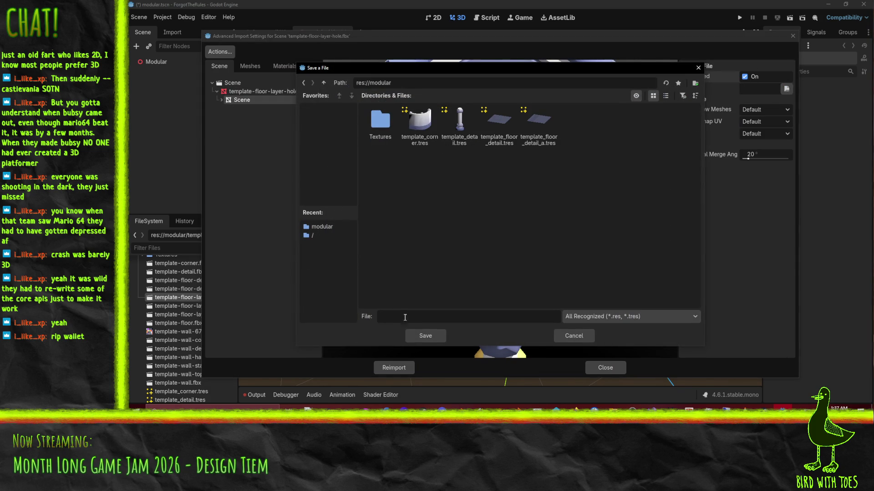
Name the mesh file template_floor_layer_hole.tres, save it, and reimport the model.
text(te,[;)
key(ctrl+a)
text(template-)
key(BackSpace)
text(_)
text(floo)
text(layer_hole)
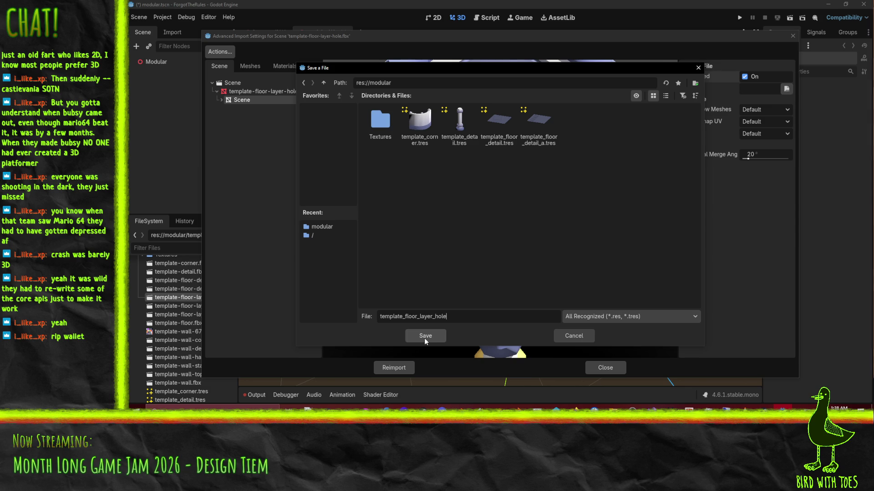
text(res)
click(424, 338)
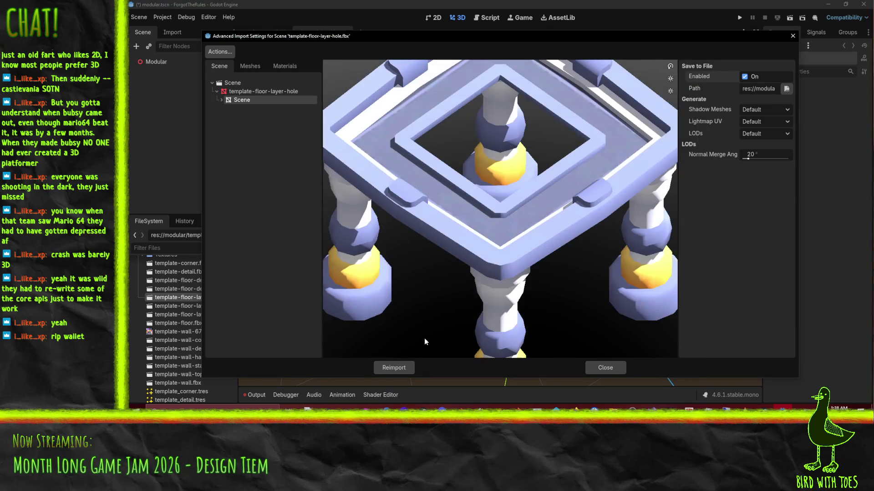
click(394, 367)
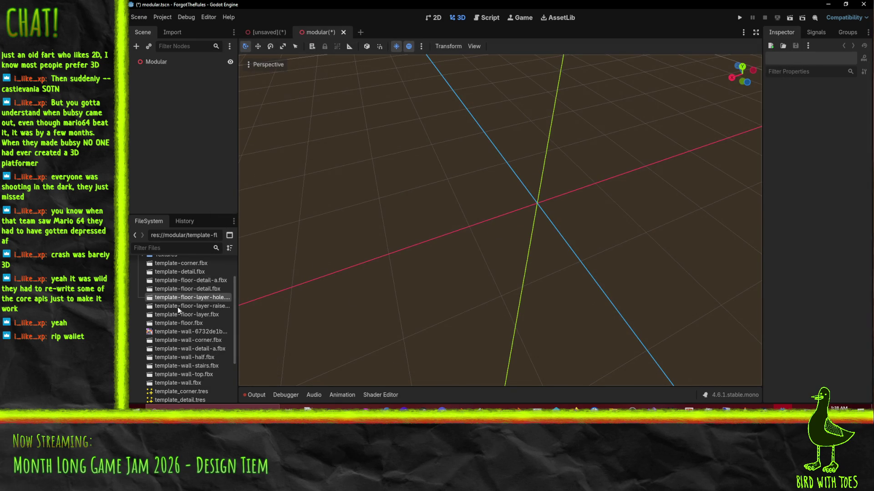
Save template-floor-layer-raised.fbx's mesh as template_floor_layer_hole_raised.tres and reimport the model.
click(196, 307)
double_click(196, 307)
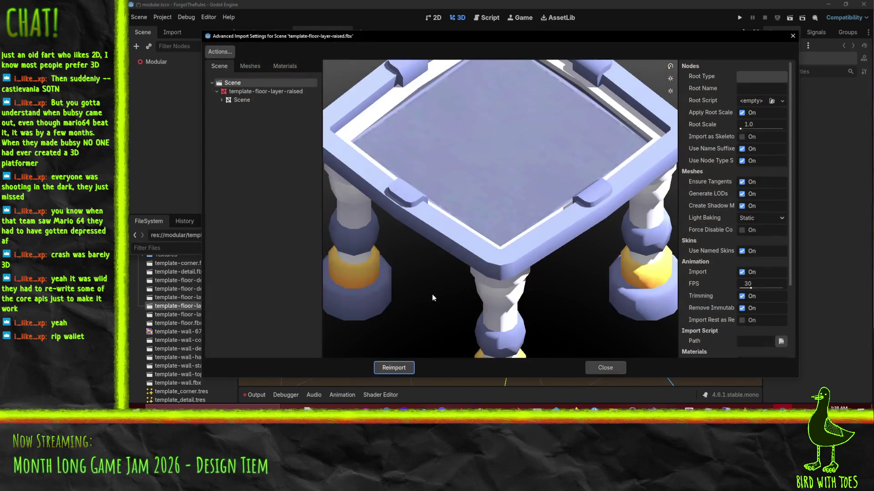
click(237, 100)
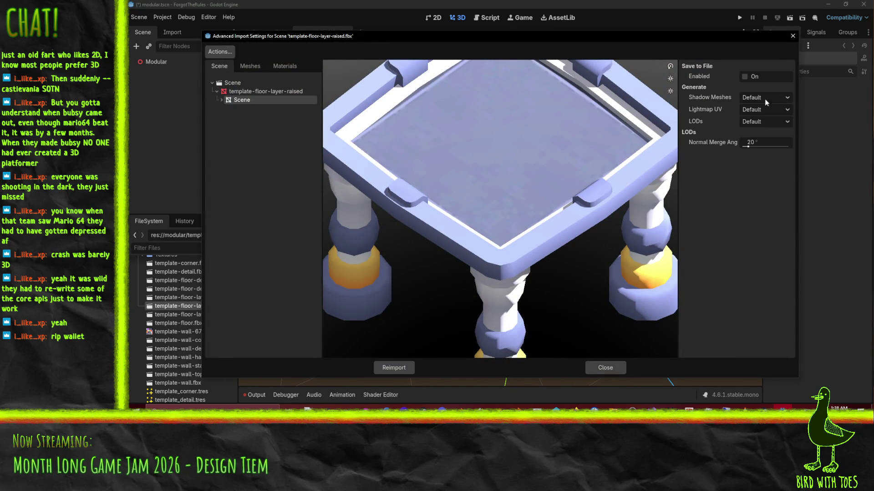
click(745, 76)
click(786, 89)
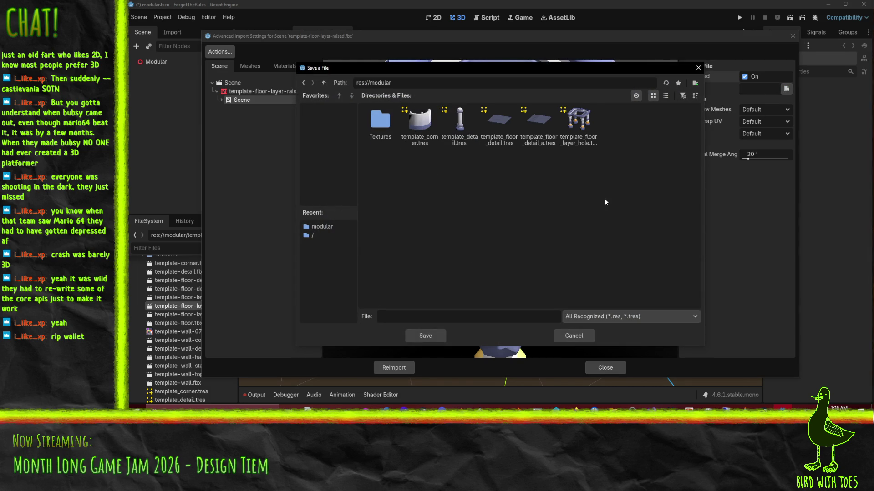
click(578, 125)
click(448, 319)
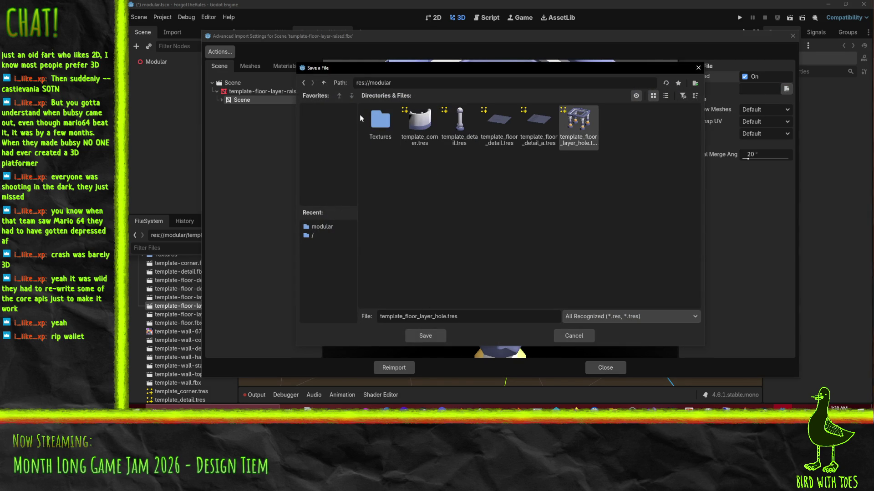
drag(349, 68, 386, 75)
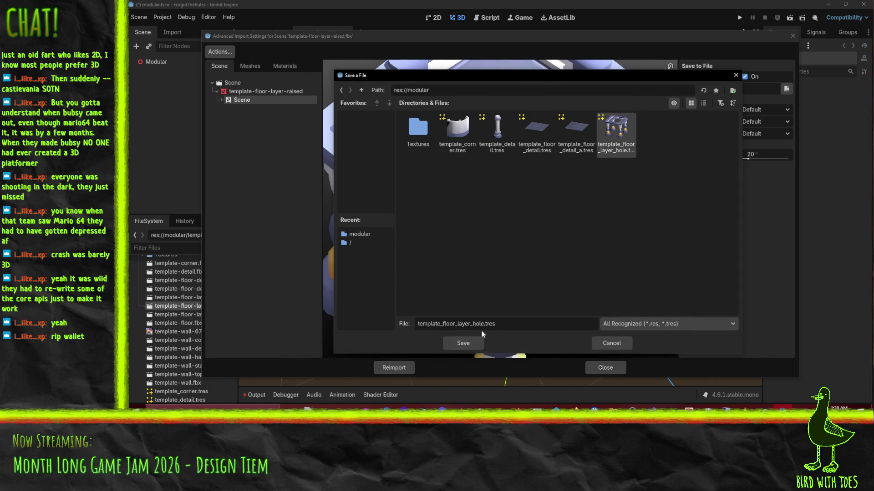
text(_r)
text(aised)
click(469, 345)
click(403, 370)
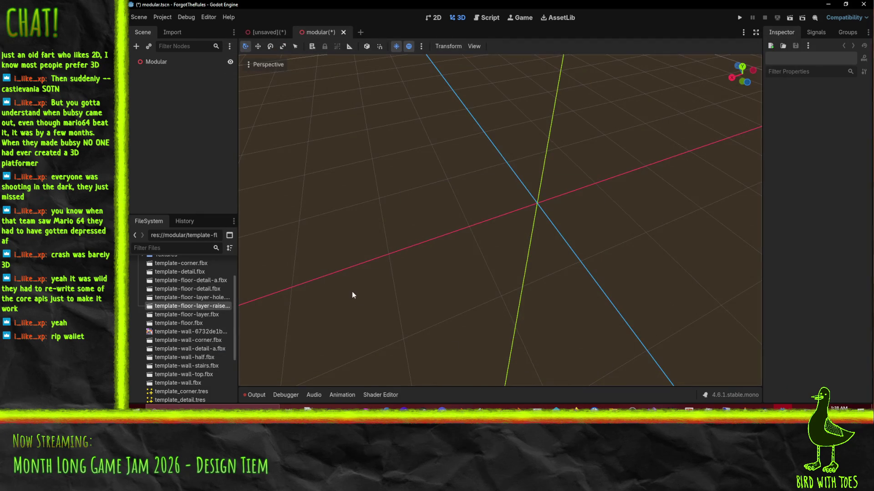
Save template-floor-layer.fbx's mesh as template_floor_layer.tres, reimport, then open template-floor.fbx's import settings.
double_click(210, 316)
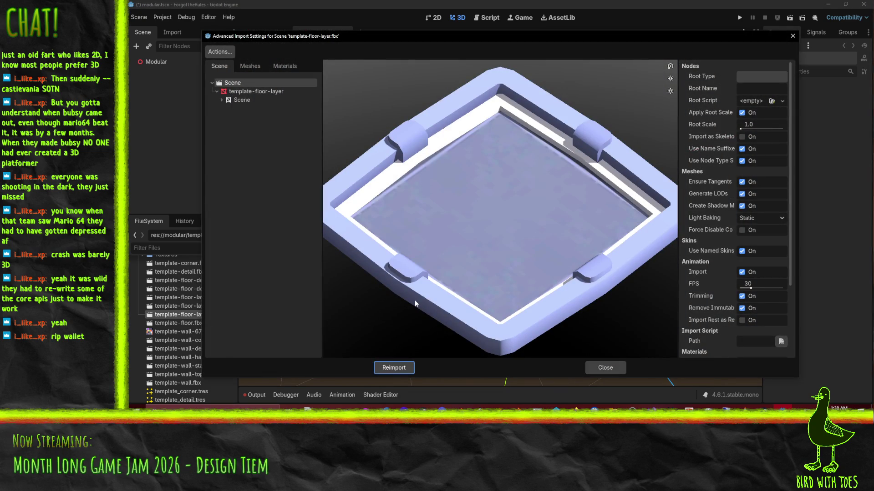
click(291, 100)
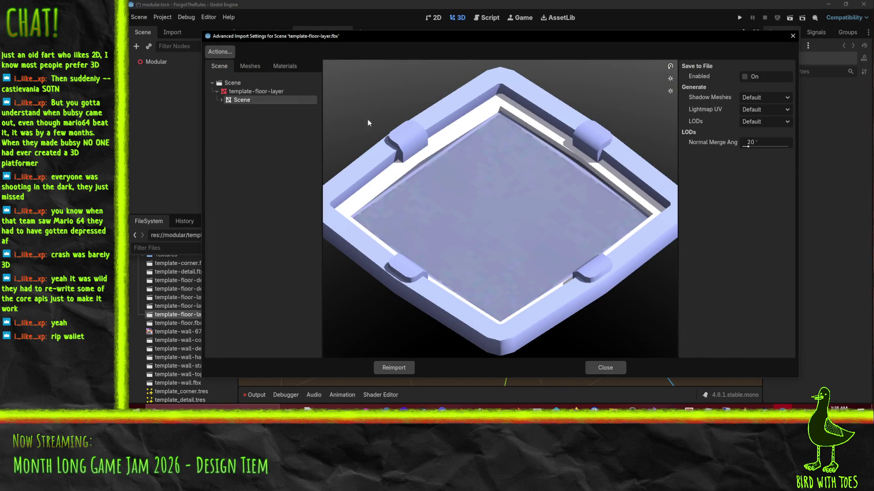
click(745, 77)
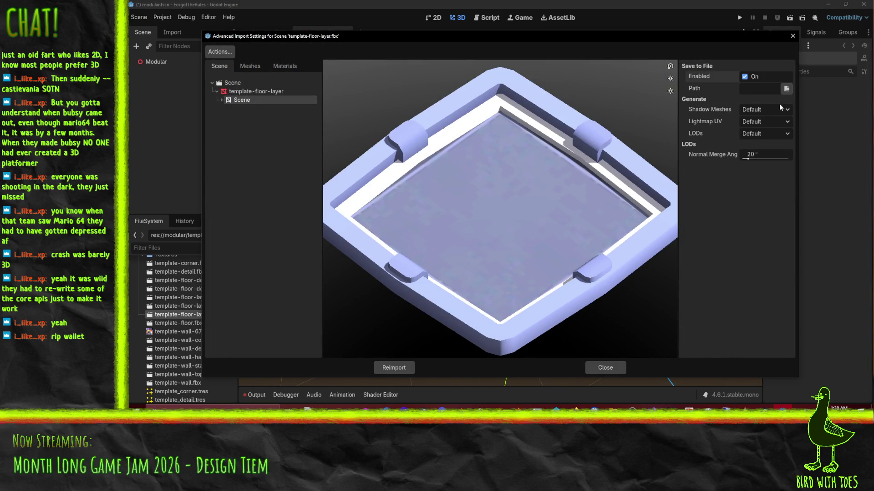
click(786, 89)
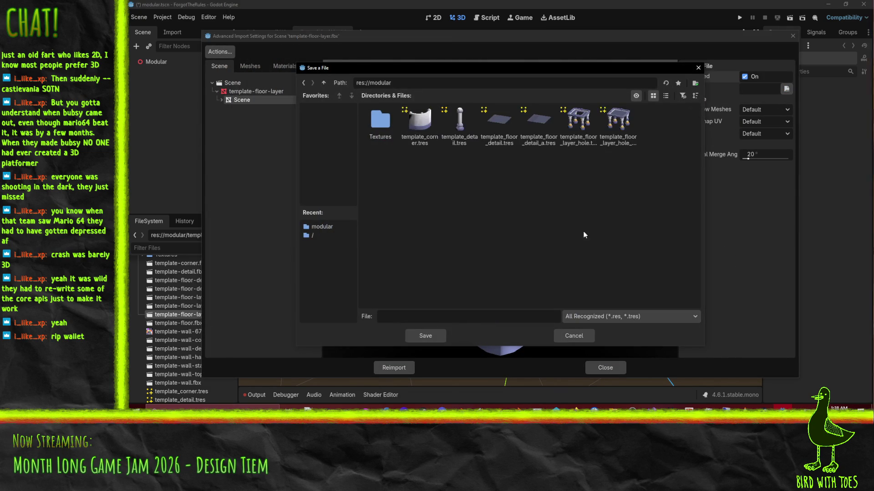
click(618, 122)
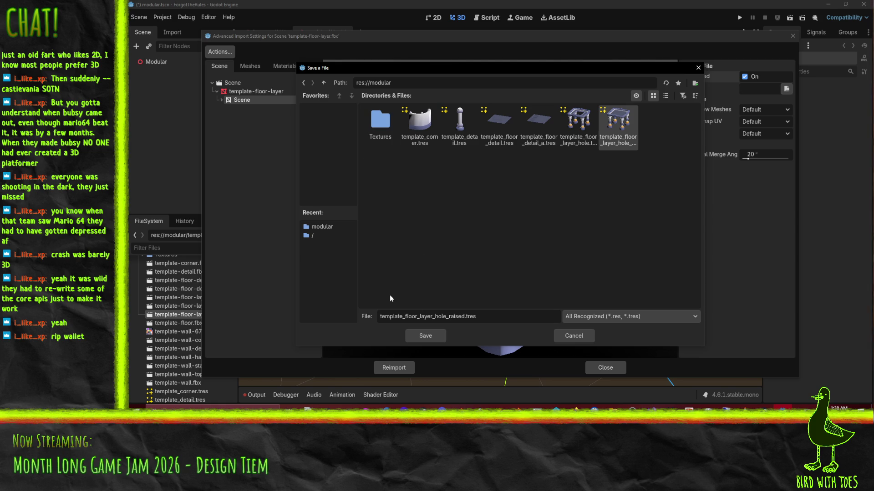
drag(431, 317, 464, 318)
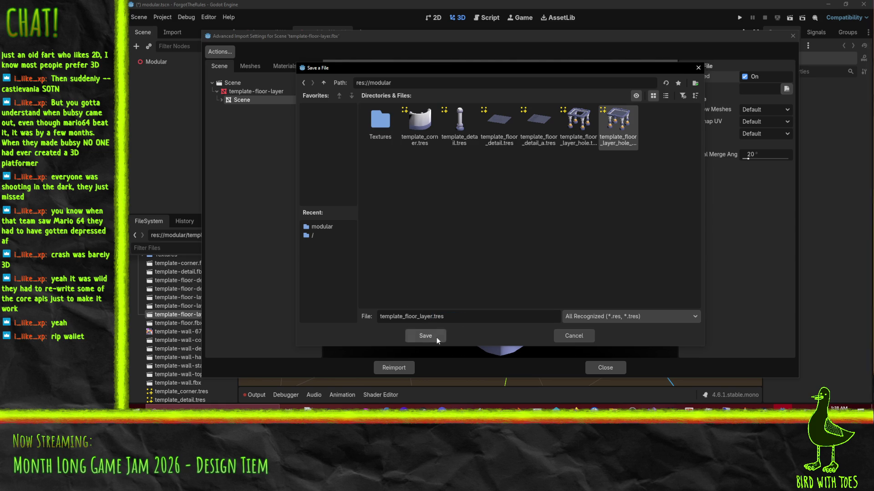
click(436, 338)
click(393, 367)
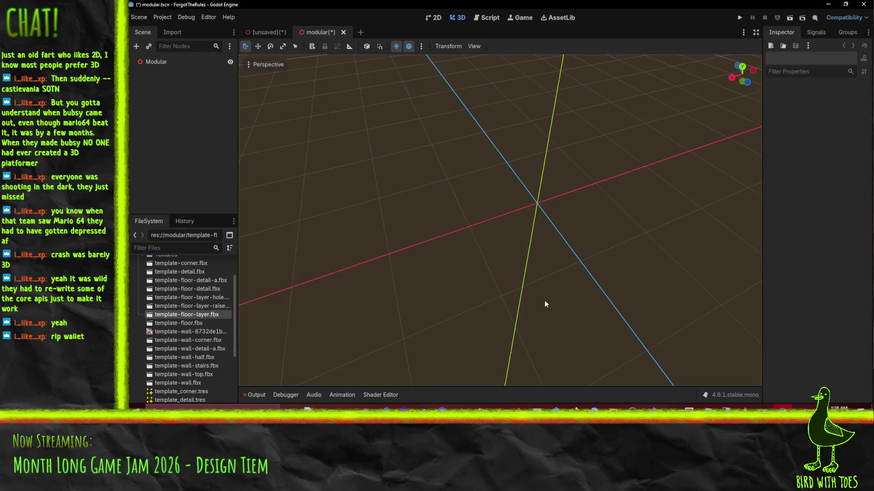
click(198, 324)
double_click(199, 324)
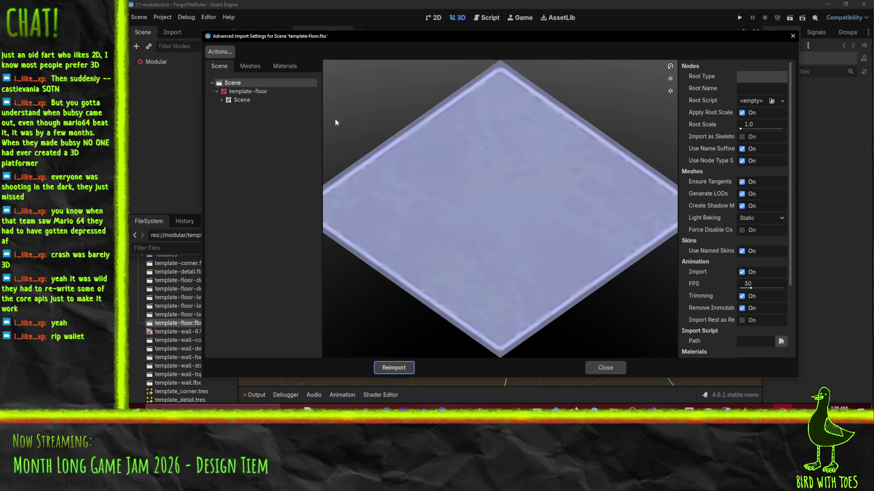
Enable Save to File on template-floor.fbx's mesh, save it as template_floor.tres, and reimport.
click(245, 100)
click(749, 76)
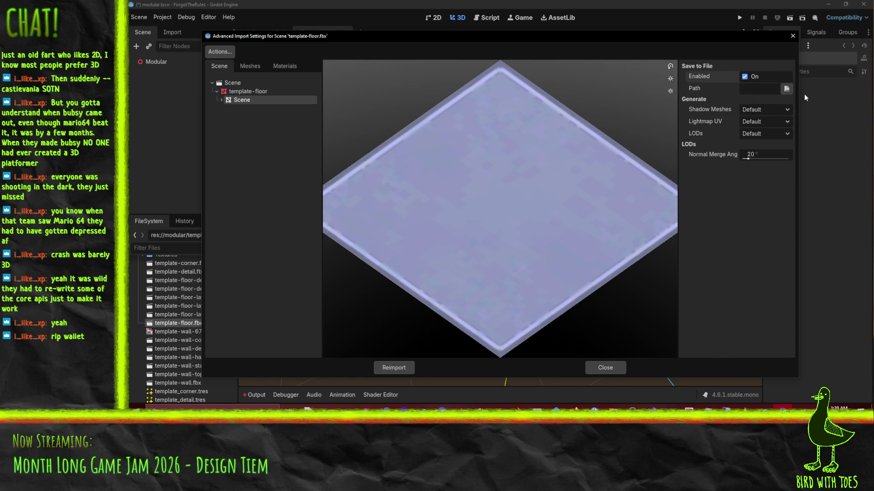
click(787, 89)
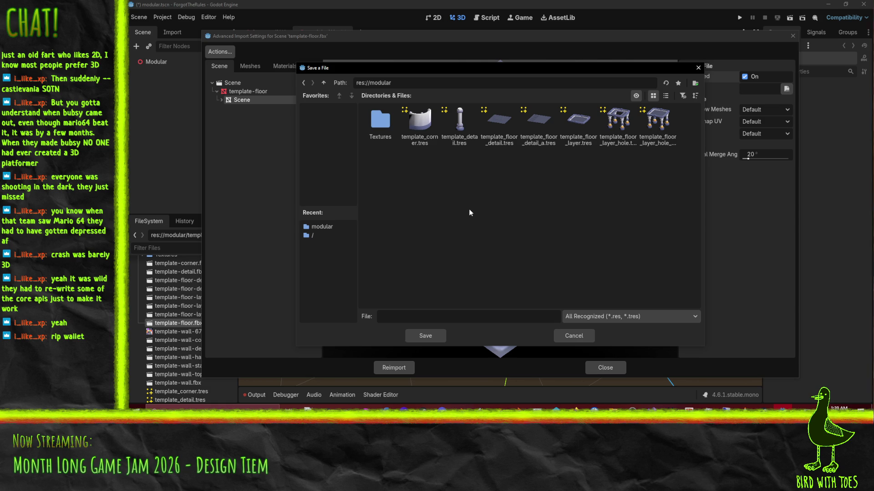
click(590, 128)
click(440, 320)
key(shift+Left)
key(shift+Left)
key(shift+Left)
key(shift+Right)
key(shift+Right)
key(shift+Right)
key(BackSpace)
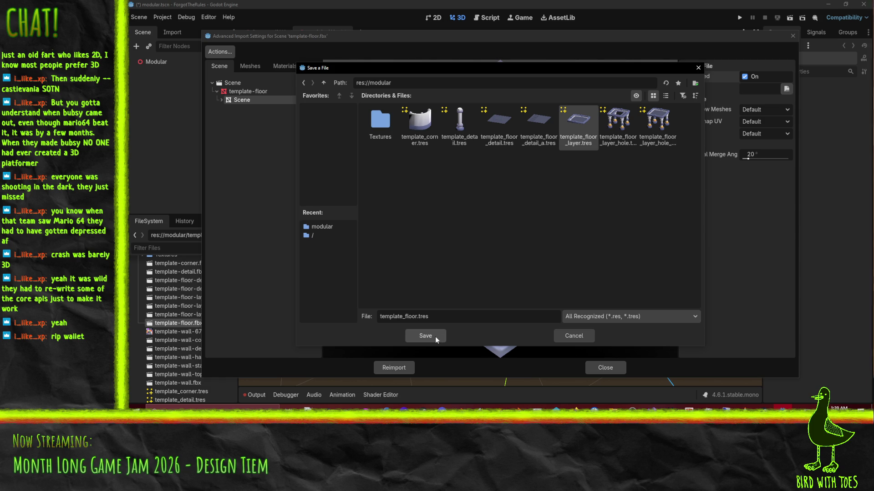
click(435, 337)
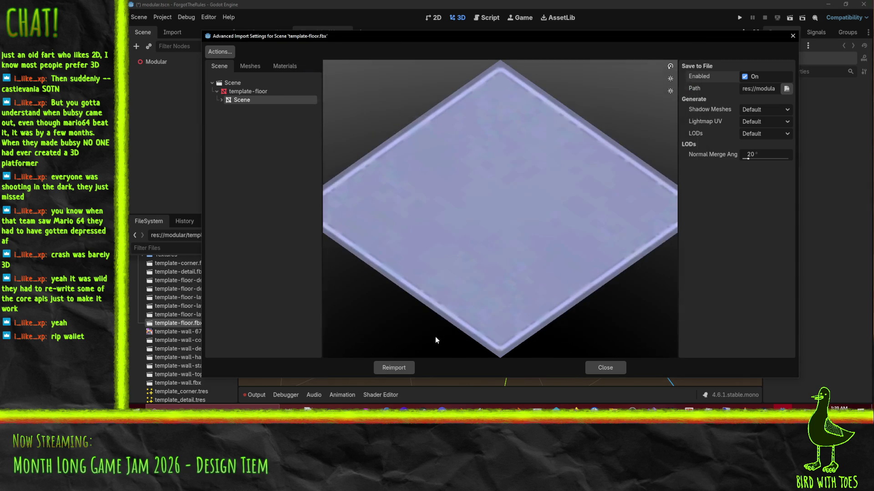
click(392, 368)
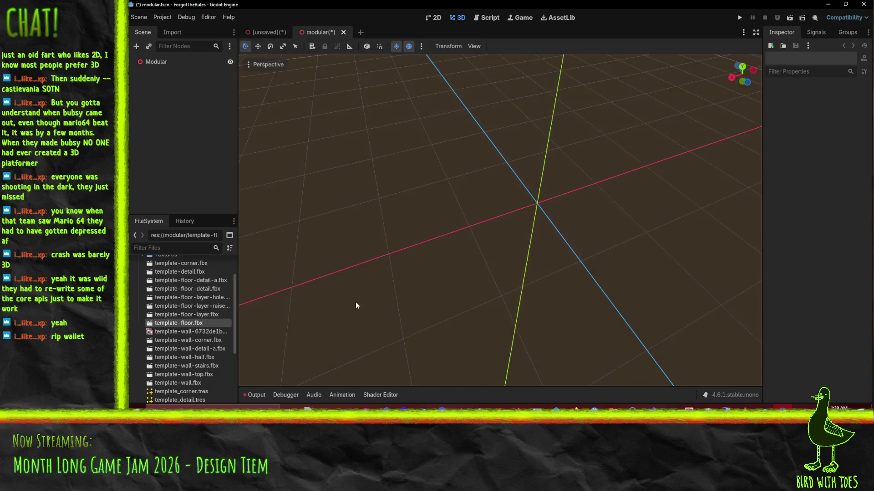
Save template-wall-corner.fbx's mesh as template_wall_corner.tres and reimport the wall corner model.
double_click(197, 341)
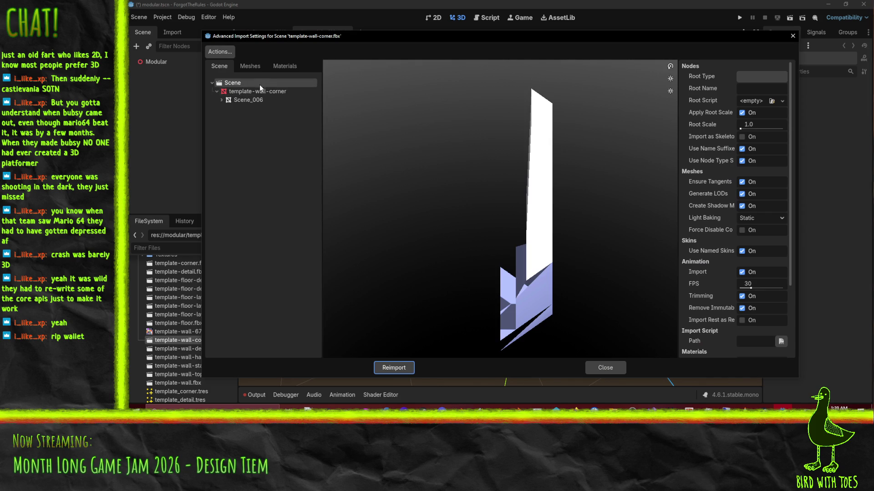
click(255, 100)
click(744, 77)
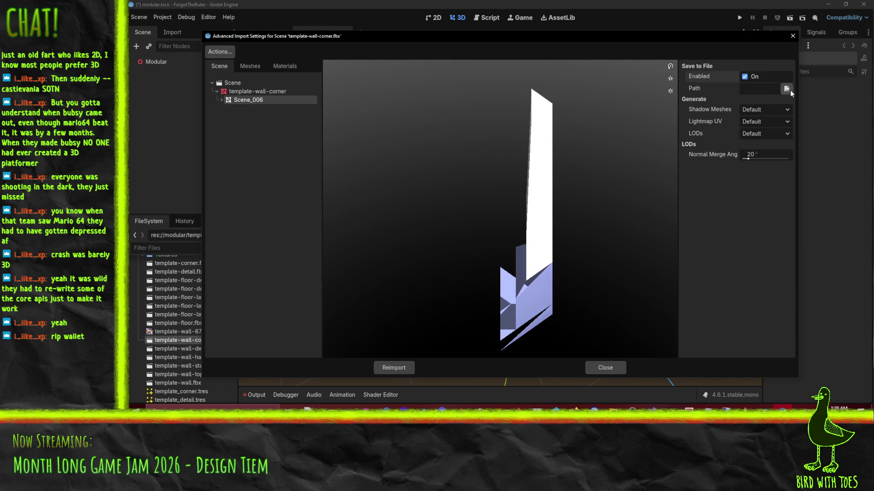
click(786, 88)
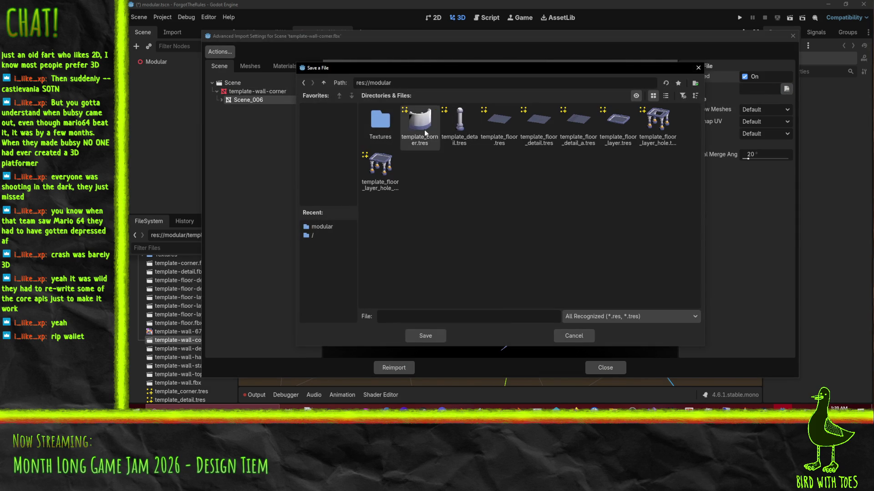
click(425, 133)
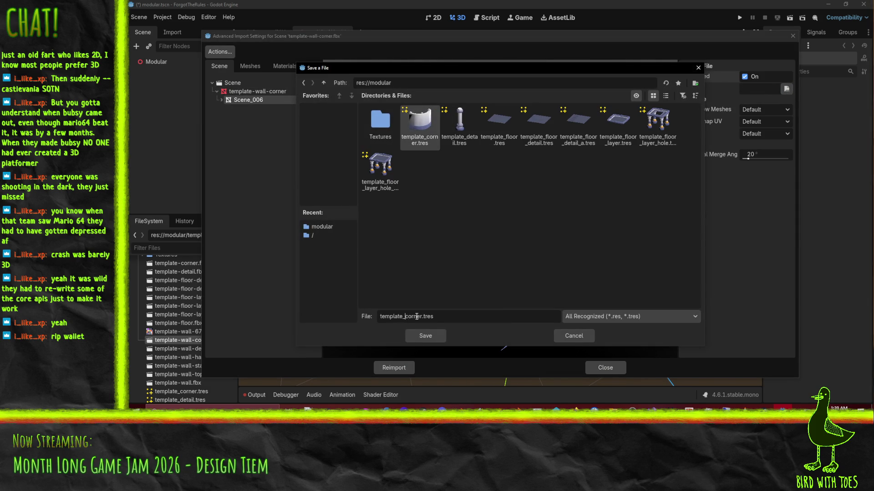
text(_wall)
right_click(440, 315)
click(422, 338)
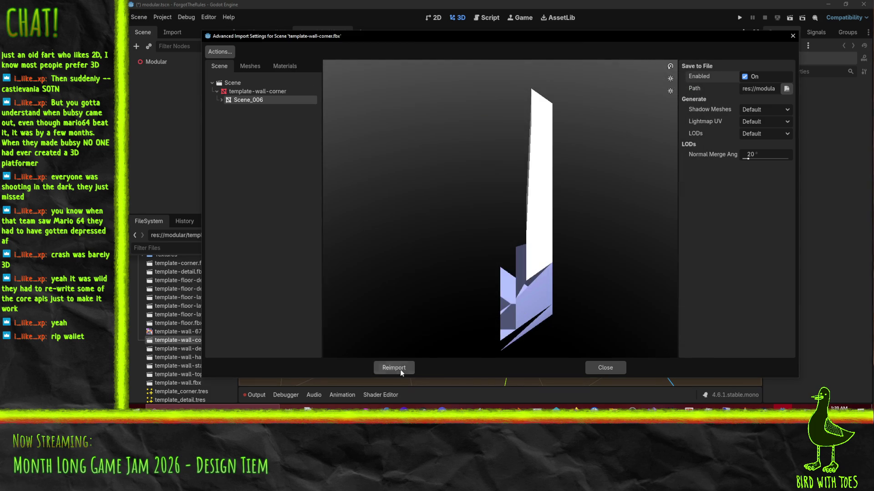
click(399, 369)
Save template-wall-detail-a.fbx's mesh as template_wall_detail_a.tres and reimport it.
double_click(215, 350)
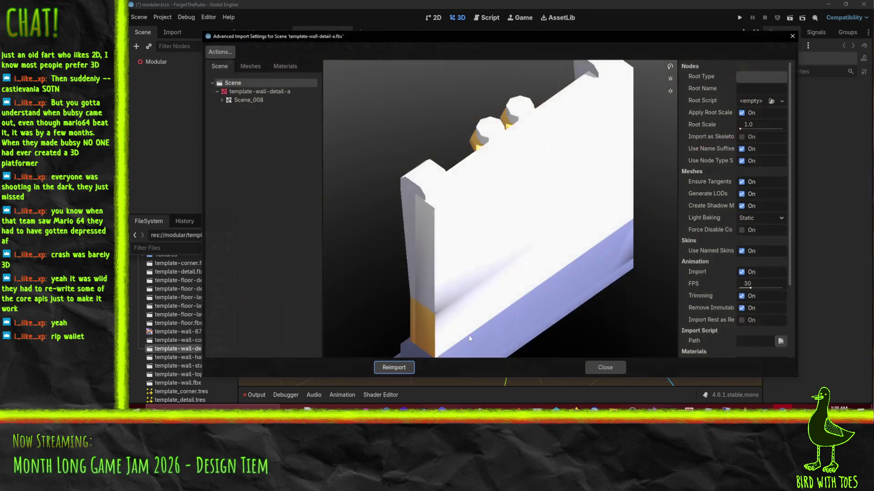
mouse_move(422, 203)
mouse_down()
mouse_move(506, 205)
mouse_move(450, 243)
mouse_move(450, 220)
mouse_move(464, 232)
mouse_up()
click(262, 100)
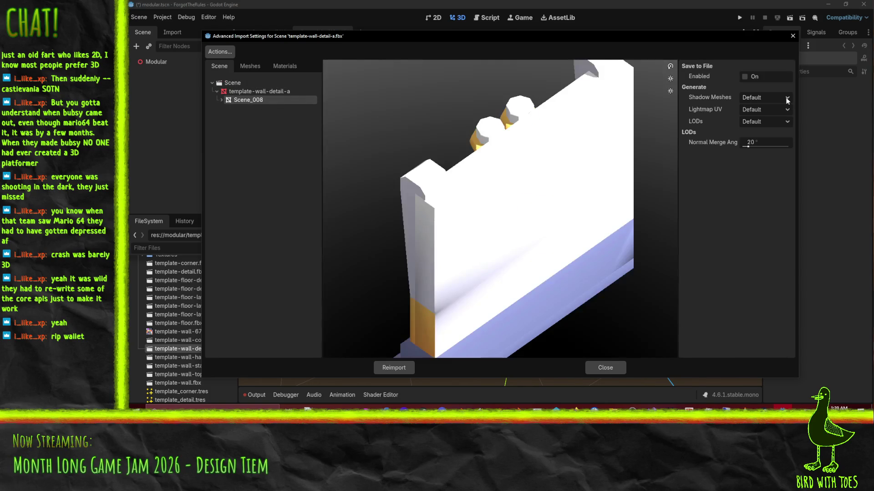
click(744, 77)
click(786, 89)
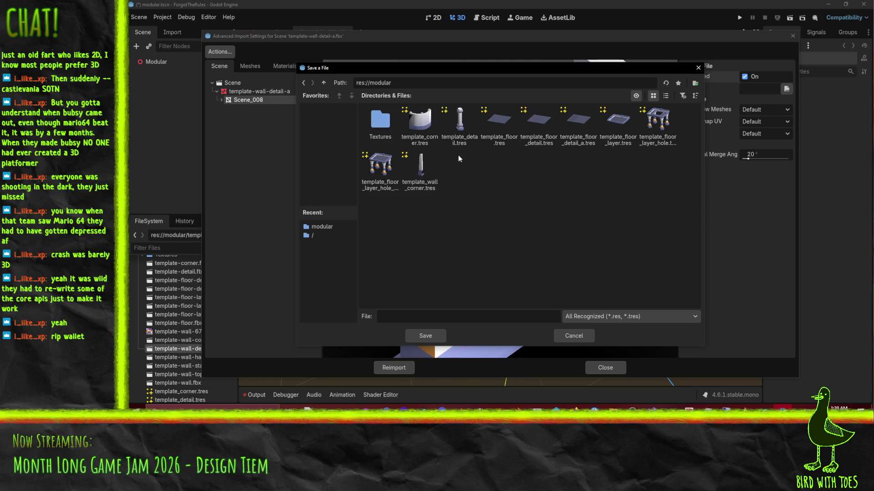
click(420, 170)
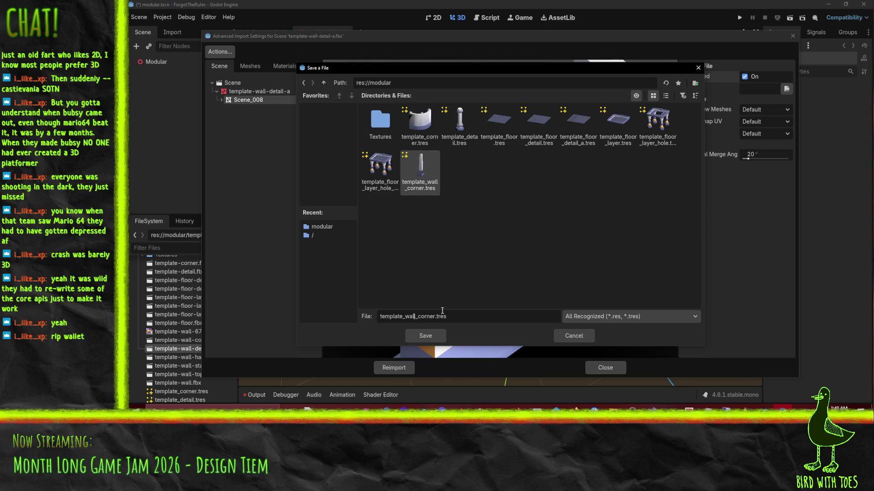
key(shift+Right)
key(shift+Right)
key(shift+Right)
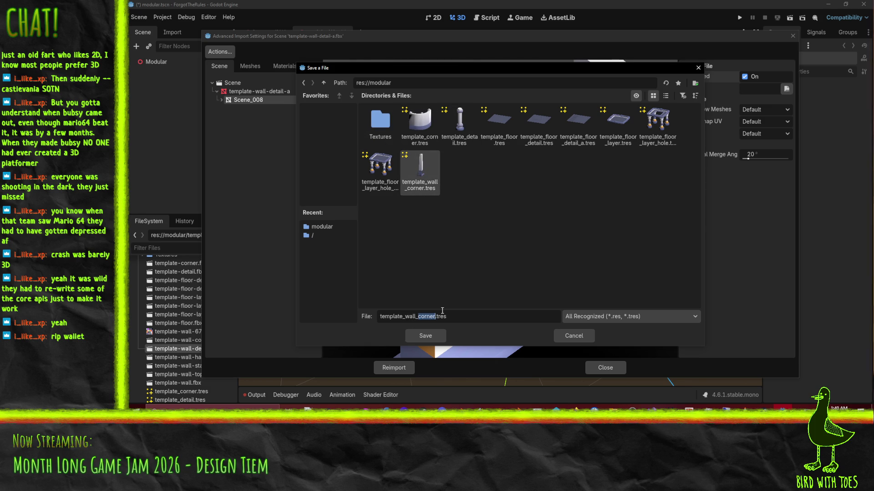
text(detail_a)
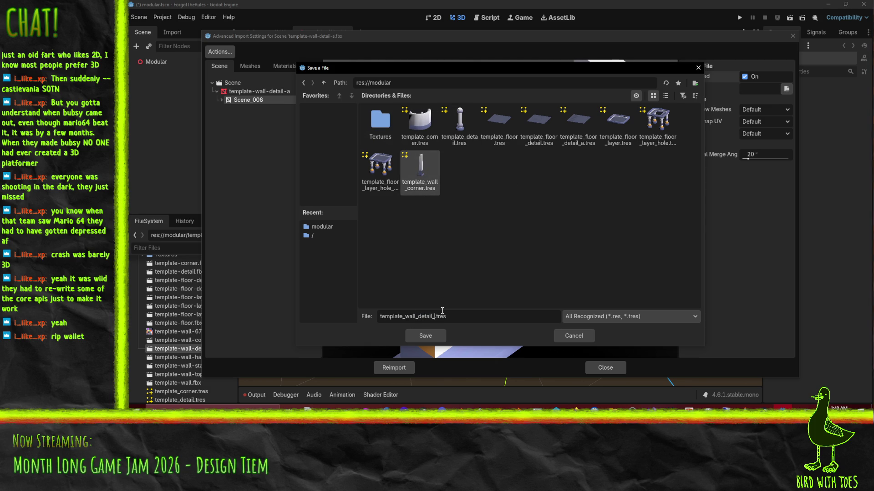
click(414, 337)
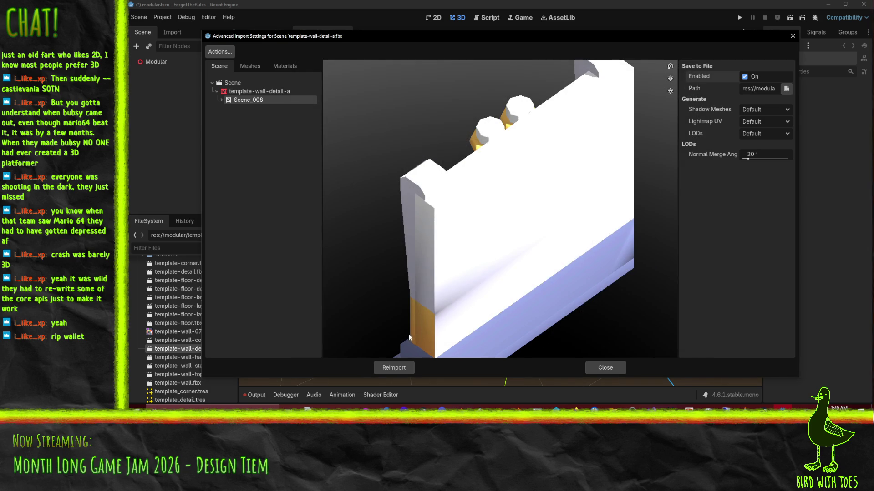
click(404, 369)
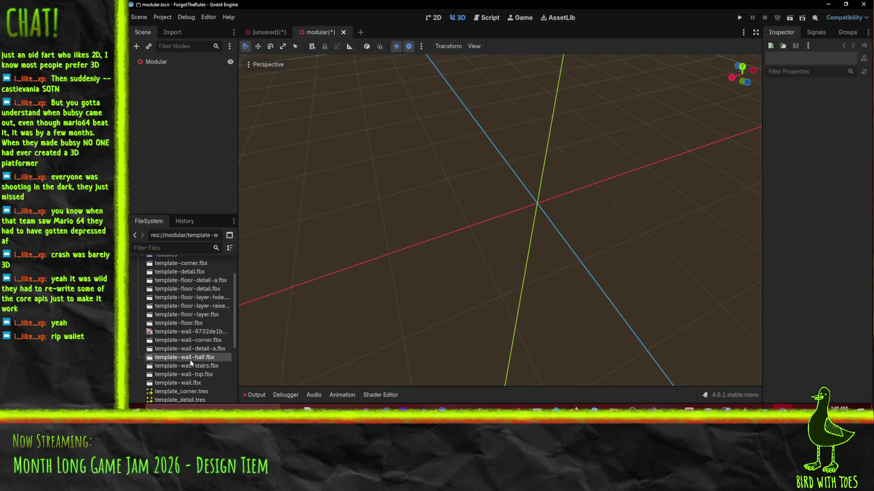
Enable Save to File on template-wall-half.fbx's Scene_001 mesh, save as template_wall_half.tres, and reimport.
double_click(190, 358)
drag(438, 219, 564, 236)
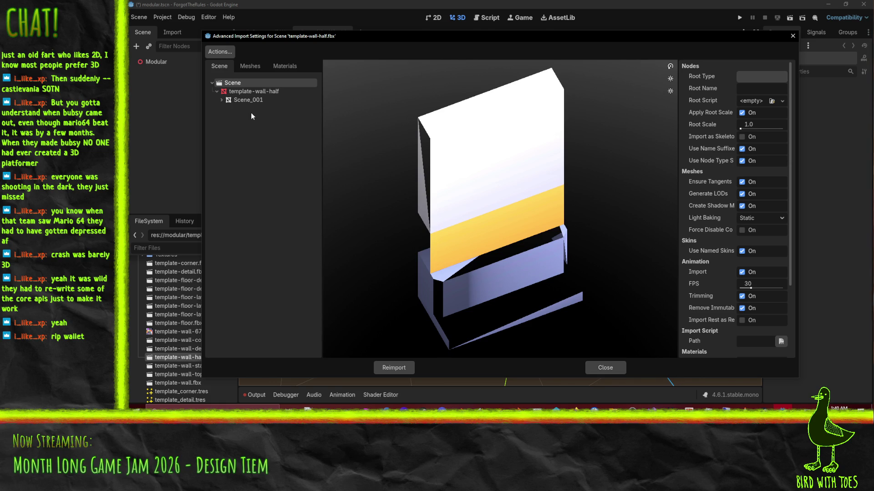
click(248, 99)
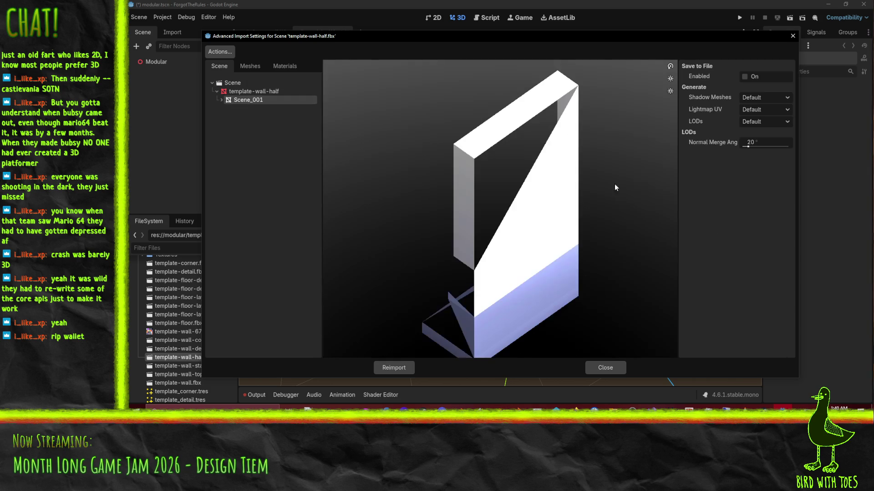
click(745, 76)
click(787, 89)
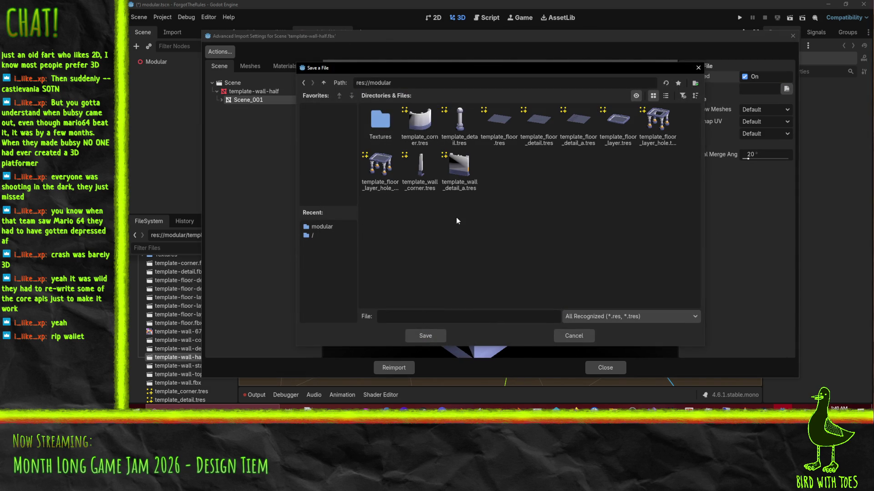
drag(359, 70, 460, 66)
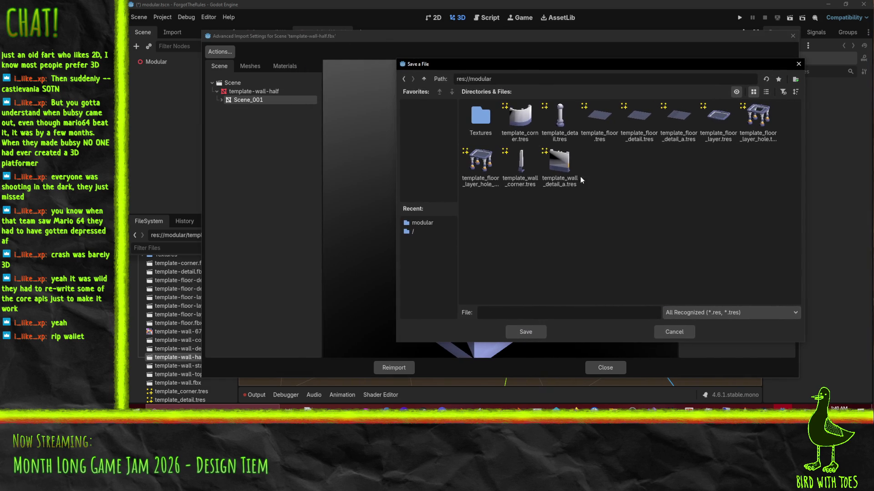
click(560, 166)
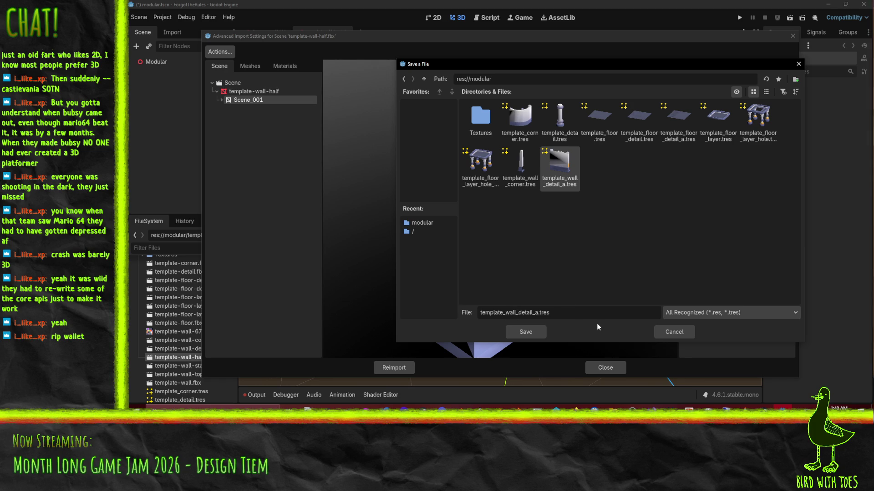
key(shift+Right)
key(shift+Right)
key(shift+Right)
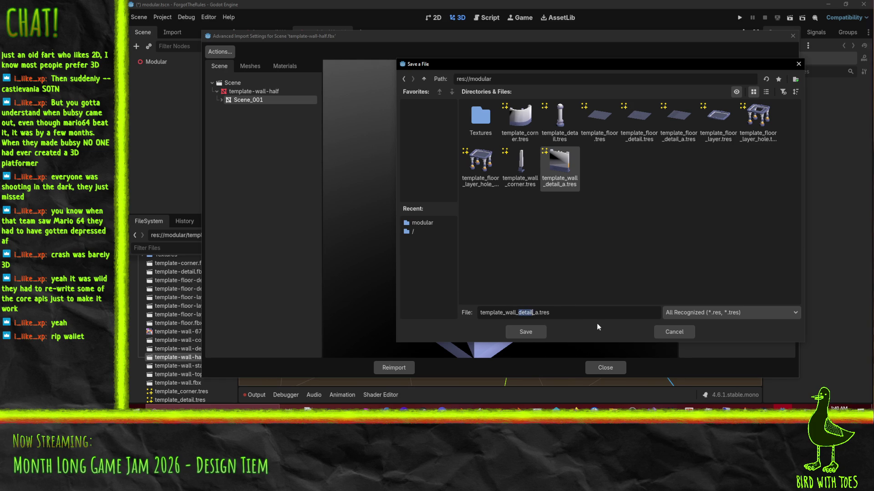
text(half)
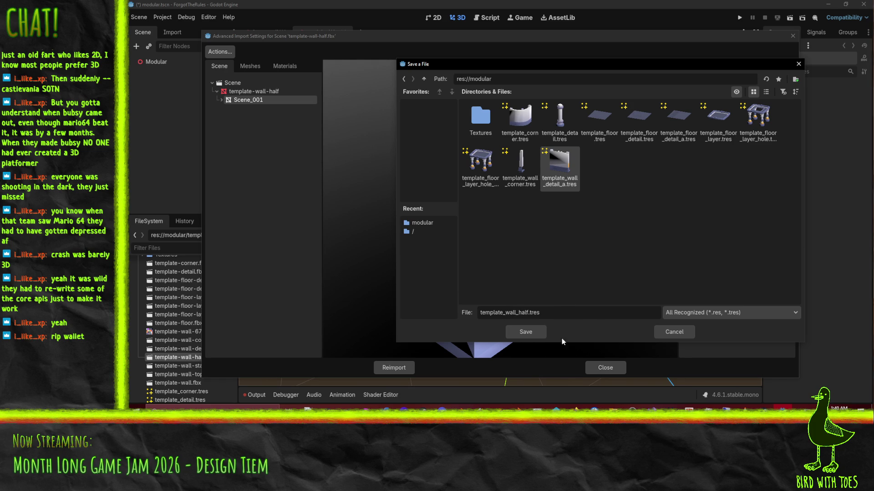
key(Return)
click(413, 364)
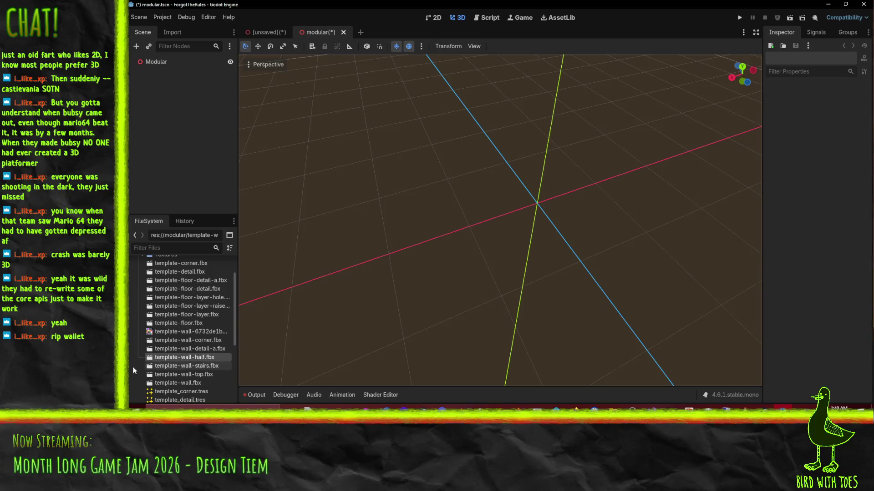
double_click(173, 366)
Save template-wall-stairs.fbx's Scene_012 mesh as template_wall_stairs.tres in res://modular and reimport.
click(248, 100)
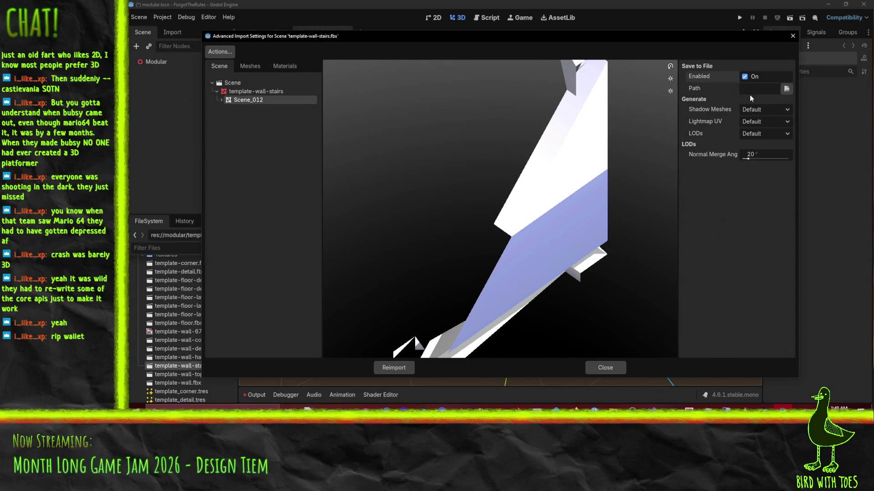
click(787, 89)
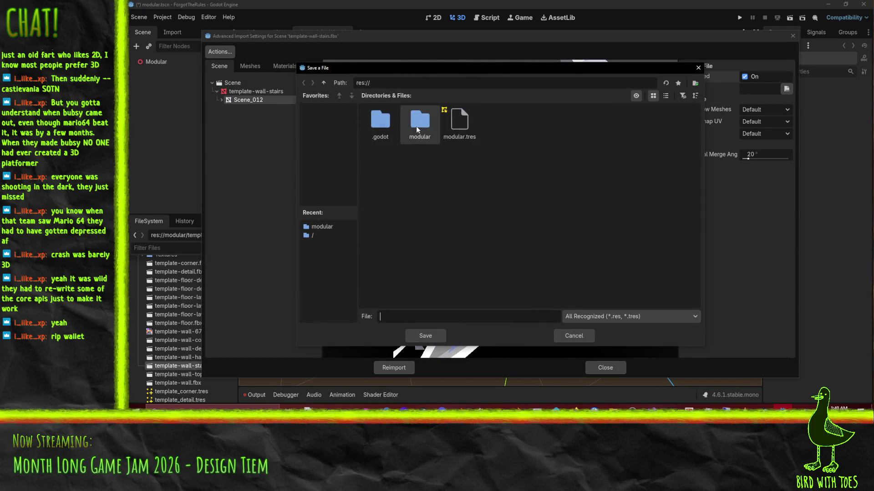
double_click(419, 124)
click(464, 167)
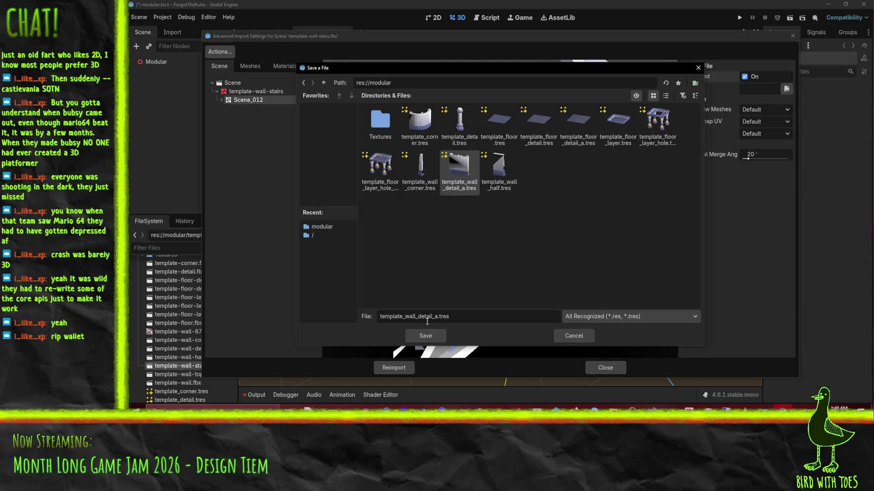
drag(362, 77, 397, 85)
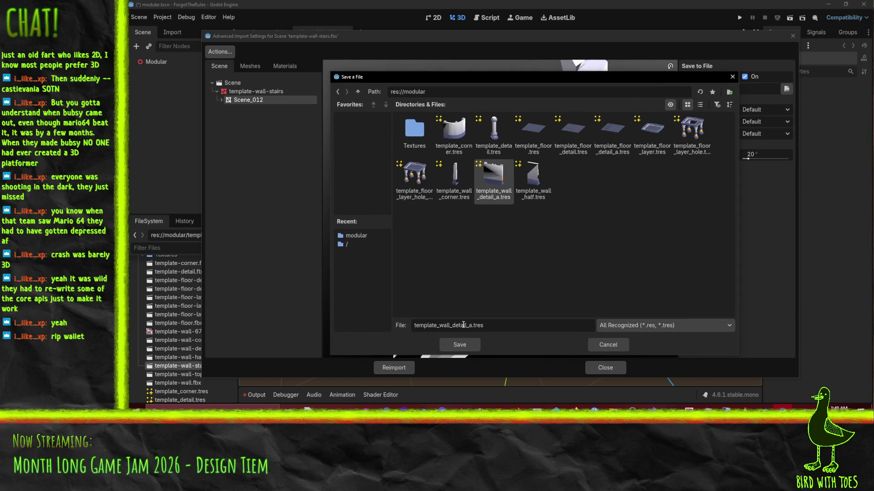
key(shift+Right)
key(shift+Right)
key(shift+Right)
key(shift+Right)
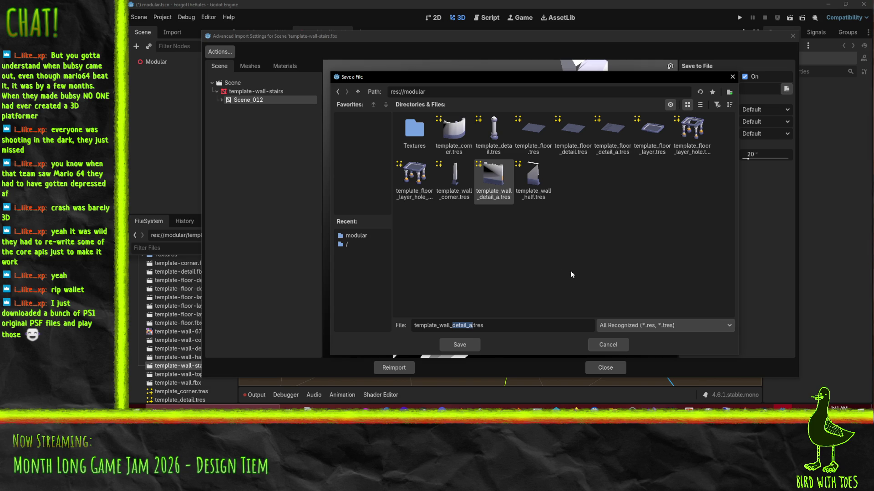
text(stairs)
click(453, 346)
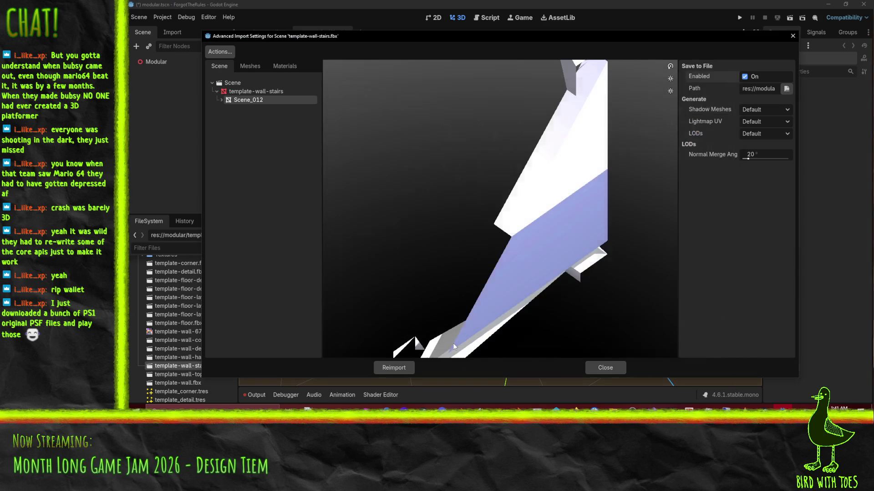
mouse_move(551, 209)
mouse_down()
mouse_move(498, 203)
mouse_move(468, 225)
mouse_move(516, 285)
mouse_up()
mouse_move(432, 307)
mouse_down()
mouse_move(465, 302)
mouse_move(442, 304)
mouse_up()
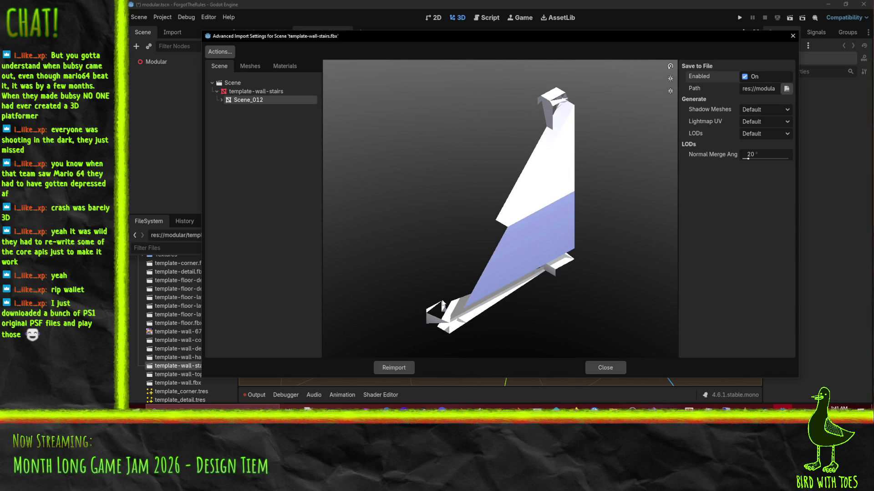
click(394, 368)
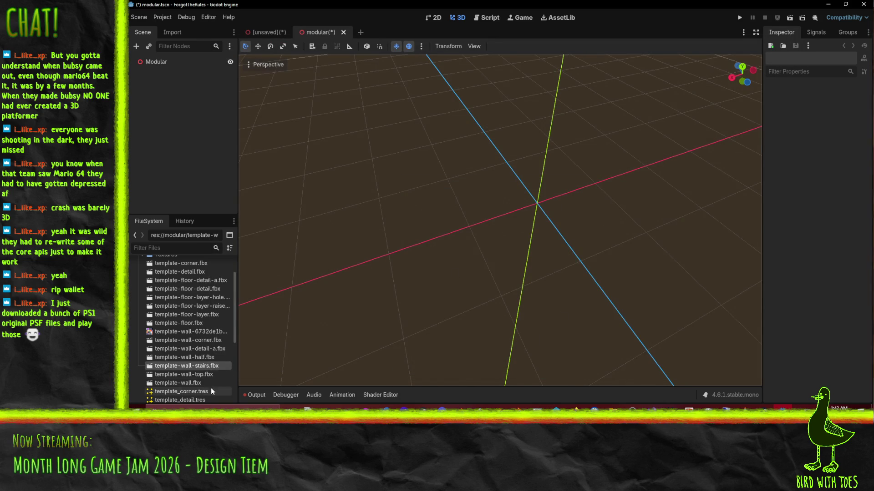
In template-wall-top.fbx's import settings, select the Scene_011 mesh and enable Save to File.
double_click(201, 375)
drag(431, 234, 440, 227)
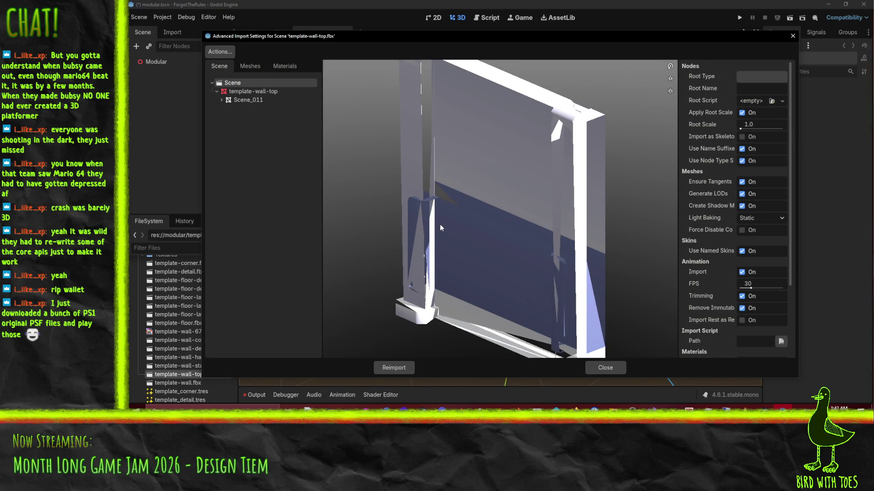
click(268, 101)
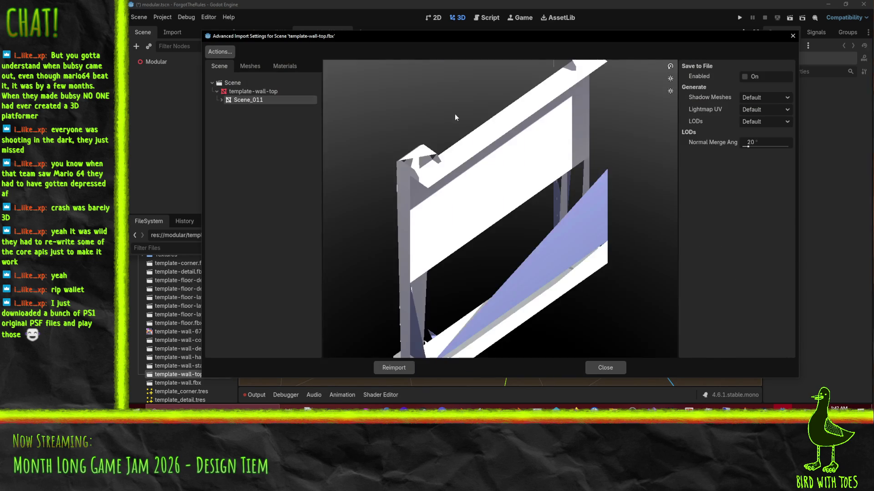
click(744, 76)
Save the mesh as res://modular/template_wall_top.tres and reimport the model.
click(786, 89)
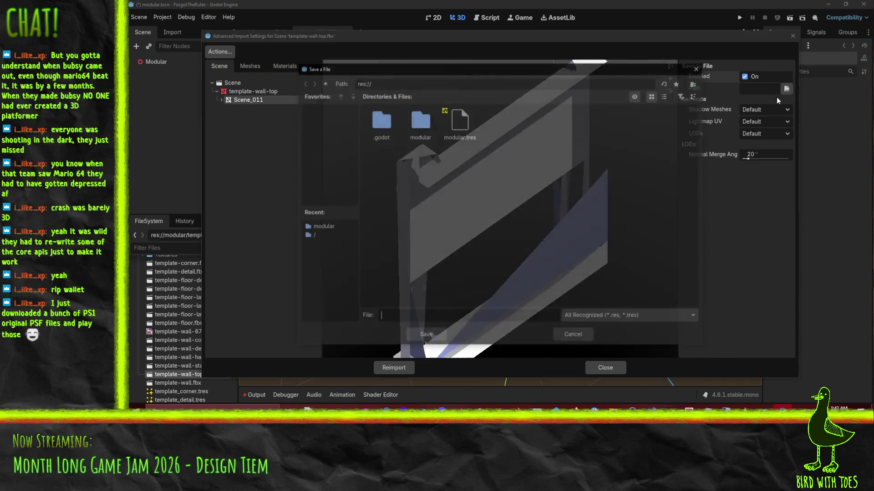
double_click(419, 120)
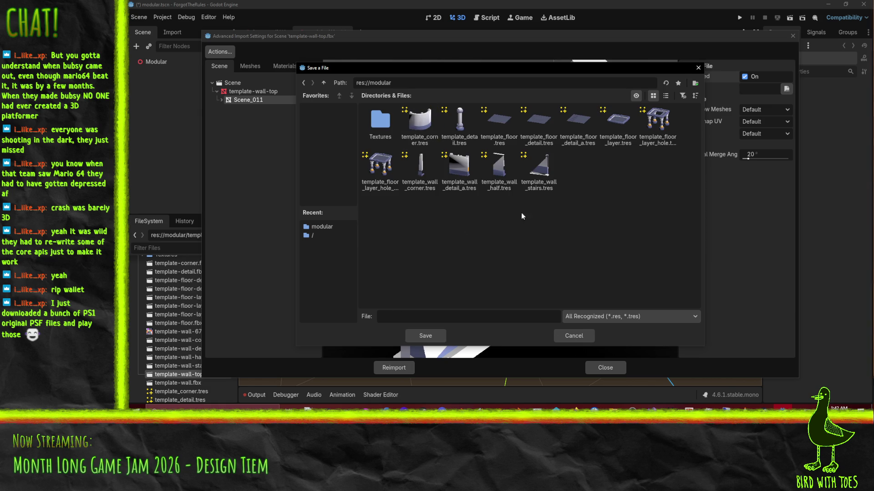
click(538, 168)
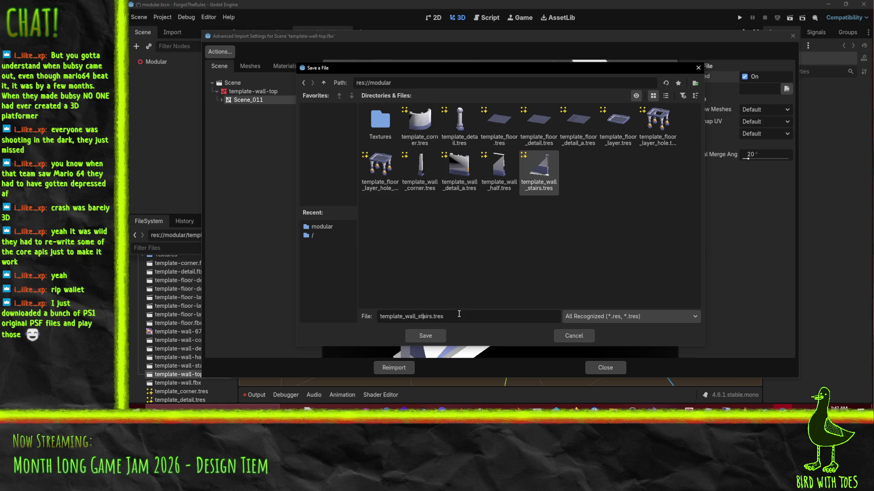
double_click(426, 320)
click(432, 320)
key(shift+Left)
key(shift+Left)
key(shift+Left)
text(top)
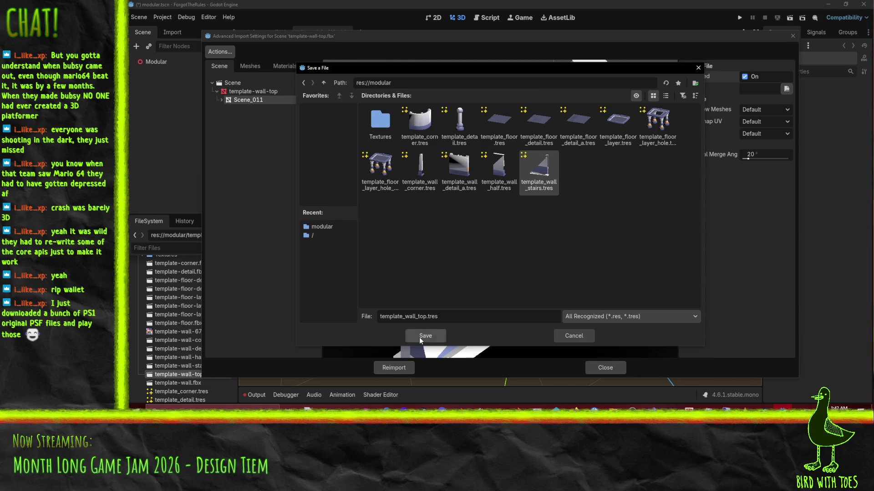
click(419, 337)
click(393, 368)
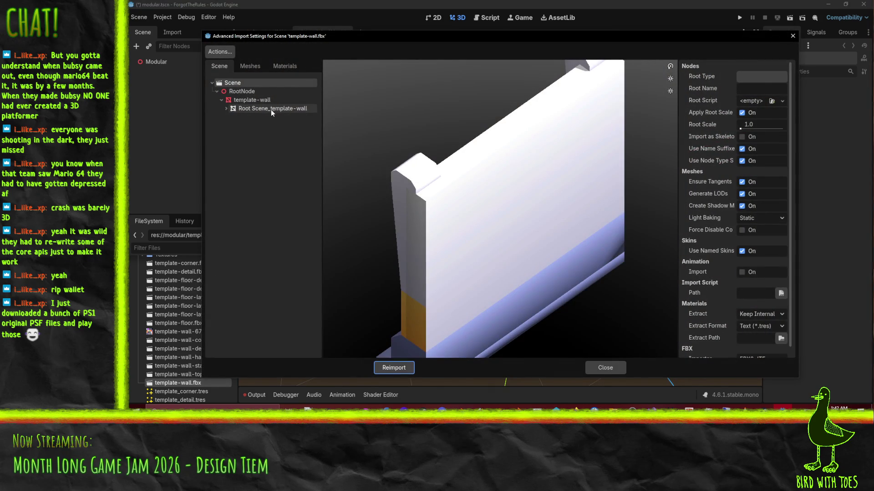
Set the template-wall root mesh to save to file as modular/template_wall.tres.
click(272, 110)
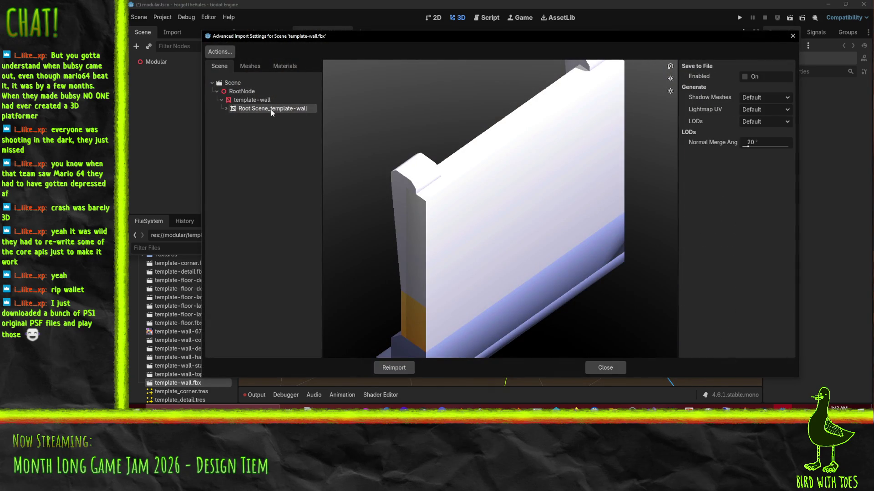
click(743, 77)
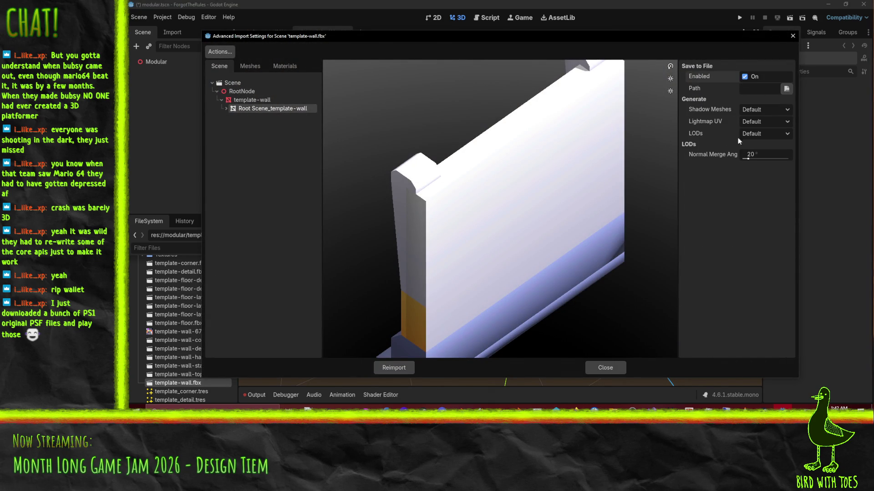
click(787, 89)
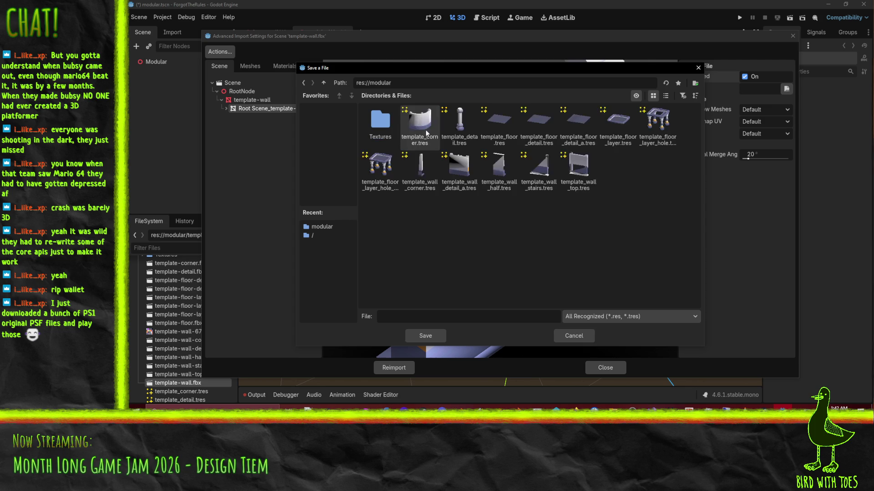
click(578, 166)
click(415, 317)
key(shift+Right)
key(shift+Right)
key(shift+Right)
key(Delete)
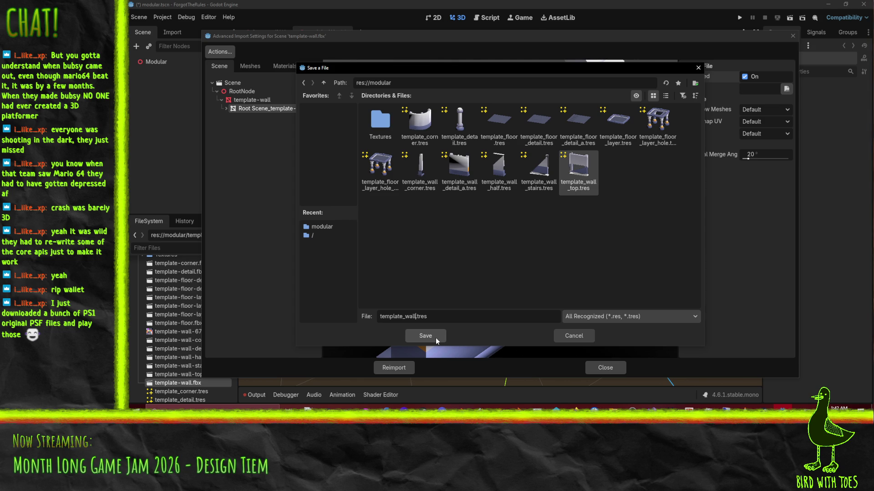
click(425, 335)
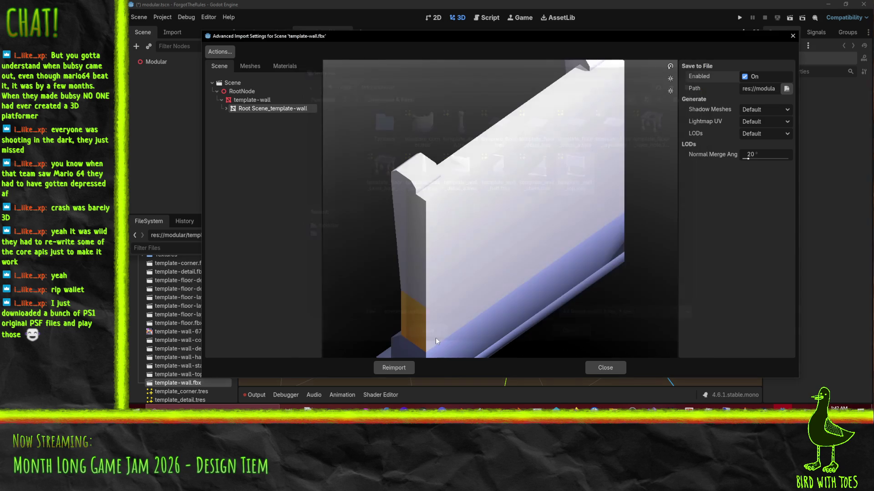
Reimport the template-wall model, returning to the empty modular scene.
click(394, 368)
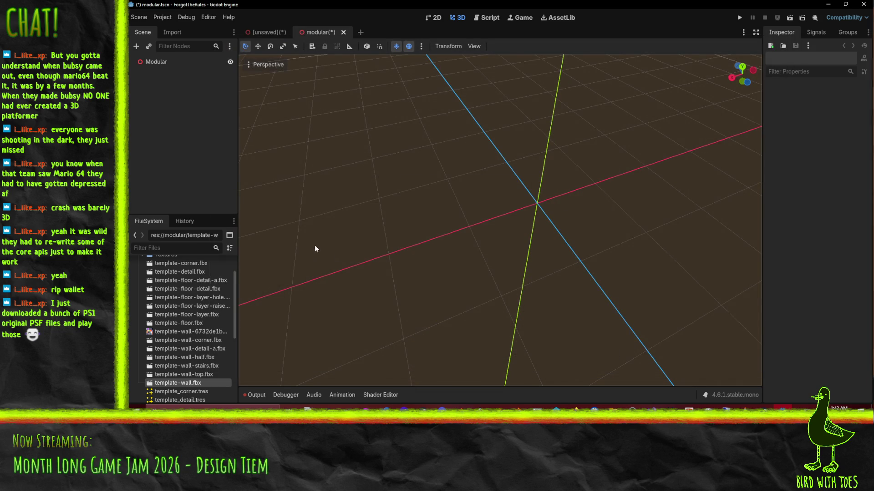
mouse_move(379, 212)
middle_down()
mouse_move(442, 217)
mouse_move(423, 220)
mouse_move(452, 237)
mouse_move(484, 234)
middle_up()
scroll(422, 214, down, 2)
scroll(486, 232, down, 2)
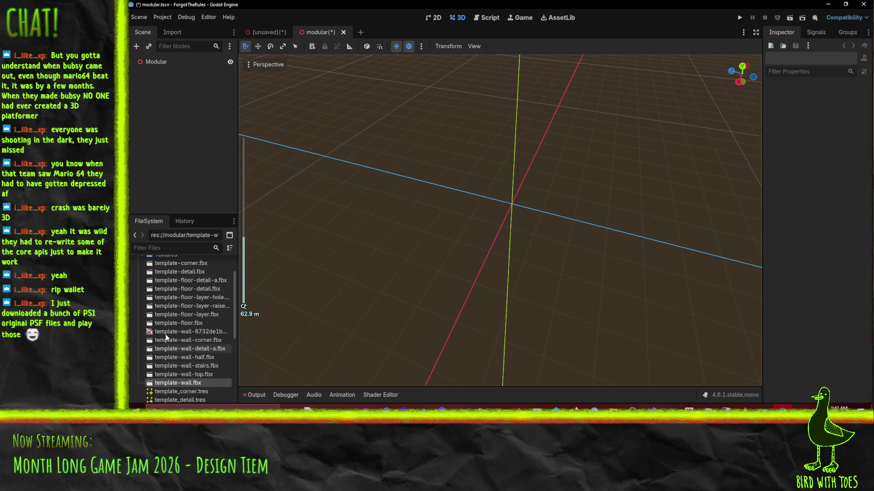
scroll(191, 328, up, 2)
Add template-corner.fbx to the scene and set its position to 0, 0, 0.
mouse_move(181, 298)
mouse_down()
mouse_move(288, 296)
mouse_move(554, 222)
mouse_move(475, 212)
mouse_up()
scroll(476, 212, down, 4)
mouse_move(501, 204)
middle_down()
mouse_move(556, 159)
mouse_move(573, 191)
mouse_move(717, 134)
middle_up()
click(786, 98)
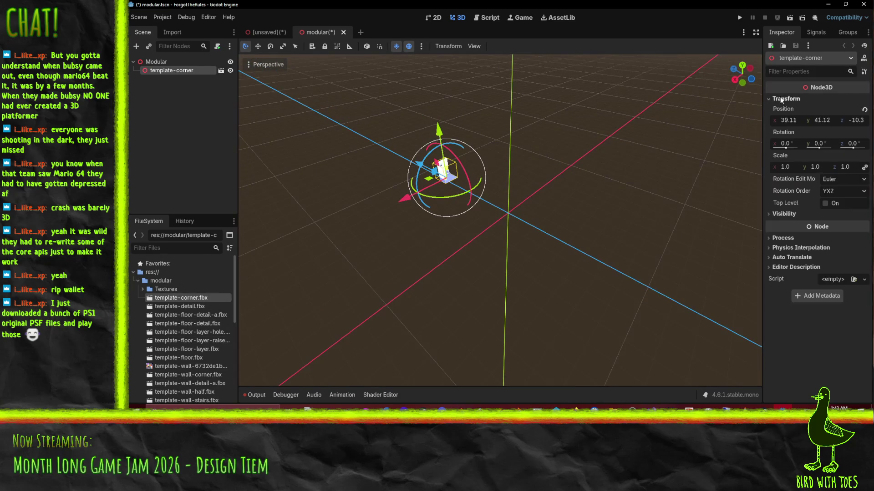
click(794, 120)
text(0)
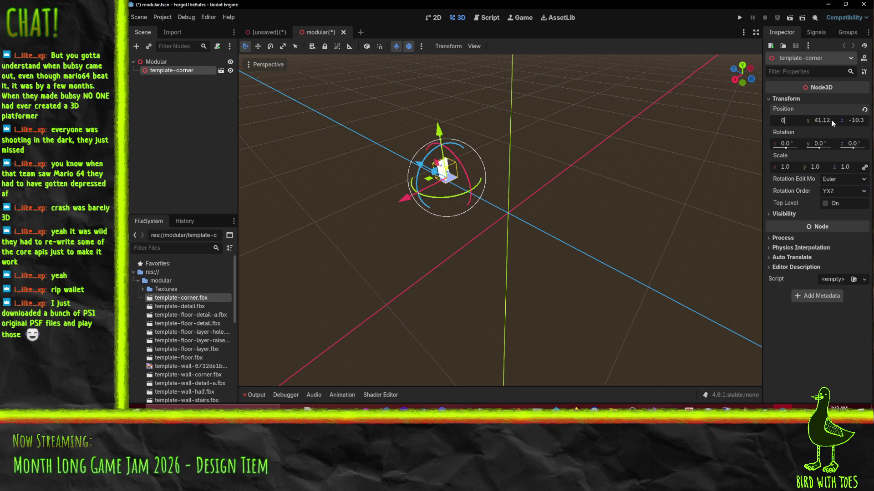
click(830, 120)
text(0)
key(Tab)
text(0)
key(Return)
Add template-detail.fbx under the scene and slide it along X beside the corner.
scroll(649, 206, up, 3)
middle_drag(649, 206, 546, 218)
mouse_move(180, 306)
mouse_down()
mouse_move(167, 45)
mouse_move(172, 67)
mouse_up()
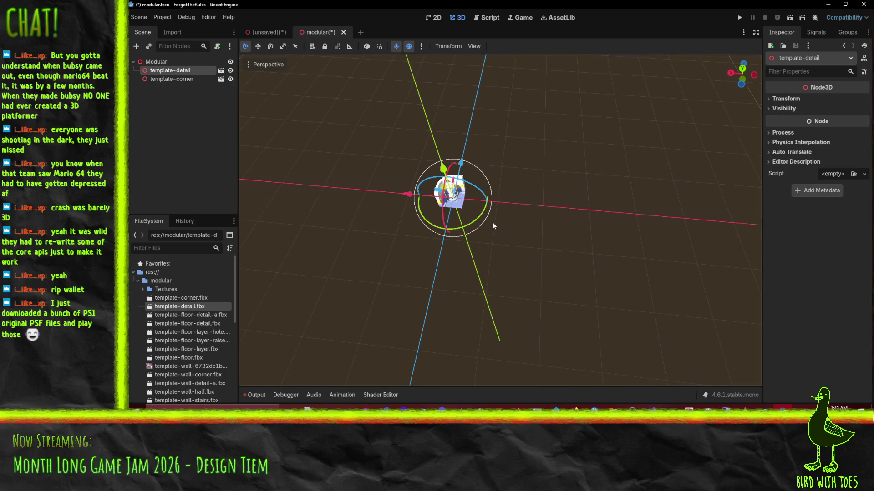
drag(404, 196, 435, 200)
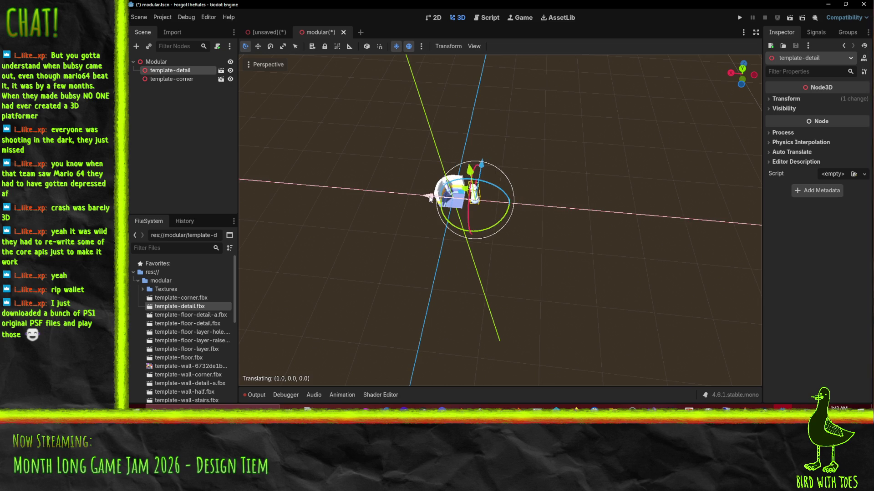
click(381, 269)
Add template-floor-detail-a.fbx and slide it along X next to the others.
mouse_move(182, 314)
mouse_down()
mouse_move(186, 250)
mouse_move(158, 61)
mouse_up()
drag(414, 195, 456, 198)
click(187, 298)
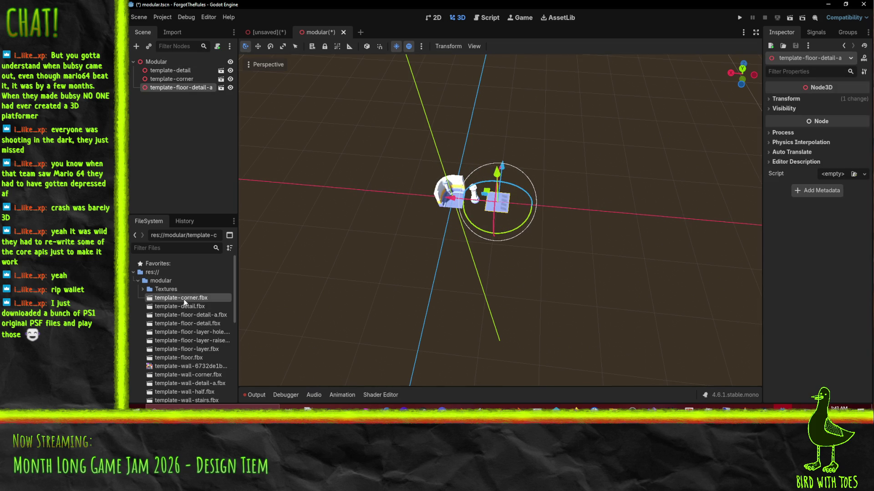
click(368, 238)
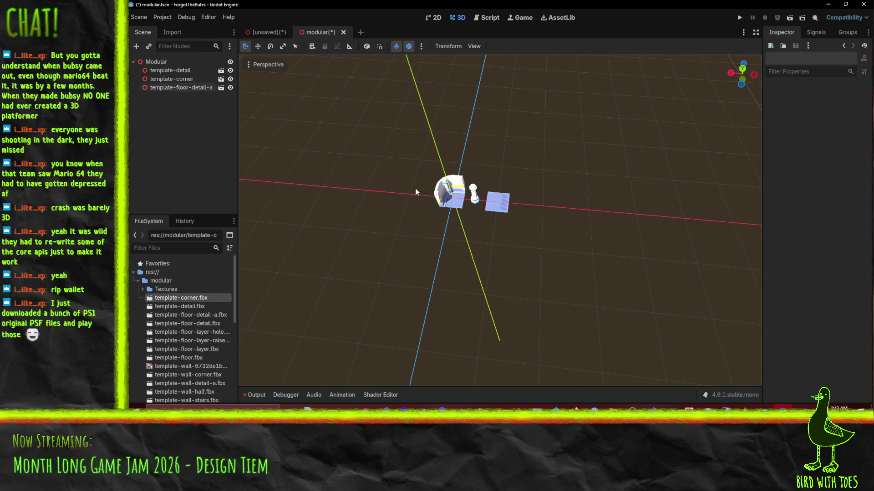
Hide, frame and re-show the template-corner piece to inspect it.
click(439, 190)
click(230, 80)
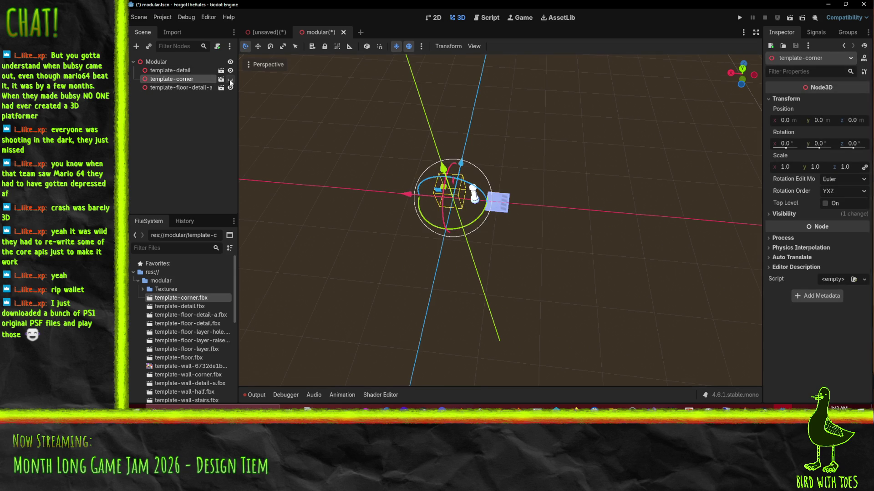
key(f)
click(230, 80)
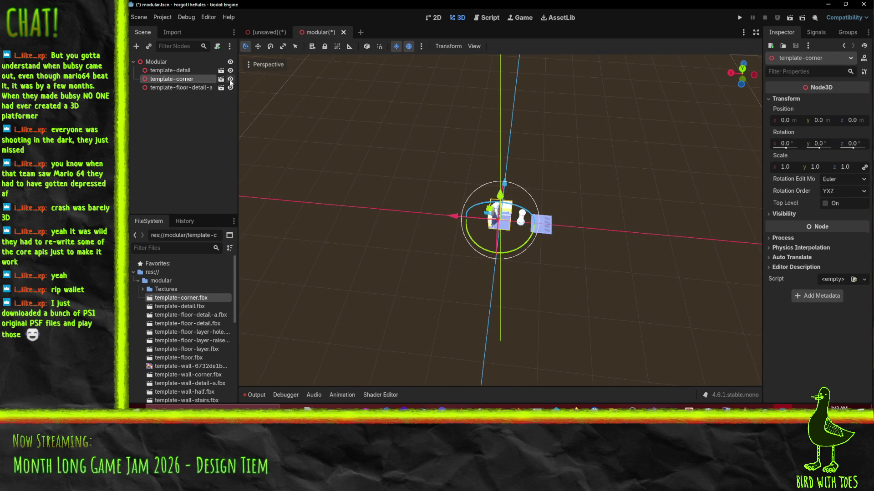
scroll(503, 234, up, 4)
scroll(503, 234, down, 3)
mouse_move(503, 234)
middle_down()
mouse_move(472, 200)
mouse_move(441, 207)
middle_up()
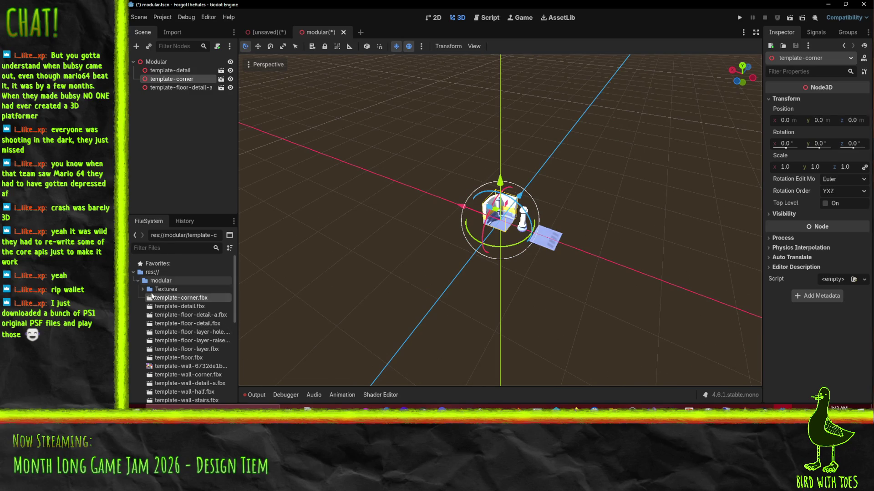
scroll(181, 321, down, 5)
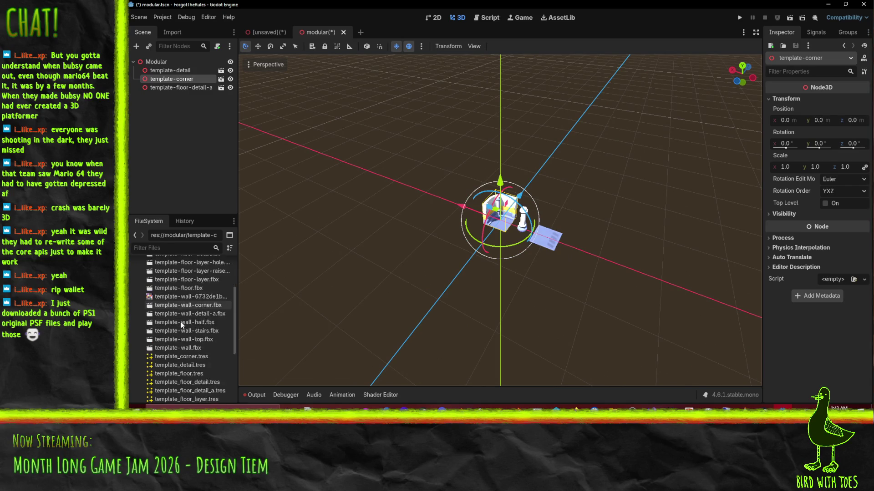
scroll(182, 321, up, 5)
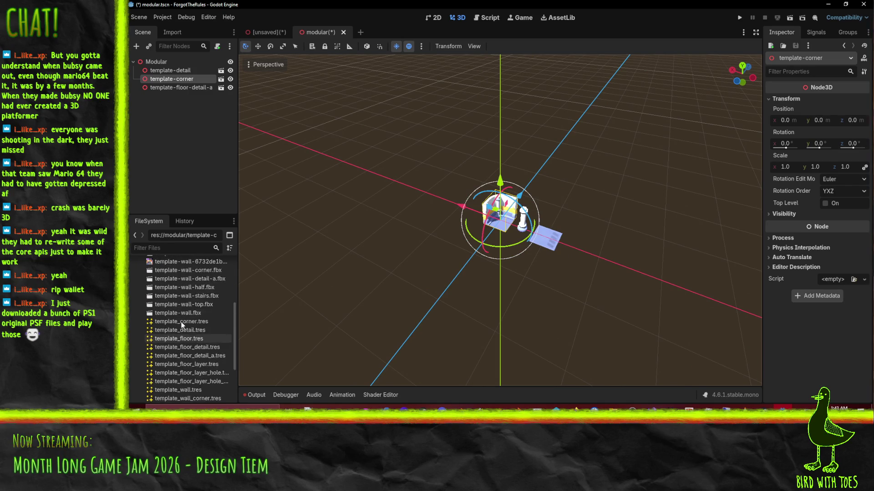
Select template-floor-detail-a and then template-detail in the Scene tree.
click(178, 103)
click(180, 88)
click(171, 71)
scroll(176, 294, down, 1)
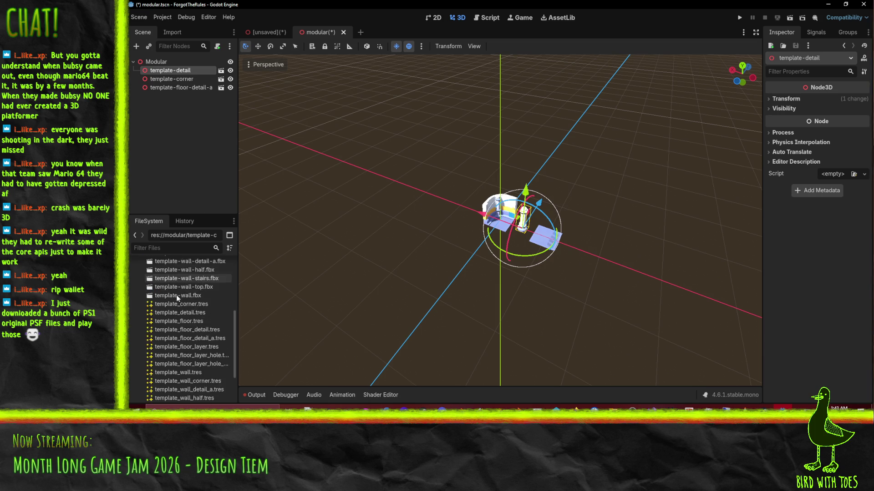
click(179, 87)
shift+click(175, 70)
key(Delete)
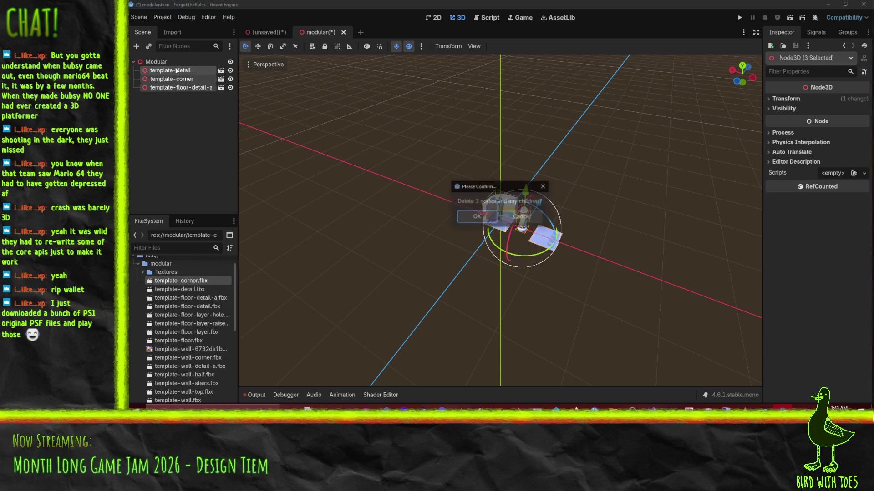
key(Return)
drag(184, 304, 162, 65)
mouse_move(201, 309)
mouse_down()
mouse_move(205, 117)
mouse_move(163, 78)
mouse_up()
right_click(152, 60)
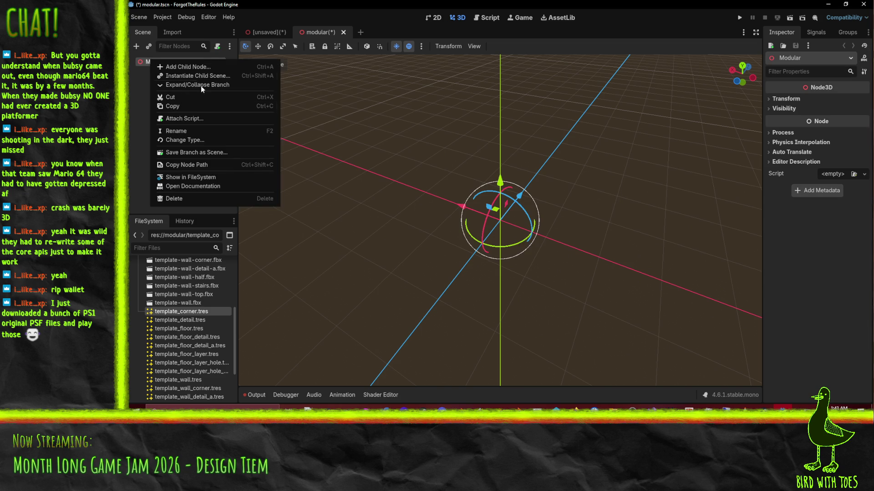
click(327, 258)
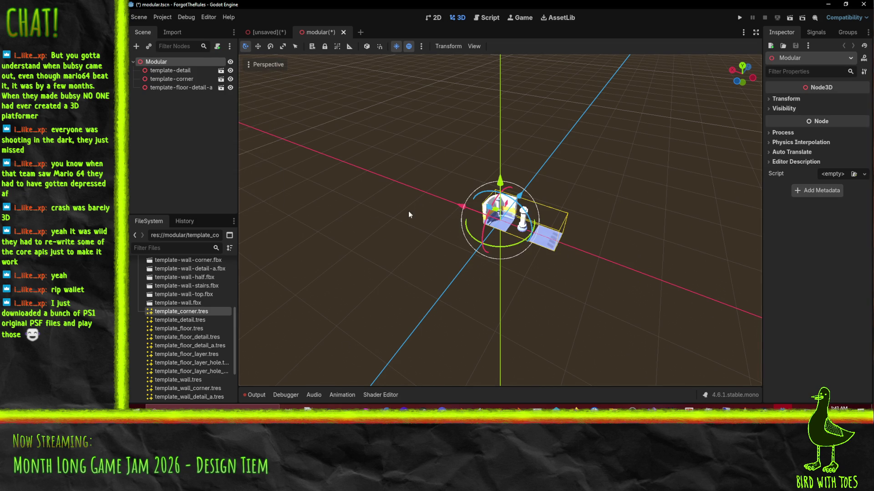
middle_drag(427, 215, 457, 255)
scroll(182, 299, up, 5)
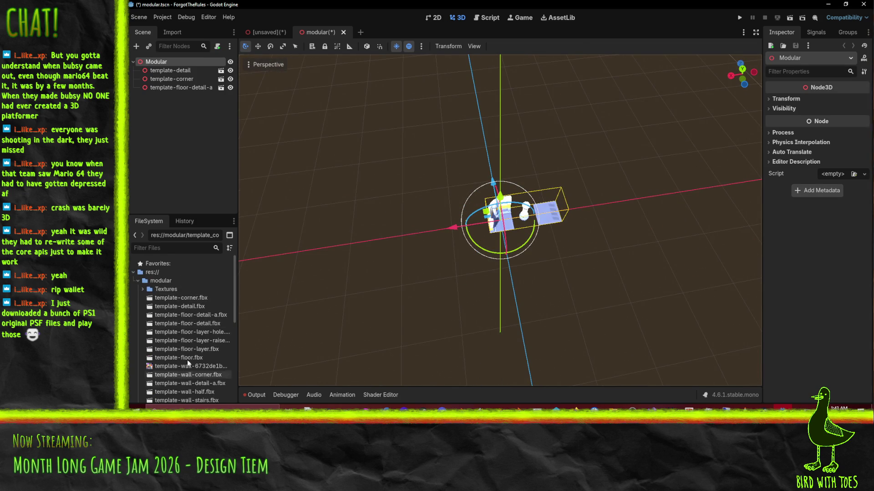
click(187, 299)
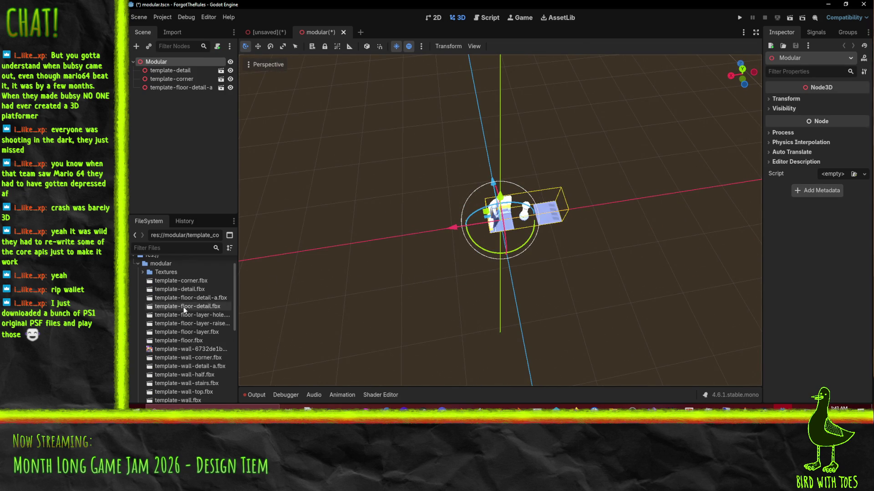
scroll(183, 290, down, 1)
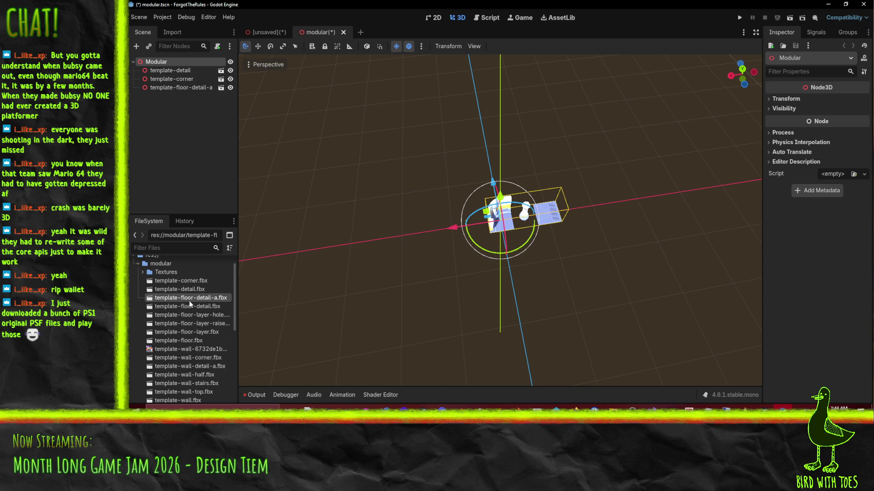
click(188, 307)
Add template-floor-detail along X and template-floor-layer-hole along Z under Modular.
drag(189, 307, 156, 63)
drag(463, 237, 525, 216)
drag(192, 321, 159, 62)
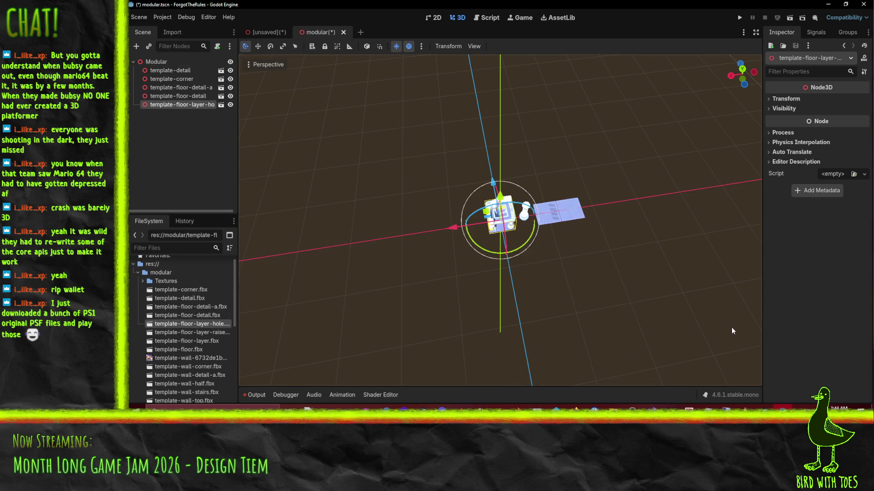
mouse_move(478, 180)
mouse_down()
mouse_move(410, 273)
mouse_move(319, 341)
mouse_move(240, 375)
mouse_up()
Add template-floor-layer-raised and template-floor-layer, positioning each beside the other floor pieces.
mouse_move(201, 332)
mouse_down()
mouse_move(182, 93)
mouse_move(164, 65)
mouse_up()
mouse_move(465, 230)
mouse_down()
mouse_move(505, 218)
mouse_move(521, 251)
mouse_up()
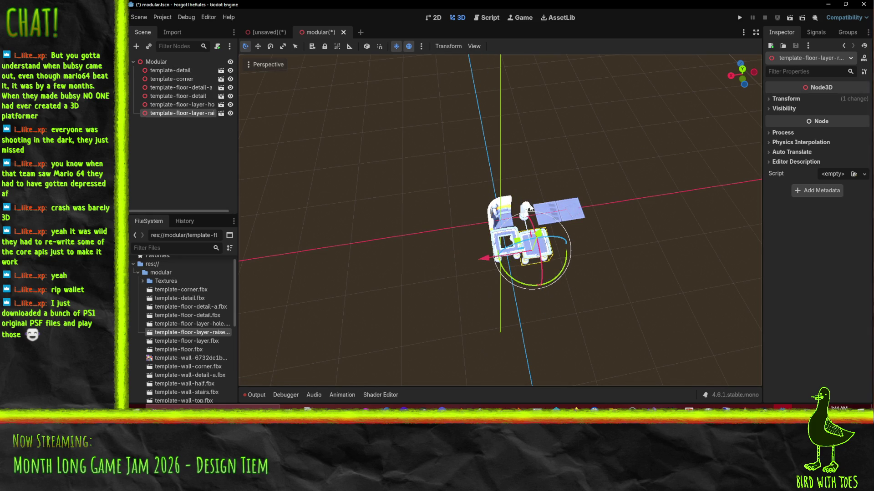
drag(524, 208, 460, 201)
mouse_move(173, 343)
mouse_down()
mouse_move(139, 266)
mouse_move(164, 62)
mouse_up()
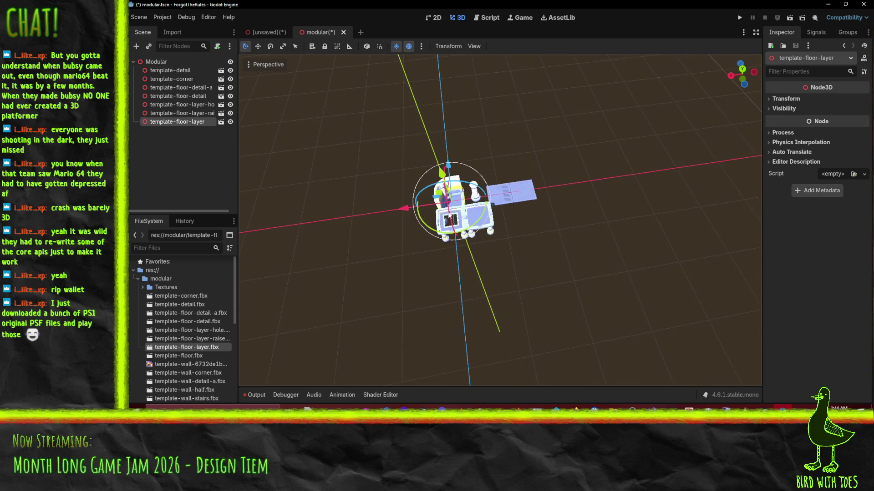
middle_drag(500, 178, 518, 151)
mouse_move(517, 152)
mouse_down()
mouse_move(433, 170)
mouse_move(458, 195)
mouse_up()
click(198, 355)
Add template-floor.fbx, slide it along X, and frame the floor layer piece.
drag(199, 356, 155, 62)
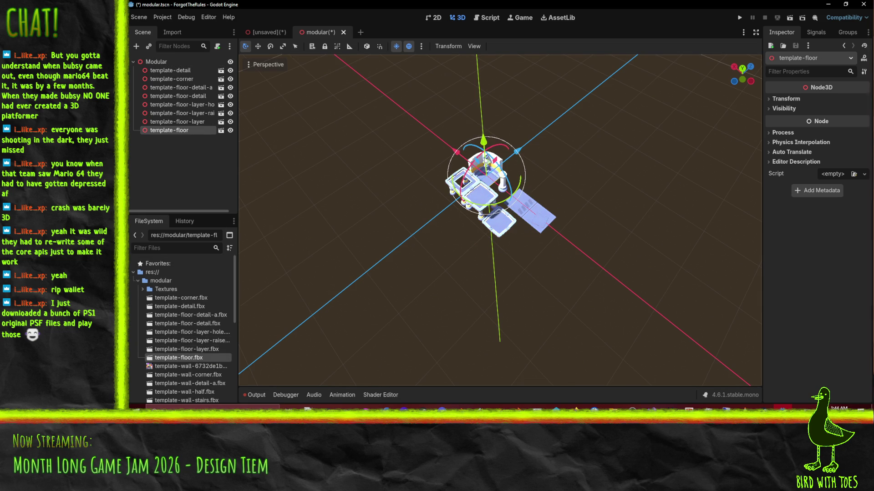
mouse_move(458, 150)
mouse_down()
mouse_move(546, 188)
mouse_move(500, 218)
mouse_up()
click(498, 221)
key(f)
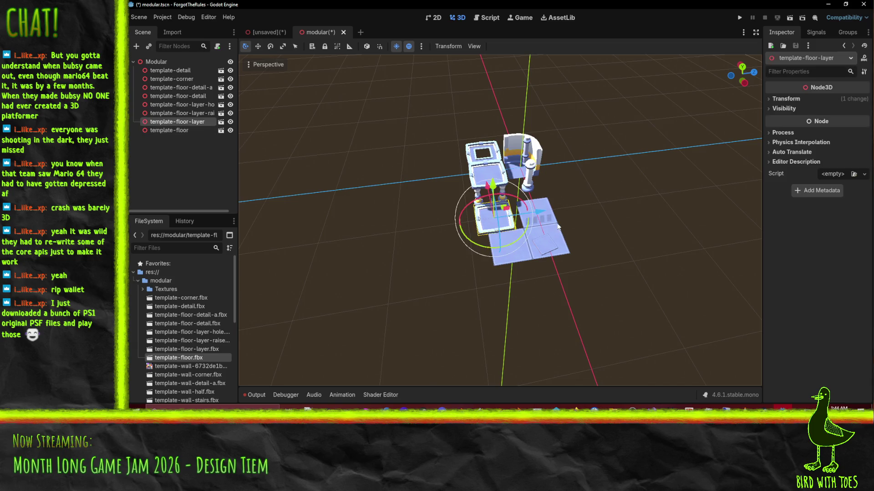
Check the raised and hole floor pieces, then add template-wall-corner.fbx under Modular.
click(484, 172)
middle_drag(485, 172, 502, 148)
scroll(502, 149, up, 2)
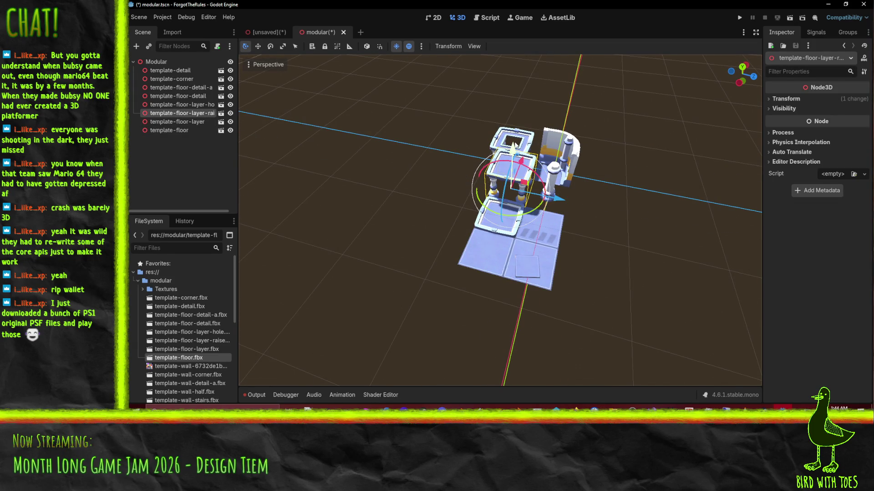
click(513, 142)
scroll(550, 177, down, 2)
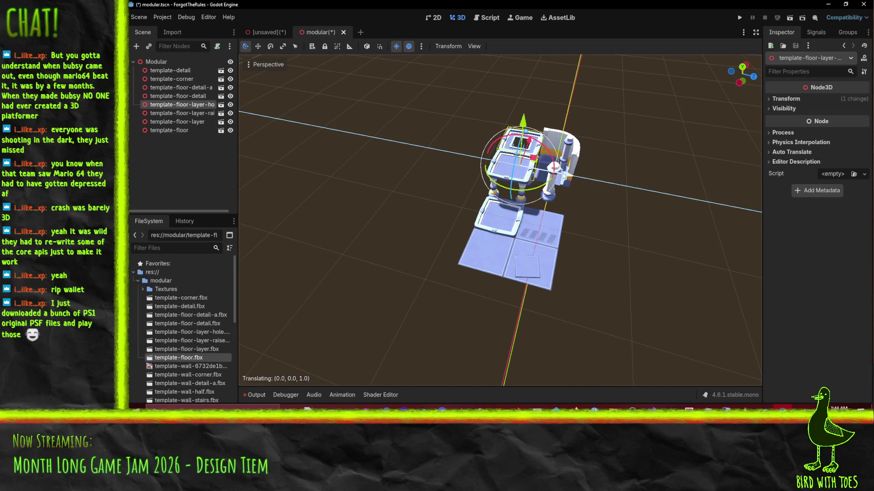
mouse_move(551, 177)
middle_down()
mouse_move(485, 246)
mouse_move(510, 273)
middle_up()
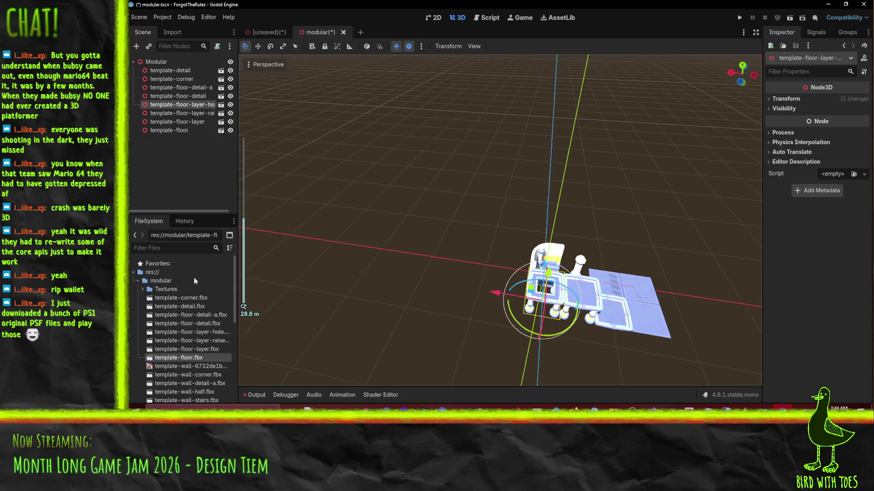
mouse_move(188, 375)
mouse_down()
mouse_move(151, 79)
mouse_move(156, 62)
mouse_up()
middle_drag(290, 214, 364, 262)
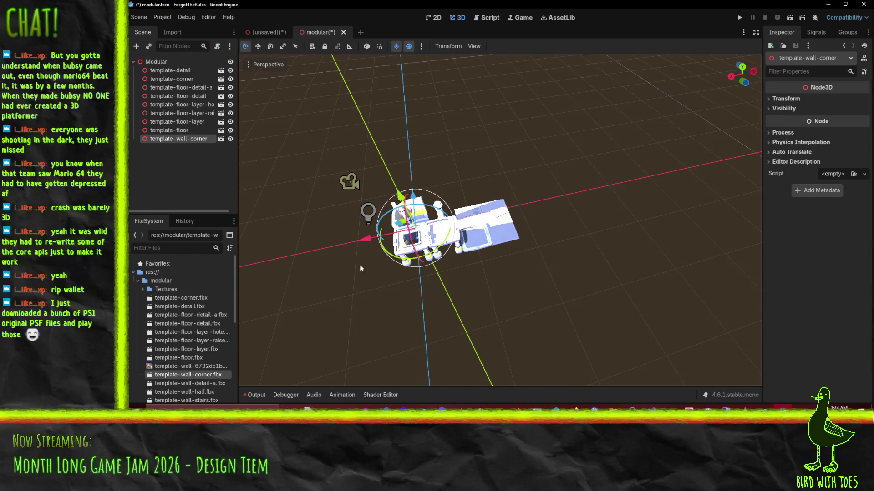
Move the template-wall-corner piece along X and Z away from the floors.
mouse_move(364, 244)
mouse_down()
mouse_move(468, 228)
mouse_move(449, 230)
mouse_move(455, 223)
mouse_up()
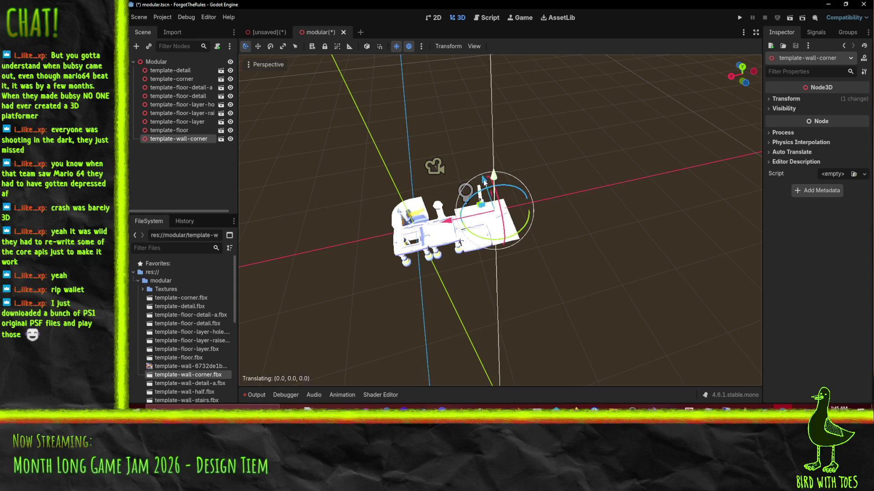
scroll(489, 195, up, 2)
middle_drag(490, 195, 431, 228)
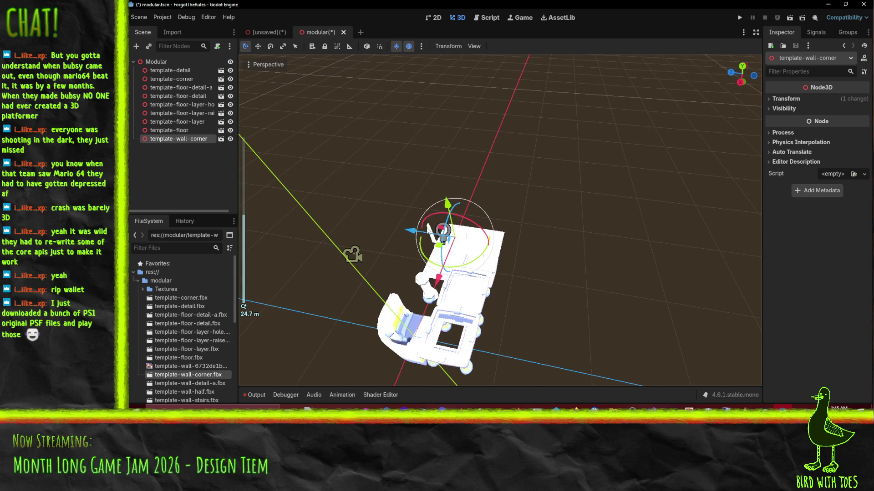
mouse_move(410, 234)
mouse_down()
mouse_move(505, 237)
mouse_move(471, 239)
mouse_move(504, 245)
mouse_up()
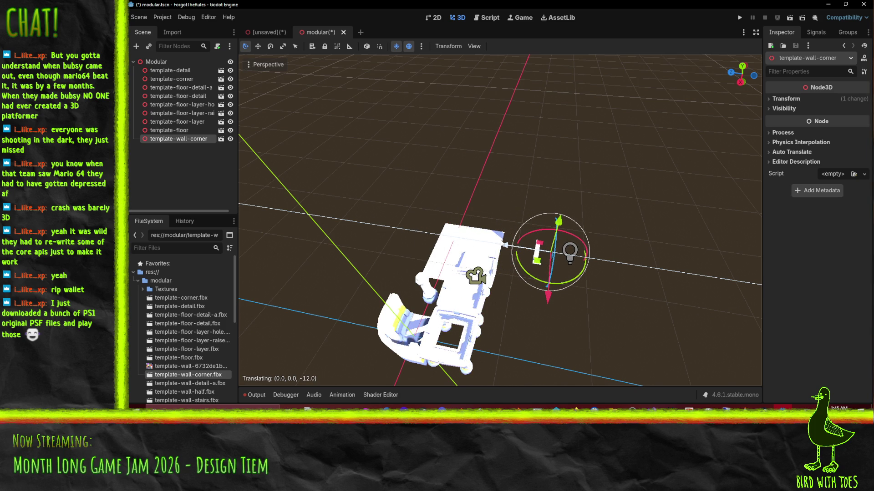
middle_drag(496, 242, 545, 265)
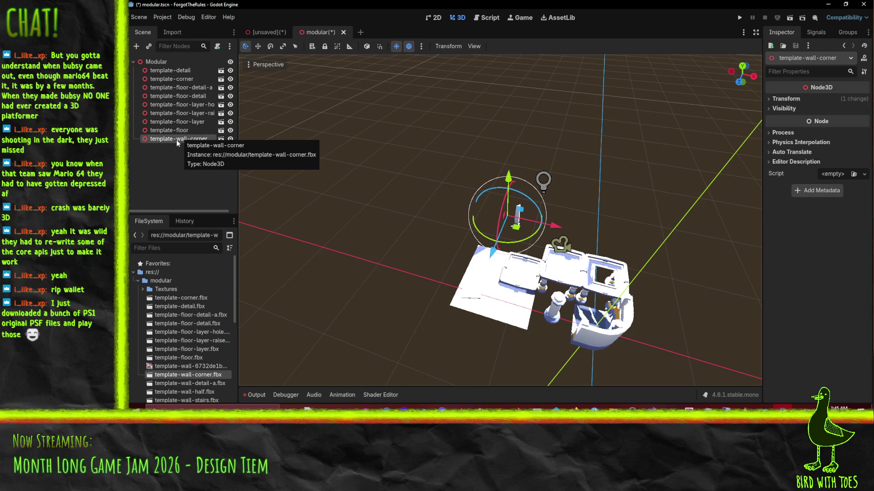
scroll(165, 334, down, 3)
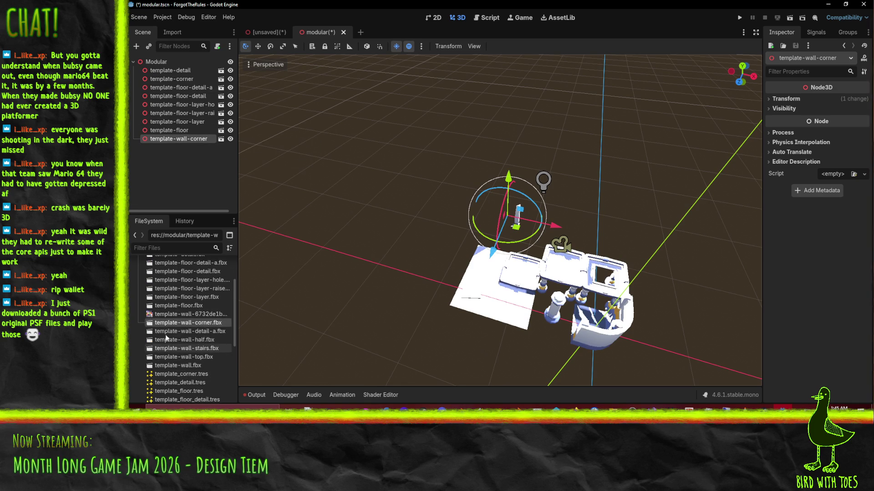
scroll(198, 337, up, 2)
Add template-wall-detail-a to the scene and slide it along Z.
mouse_move(193, 368)
mouse_down()
mouse_move(224, 312)
mouse_move(143, 75)
mouse_up()
mouse_move(291, 223)
middle_down()
mouse_move(450, 244)
mouse_move(395, 243)
middle_up()
scroll(395, 243, down, 2)
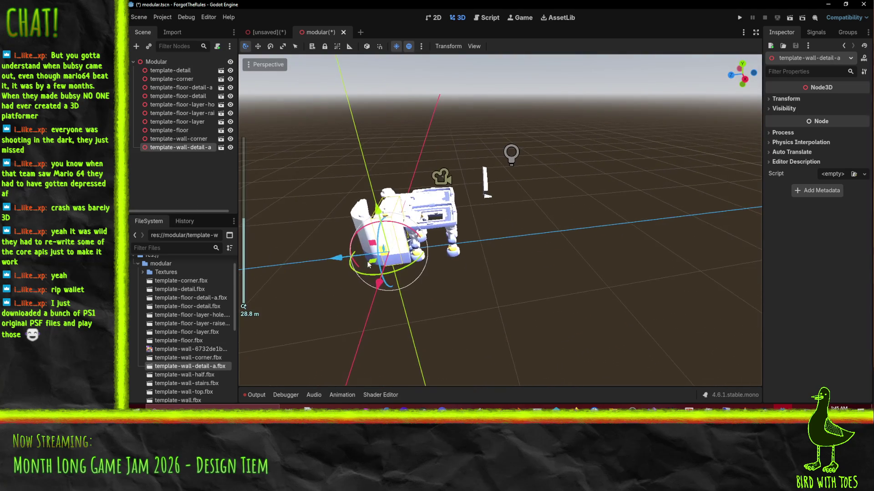
drag(325, 264, 458, 250)
mouse_move(471, 247)
middle_down()
mouse_move(408, 287)
mouse_move(433, 291)
middle_up()
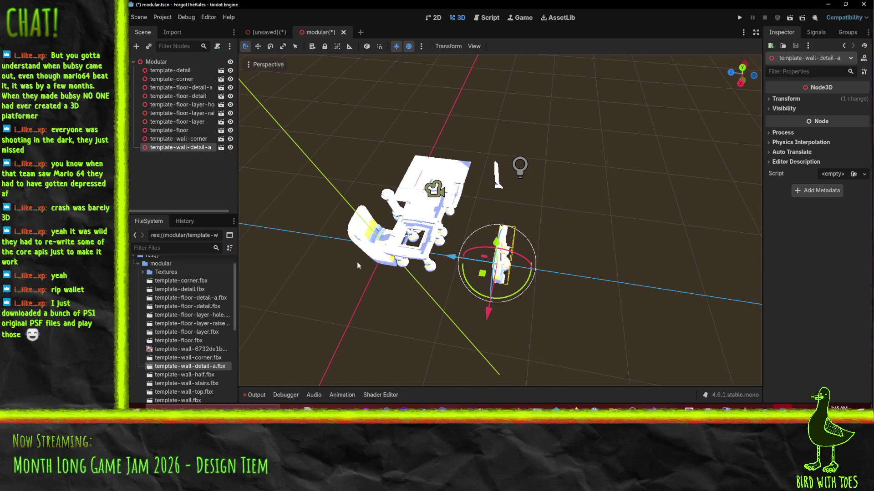
mouse_move(449, 263)
mouse_down()
mouse_move(341, 247)
mouse_move(434, 257)
mouse_up()
middle_drag(562, 249, 532, 255)
Add template-wall-half, slide it along Z, then shift it slightly along X.
click(207, 378)
mouse_move(208, 377)
mouse_down()
mouse_move(173, 84)
mouse_move(156, 62)
mouse_up()
mouse_move(341, 304)
mouse_down()
mouse_move(439, 299)
mouse_move(539, 329)
mouse_move(523, 285)
mouse_up()
mouse_move(451, 296)
middle_down()
mouse_move(381, 280)
mouse_move(347, 220)
middle_up()
mouse_move(446, 216)
mouse_down()
mouse_move(402, 221)
mouse_move(445, 215)
mouse_up()
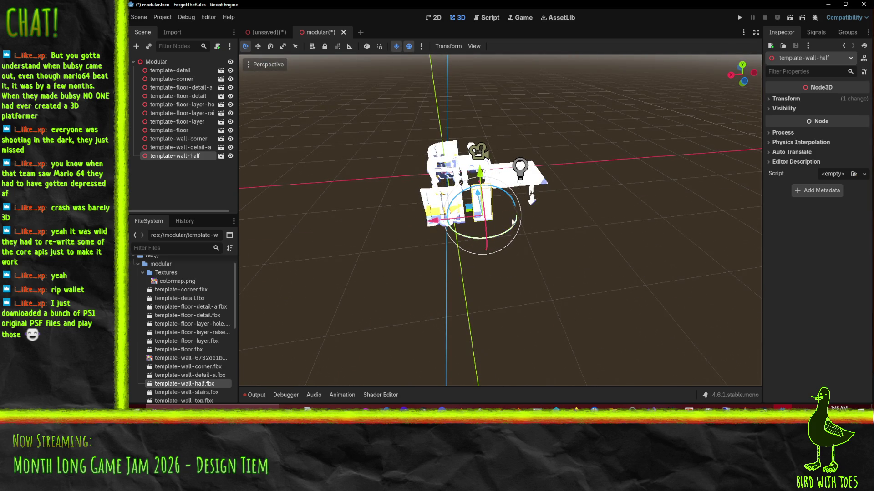
Add template-wall-stairs under Modular and slide it along Z and X.
middle_drag(391, 220, 296, 333)
mouse_move(182, 391)
mouse_down()
mouse_move(184, 187)
mouse_move(151, 65)
mouse_up()
middle_drag(437, 201, 466, 195)
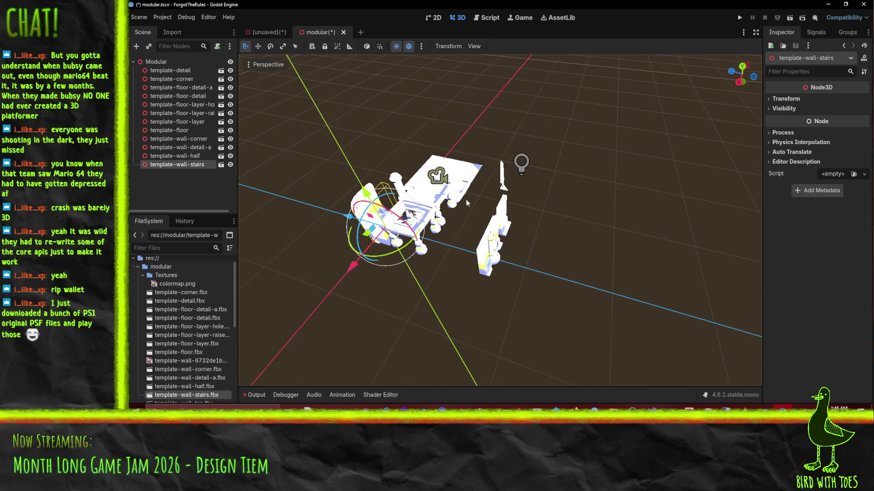
drag(356, 236, 436, 236)
middle_drag(440, 237, 457, 236)
drag(455, 239, 477, 231)
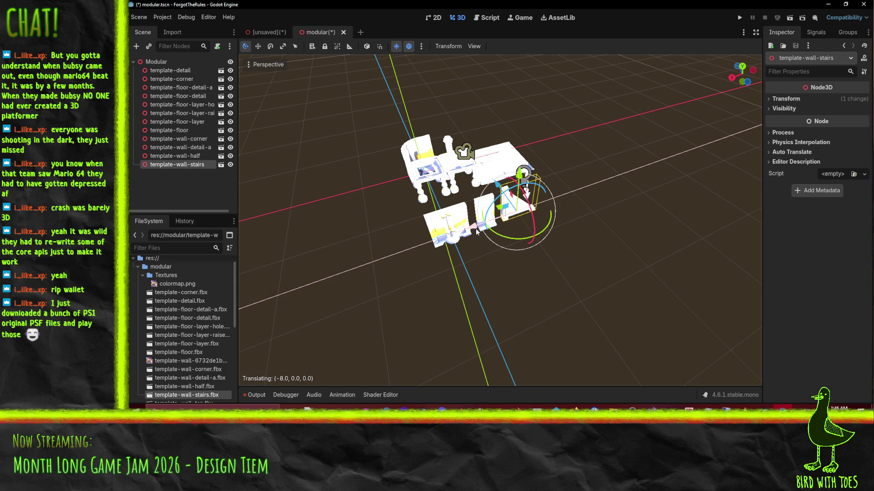
mouse_move(474, 233)
middle_down()
mouse_move(541, 250)
mouse_move(551, 239)
mouse_move(283, 348)
middle_up()
Add template-wall-top and position it along Z and X beside the walls.
scroll(191, 328, down, 3)
mouse_move(184, 337)
mouse_down()
mouse_move(225, 292)
mouse_move(159, 62)
mouse_up()
mouse_move(361, 210)
middle_down()
mouse_move(421, 181)
mouse_move(319, 314)
middle_up()
scroll(307, 307, up, 3)
mouse_move(344, 276)
mouse_down()
mouse_move(377, 287)
mouse_move(441, 284)
mouse_up()
middle_drag(441, 284, 326, 286)
drag(345, 274, 442, 262)
mouse_move(442, 263)
middle_down()
mouse_move(619, 271)
mouse_move(485, 298)
middle_up()
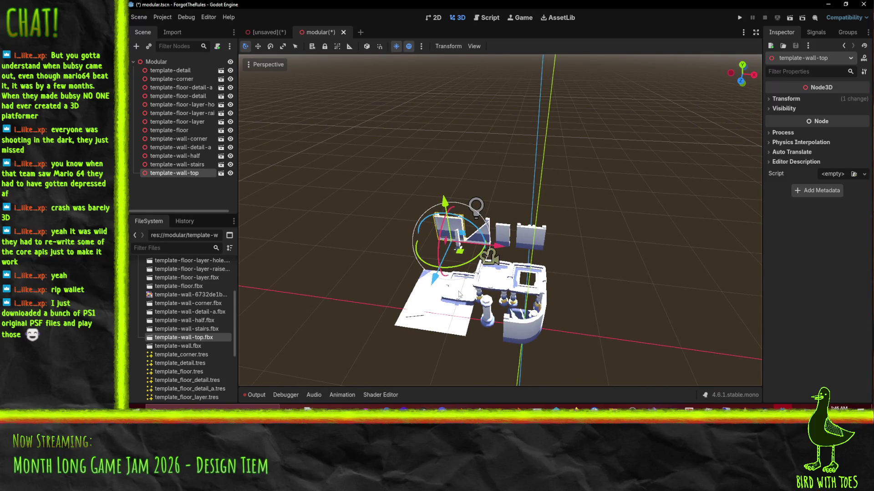
middle_drag(503, 281, 432, 295)
Add the plain template-wall model and nudge it along Z and X toward the others.
click(201, 345)
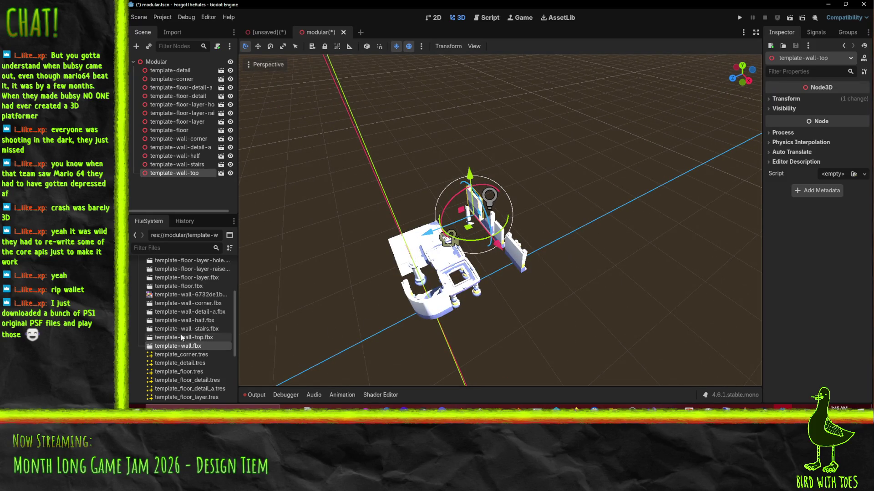
drag(182, 347, 156, 64)
mouse_move(523, 255)
middle_down()
mouse_move(553, 256)
mouse_move(387, 331)
middle_up()
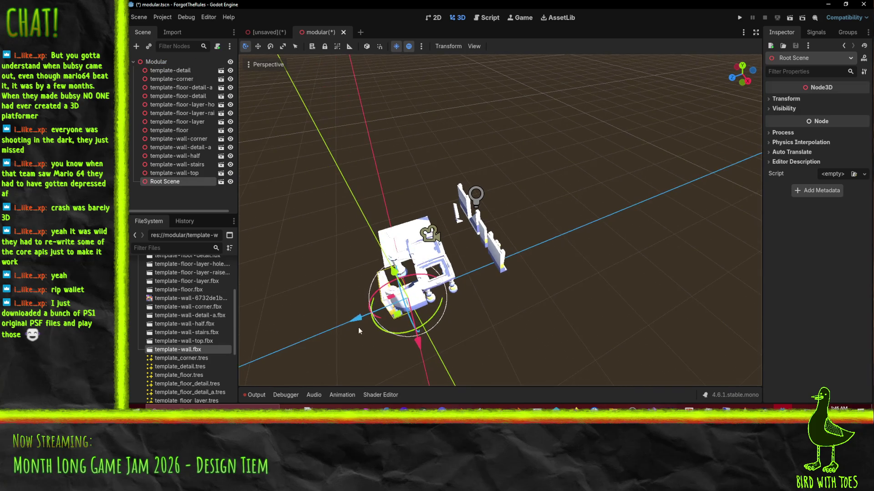
drag(356, 321, 460, 292)
drag(523, 303, 548, 326)
middle_drag(611, 296, 488, 283)
mouse_move(567, 275)
middle_down()
mouse_move(515, 269)
mouse_move(501, 293)
mouse_move(575, 261)
mouse_move(482, 304)
mouse_move(545, 228)
mouse_move(361, 262)
mouse_move(517, 296)
middle_up()
Select the wall-corner piece, then the Root Scene wall node.
scroll(516, 268, up, 5)
scroll(546, 235, down, 2)
scroll(542, 236, up, 6)
scroll(448, 278, down, 3)
click(505, 197)
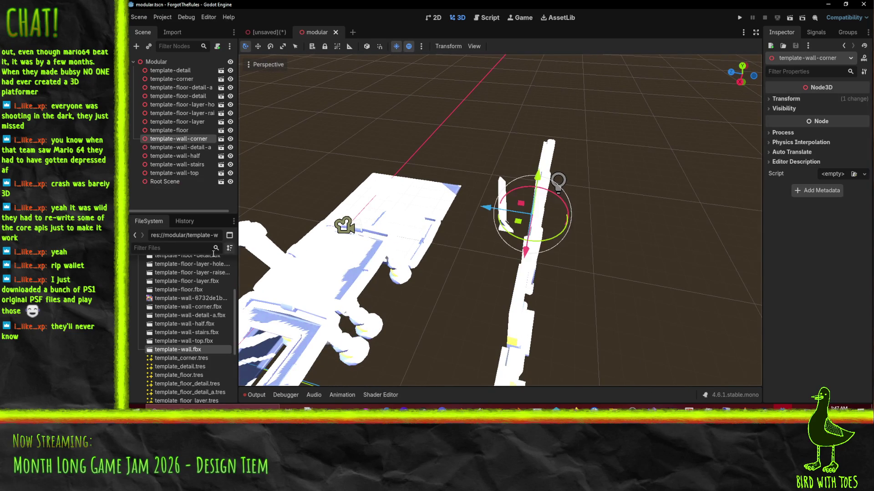
click(152, 182)
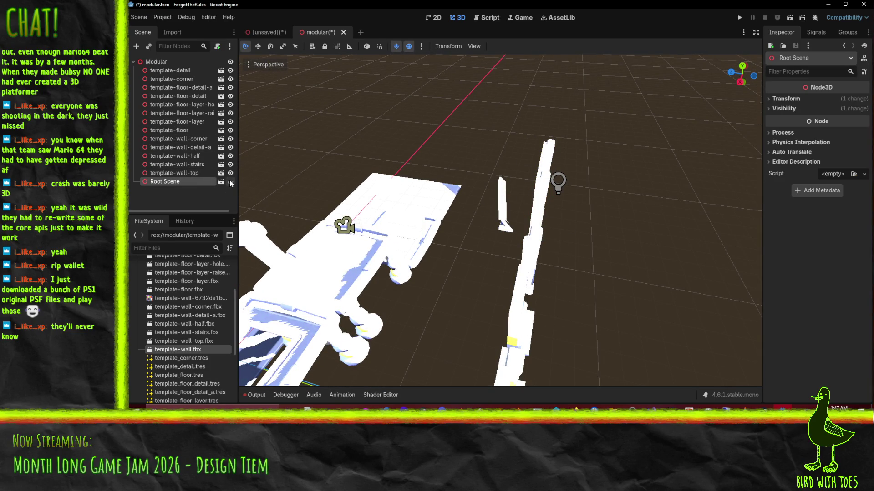
Make the Root Scene wall, wall-top and wall-stairs instances local.
key(f)
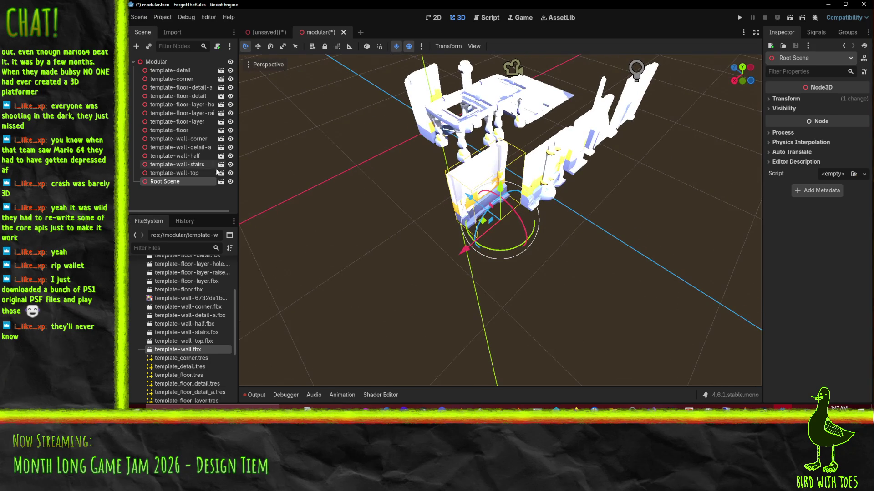
right_click(158, 161)
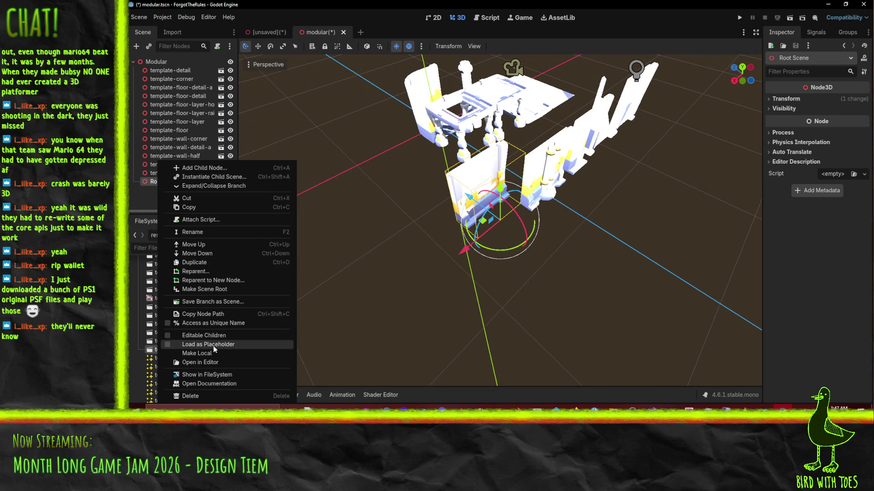
click(200, 353)
right_click(167, 181)
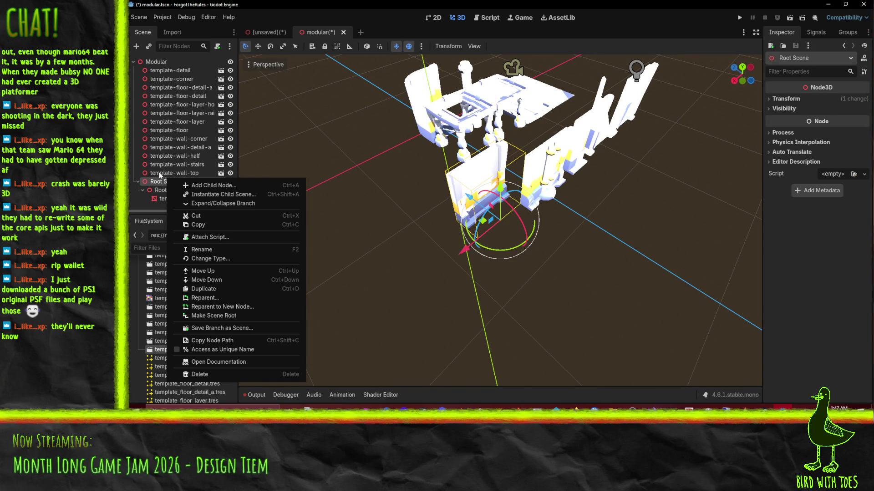
click(159, 176)
right_click(159, 173)
click(212, 353)
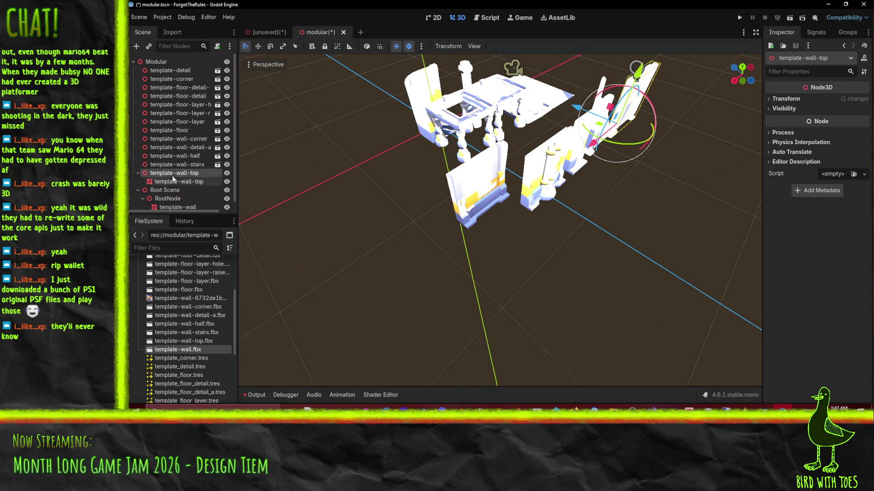
click(162, 165)
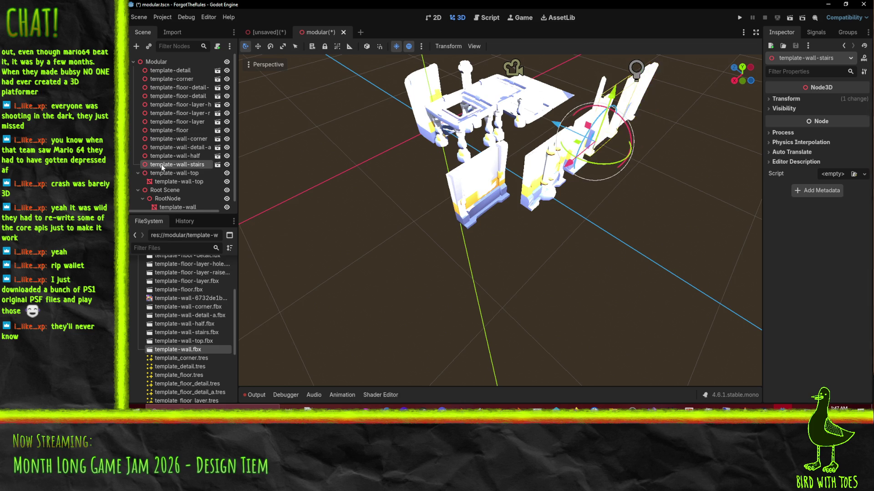
right_click(162, 165)
click(224, 350)
Make the wall-half, wall-detail-a, wall-corner and template-floor instances local.
click(171, 155)
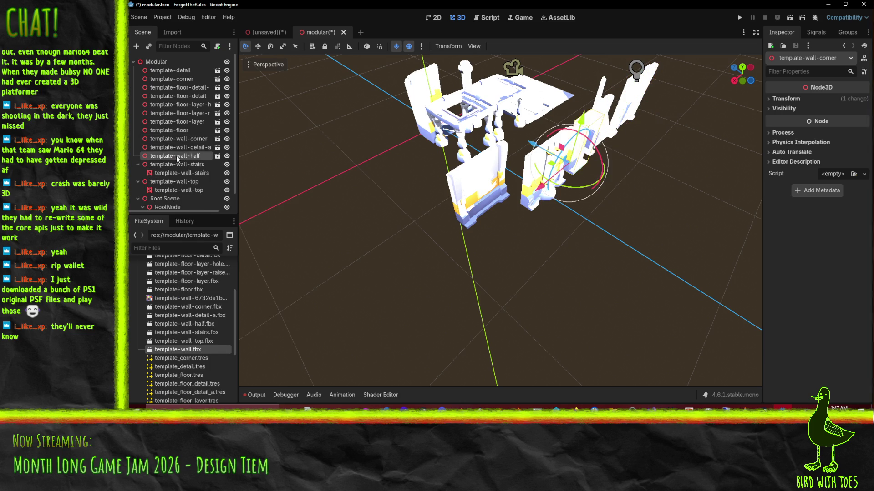
right_click(176, 156)
click(222, 350)
click(162, 148)
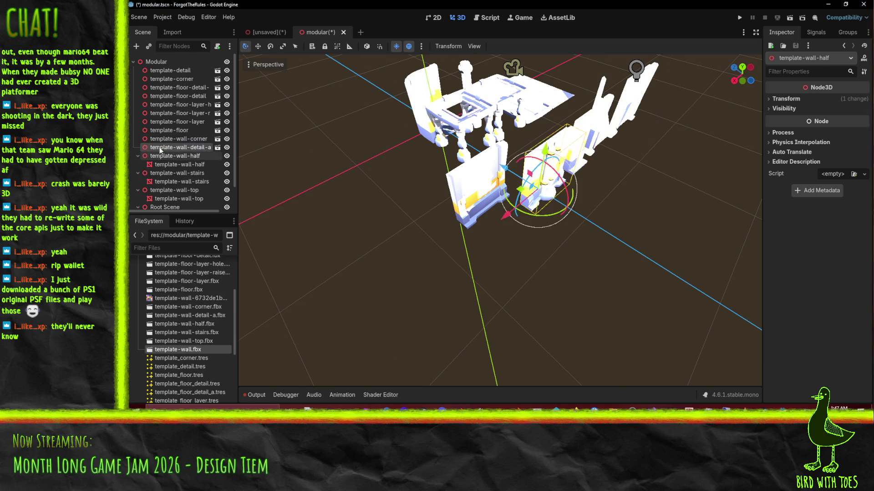
right_click(162, 147)
click(197, 339)
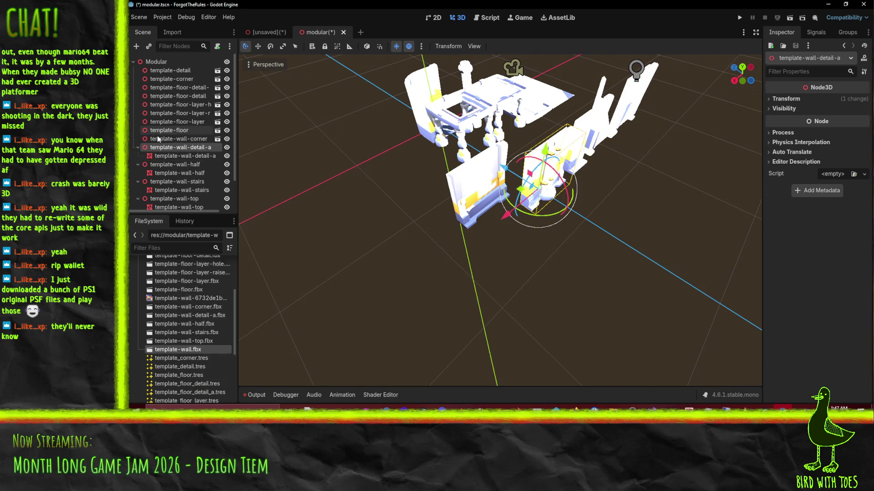
click(170, 139)
right_click(166, 141)
click(203, 337)
right_click(162, 131)
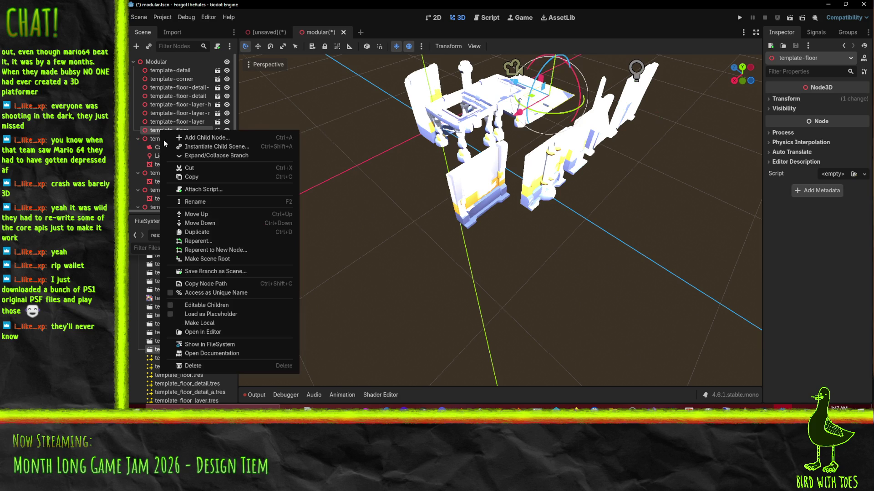
click(197, 322)
Delete the Camera and Light nodes from the scene.
click(170, 165)
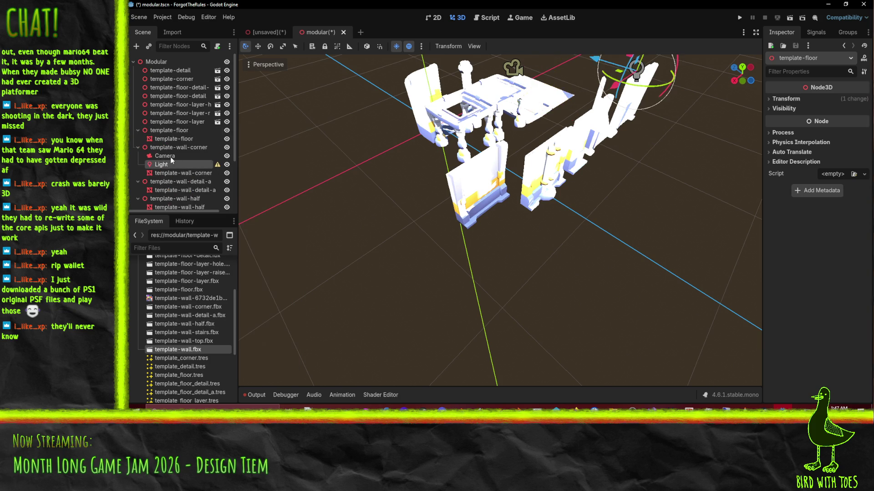
shift+click(172, 158)
key(Delete)
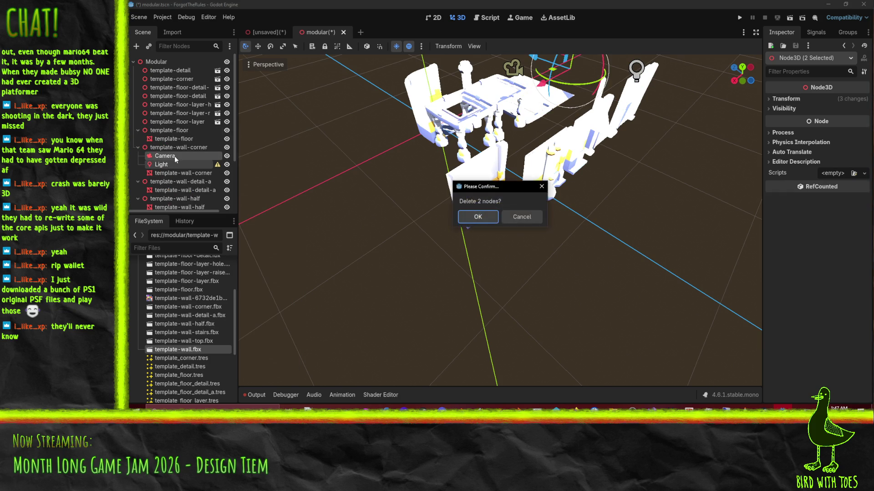
click(483, 215)
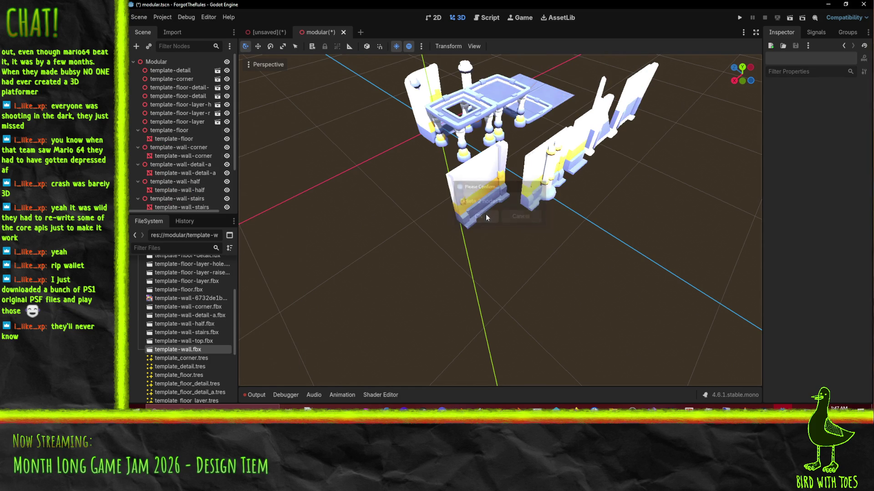
Make template-floor-layer, its raised variant and template-floor-layer-hole local.
click(168, 123)
right_click(175, 121)
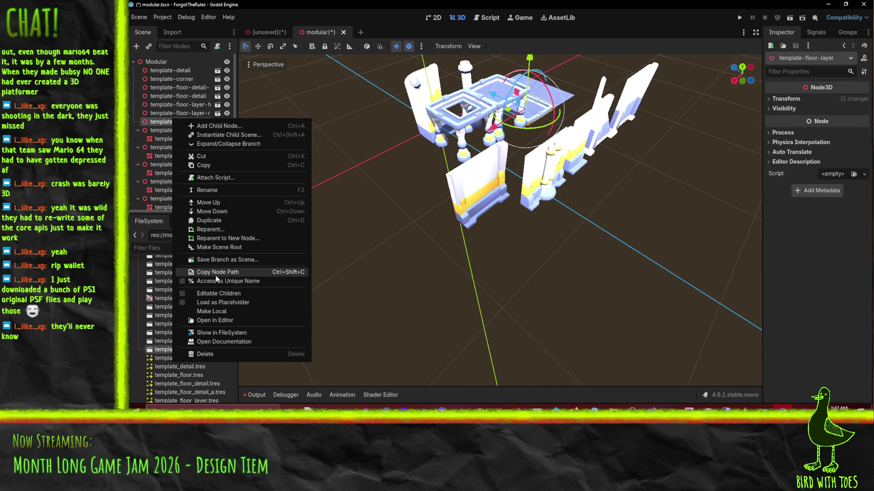
click(221, 312)
right_click(159, 113)
click(221, 304)
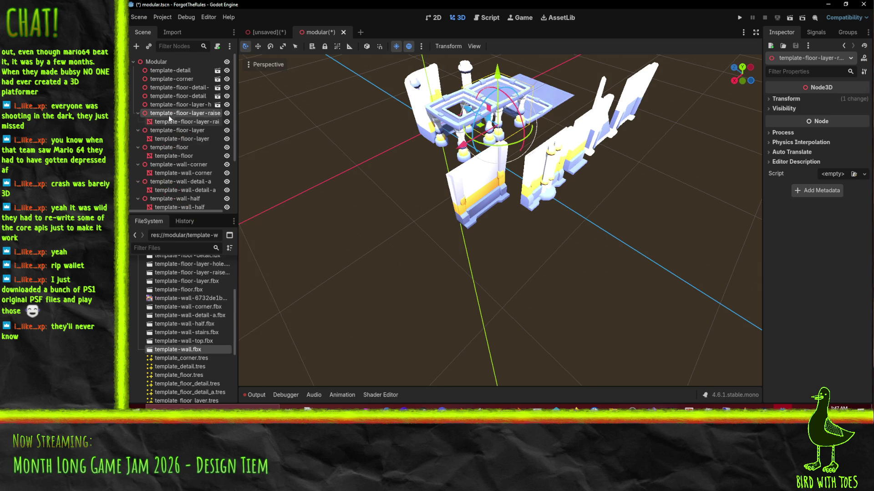
right_click(166, 104)
click(216, 296)
click(178, 89)
Make template-floor-detail-a, template-floor-detail, template-corner and template-detail local.
right_click(177, 89)
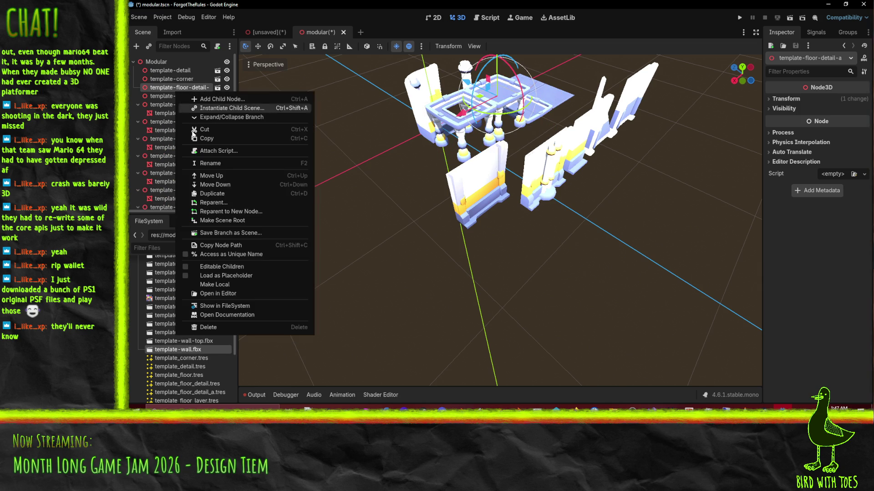
click(215, 284)
click(173, 103)
right_click(174, 103)
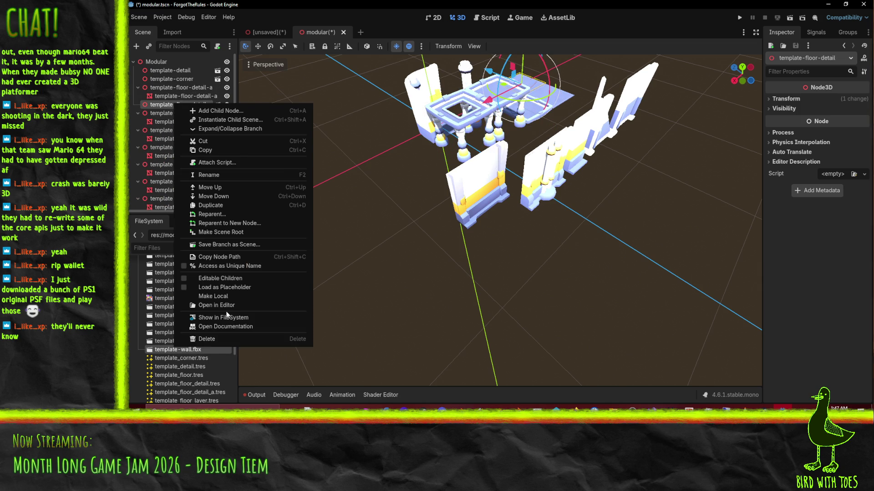
click(223, 296)
click(173, 80)
right_click(173, 80)
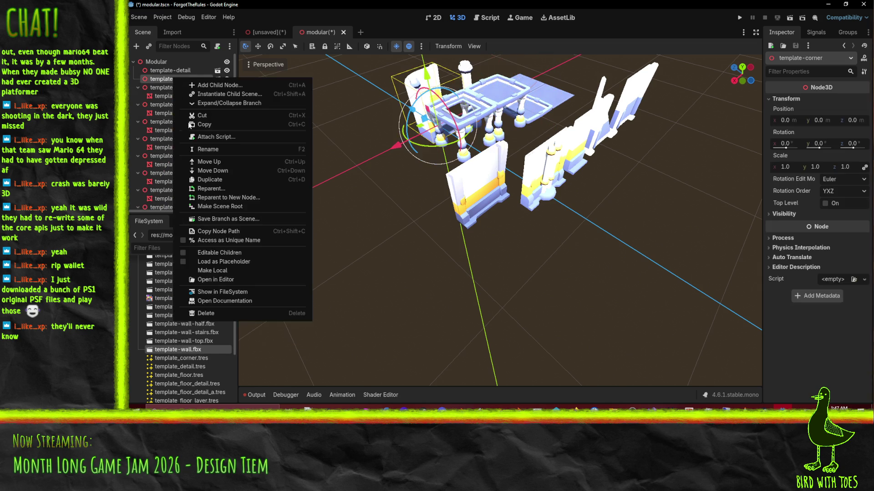
click(214, 271)
click(172, 70)
right_click(173, 71)
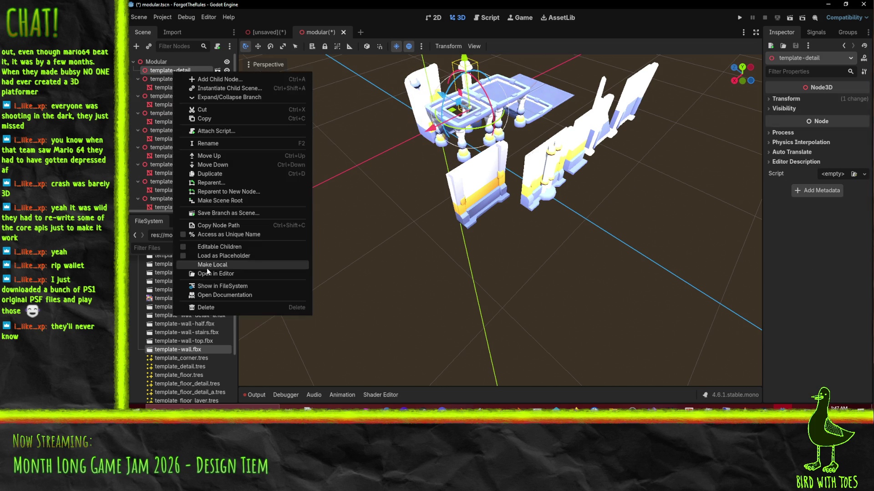
click(228, 263)
click(174, 78)
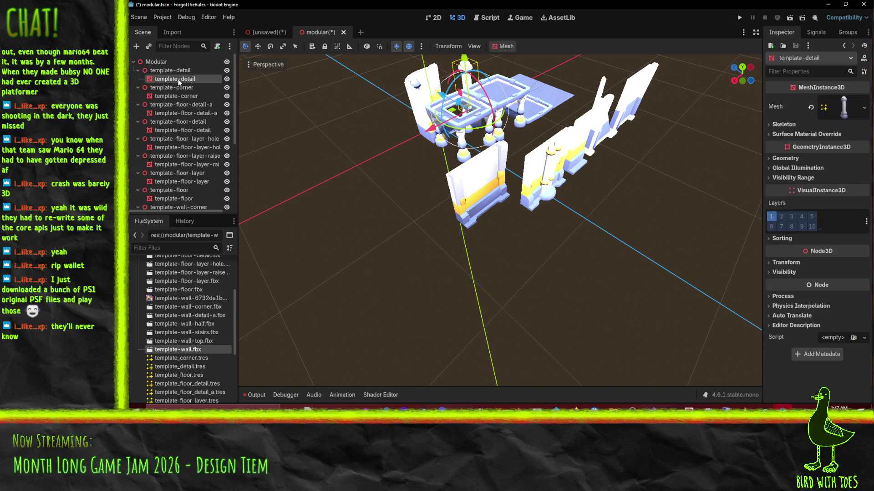
Check template-detail's mesh resource, cancel saving it separately, and save the 783.5 KiB scene.
click(864, 109)
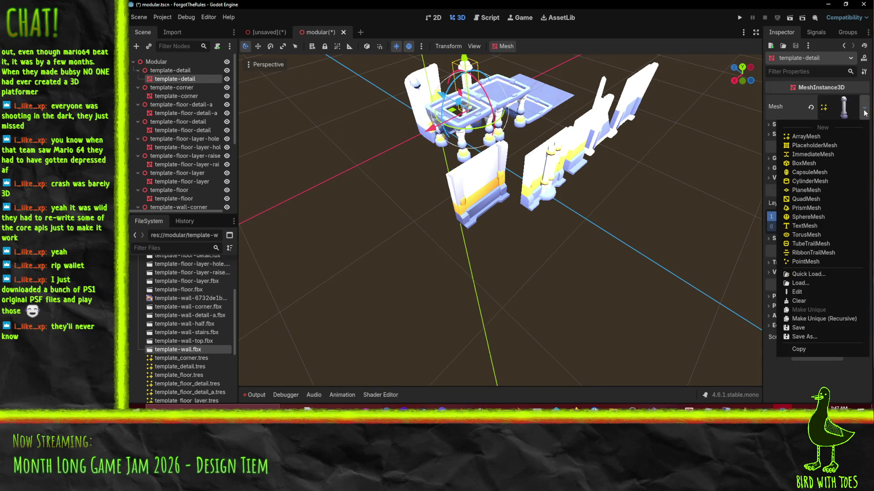
click(623, 304)
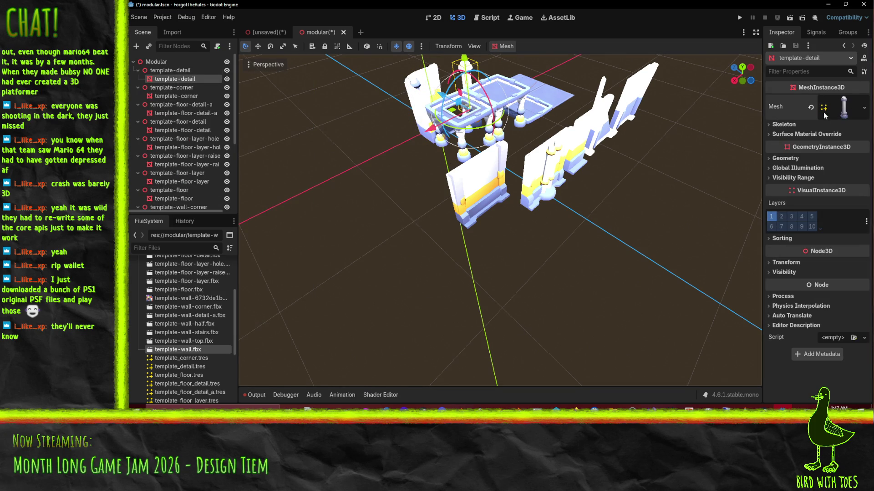
click(844, 111)
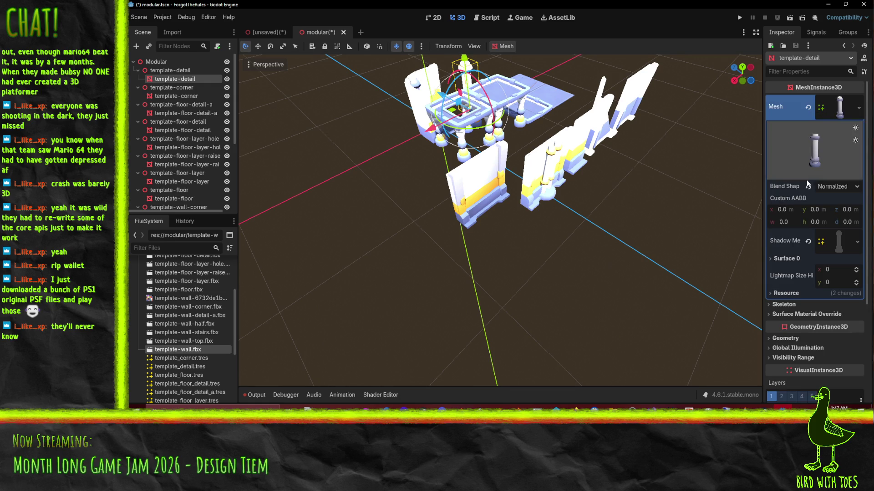
click(844, 108)
click(864, 108)
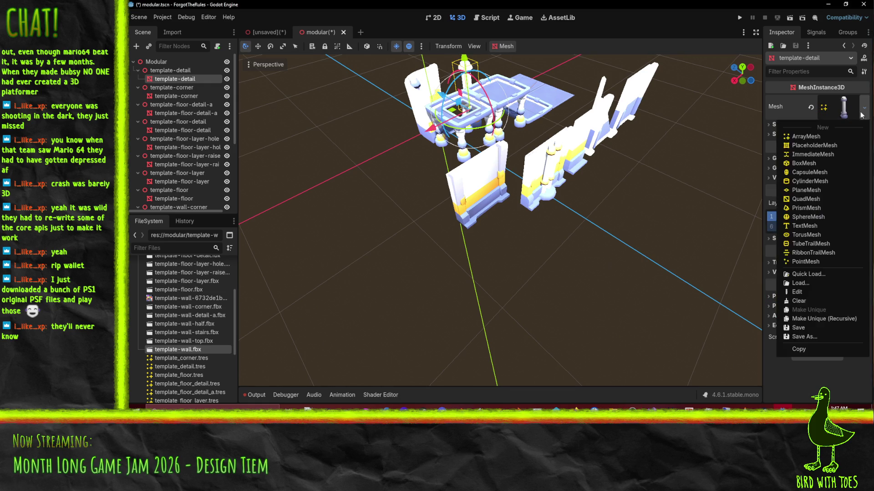
click(833, 339)
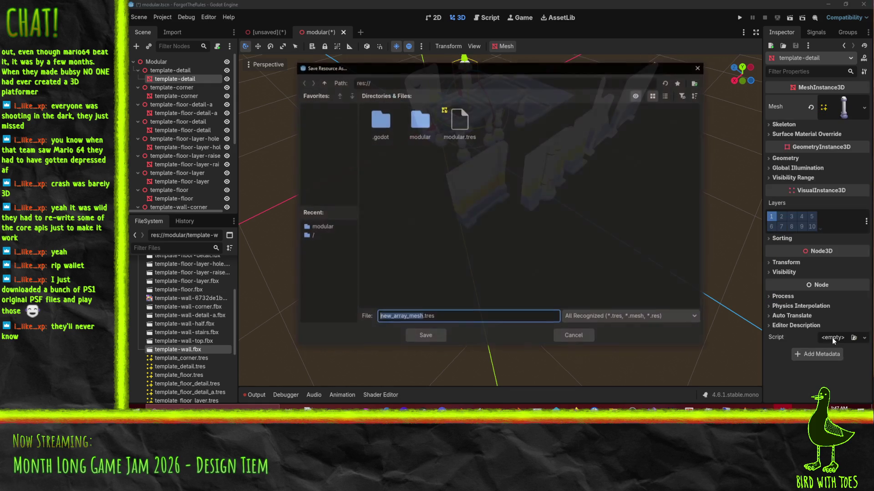
click(569, 335)
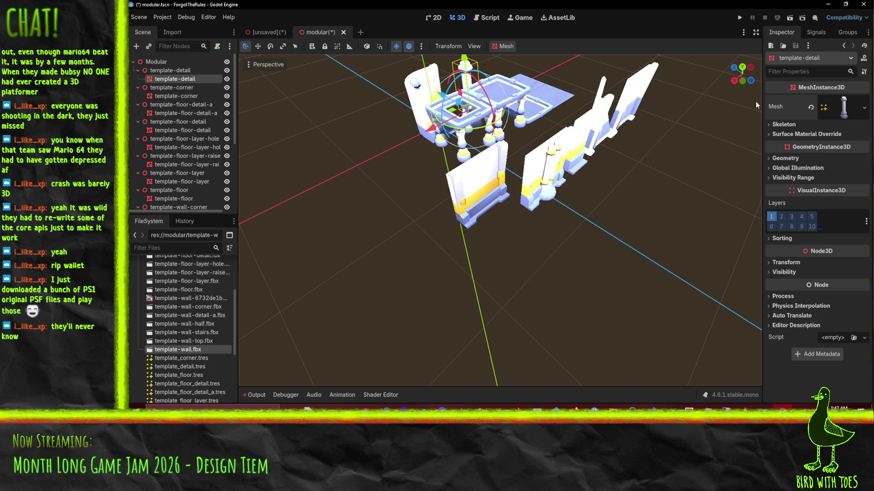
click(864, 107)
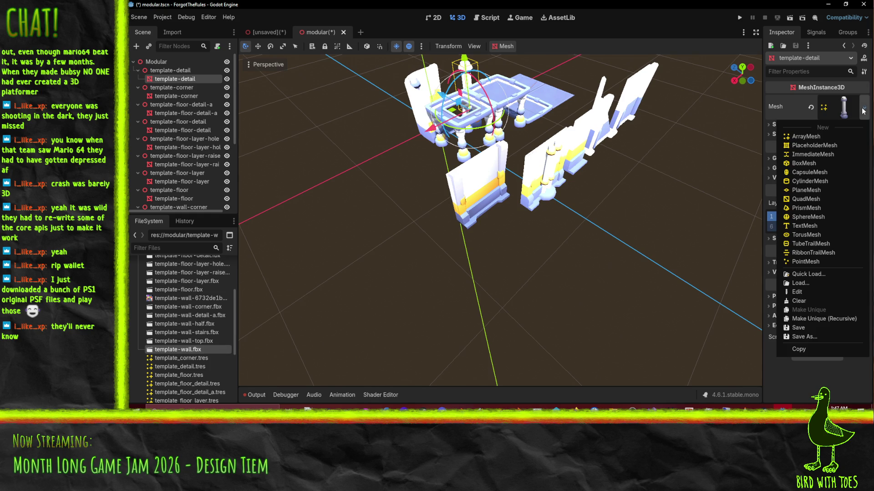
click(784, 327)
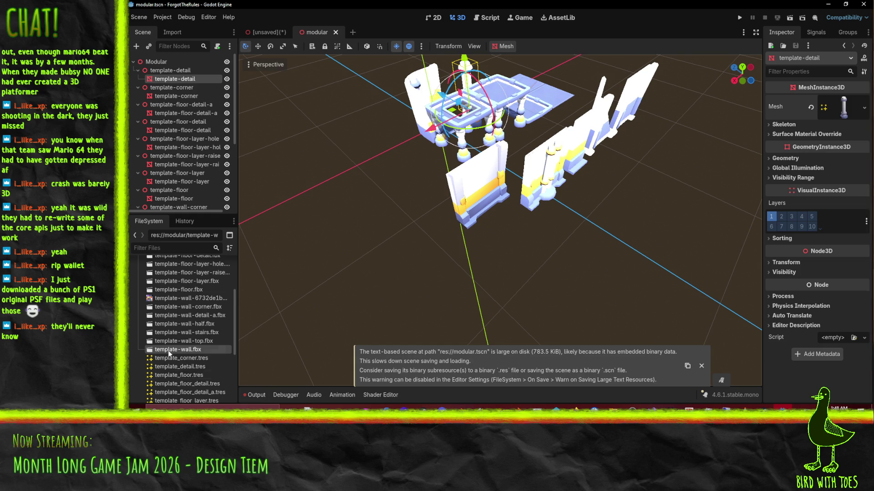
Assign template_detail.tres and template_corner.tres to the template-detail and template-corner meshes.
scroll(168, 351, down, 3)
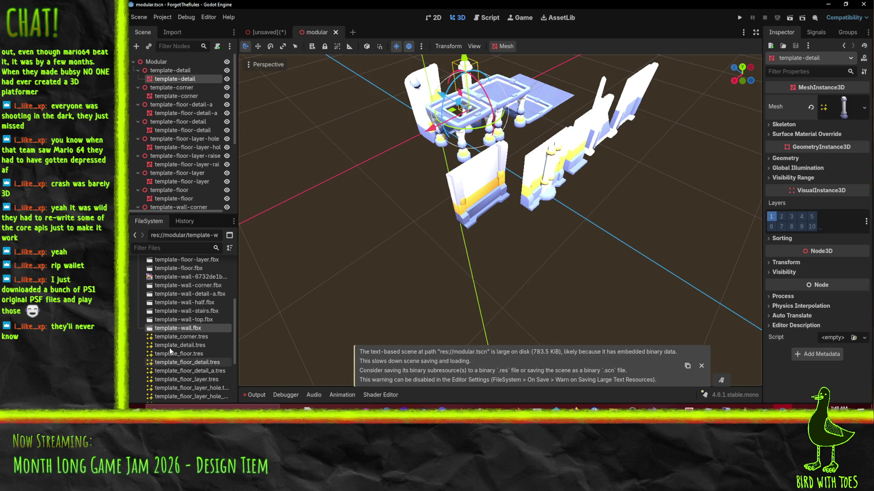
scroll(169, 348, down, 3)
scroll(175, 348, down, 1)
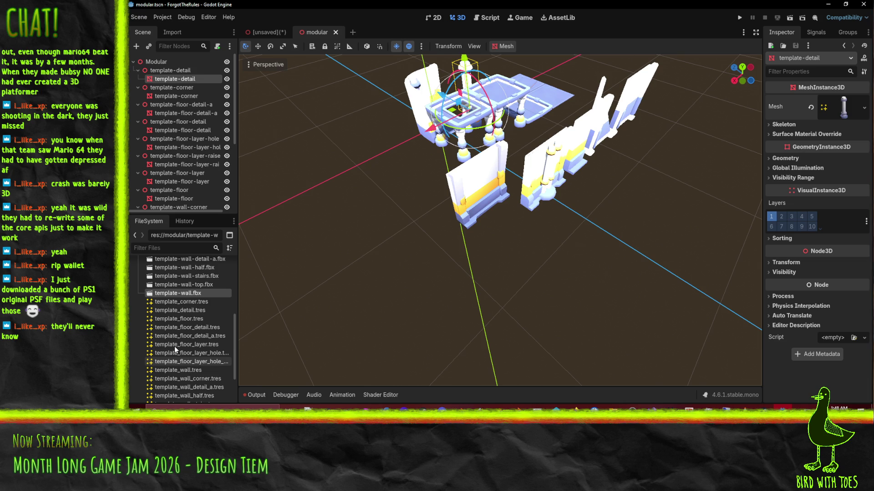
scroll(173, 346, up, 6)
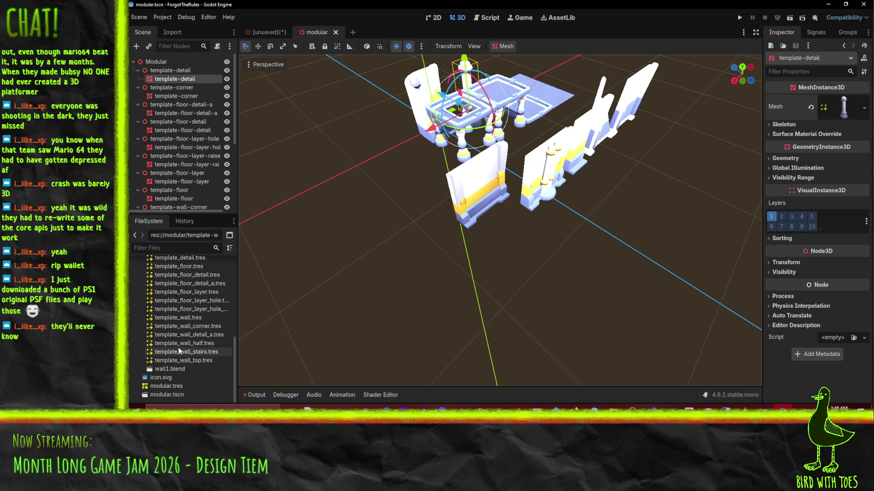
scroll(178, 347, up, 1)
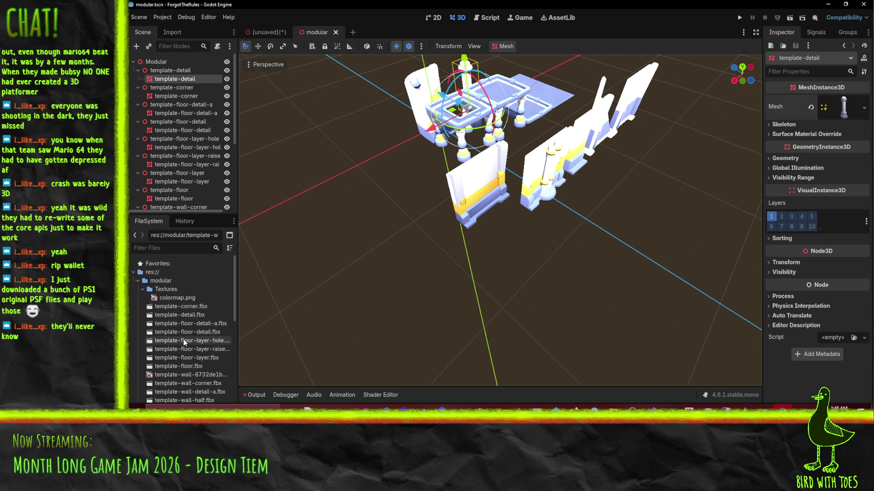
scroll(172, 312, down, 10)
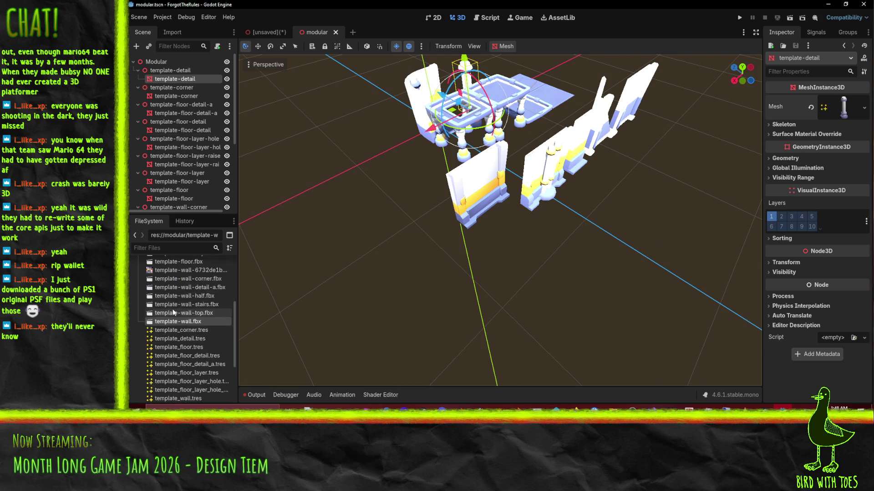
drag(192, 305, 814, 134)
drag(849, 109, 844, 112)
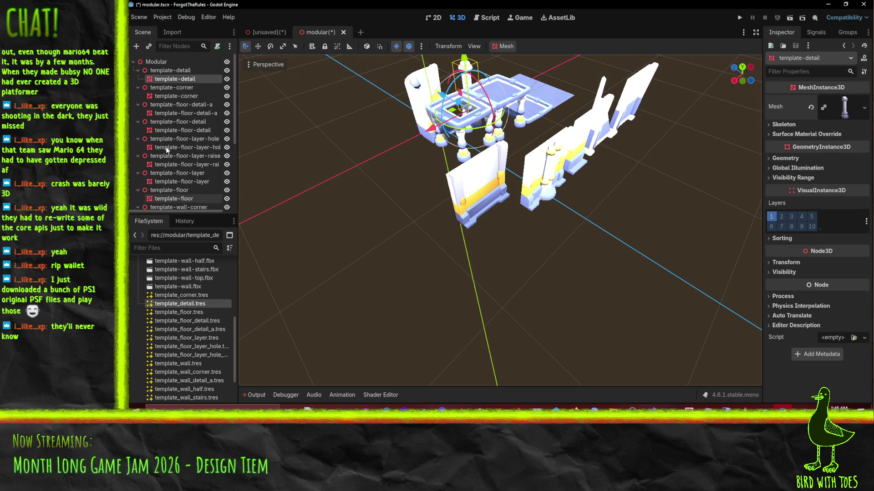
click(175, 96)
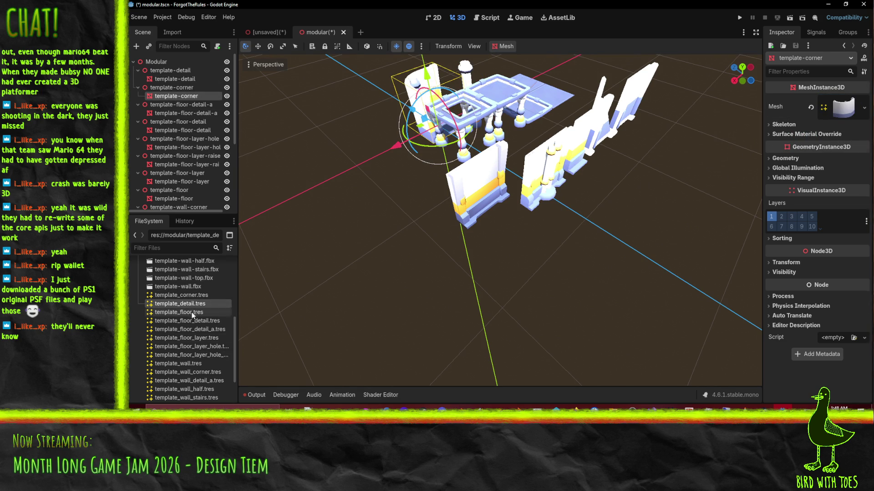
mouse_move(193, 296)
mouse_down()
mouse_move(228, 298)
mouse_move(849, 99)
mouse_move(844, 111)
mouse_up()
mouse_move(523, 204)
middle_down()
mouse_move(566, 164)
mouse_move(472, 190)
middle_up()
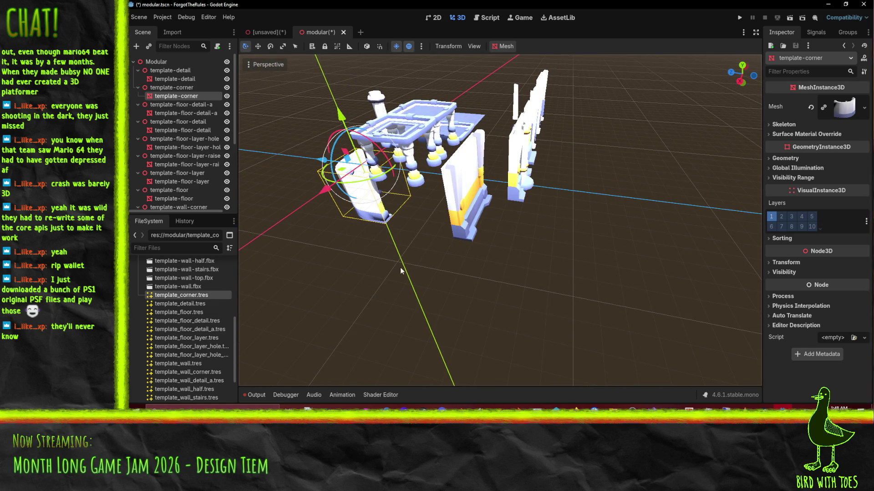
middle_drag(452, 256, 340, 269)
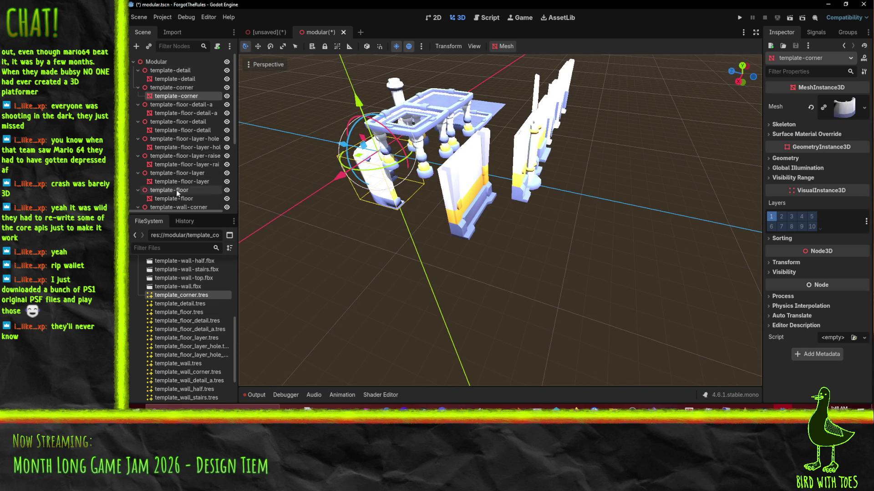
Assign template_floor_detail_a.tres and template_floor_detail.tres to the two floor-detail pieces.
click(194, 113)
mouse_move(407, 277)
middle_down()
mouse_move(420, 278)
mouse_move(395, 291)
middle_up()
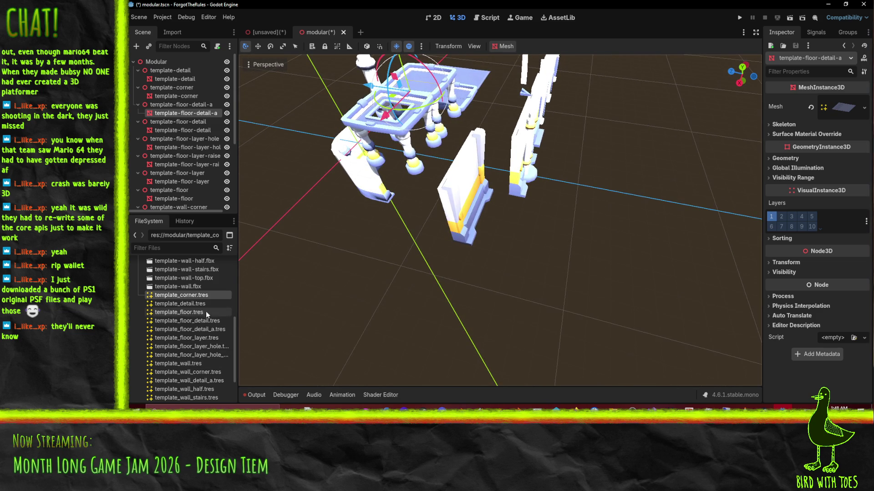
mouse_move(274, 335)
middle_down()
mouse_move(402, 220)
mouse_move(442, 215)
mouse_move(192, 311)
middle_up()
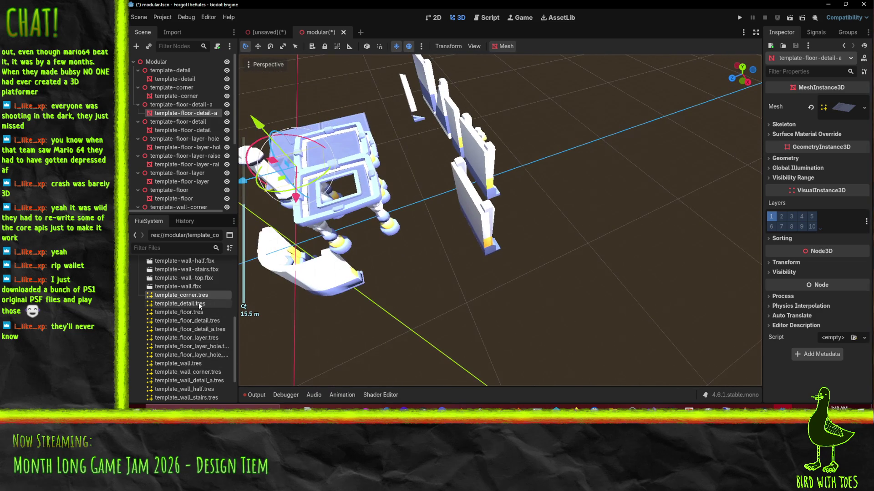
middle_drag(408, 244, 385, 245)
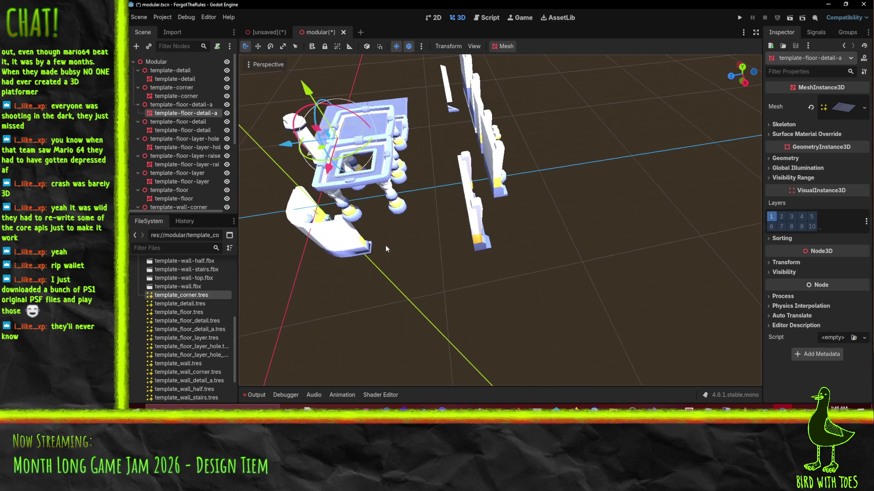
drag(237, 295, 266, 295)
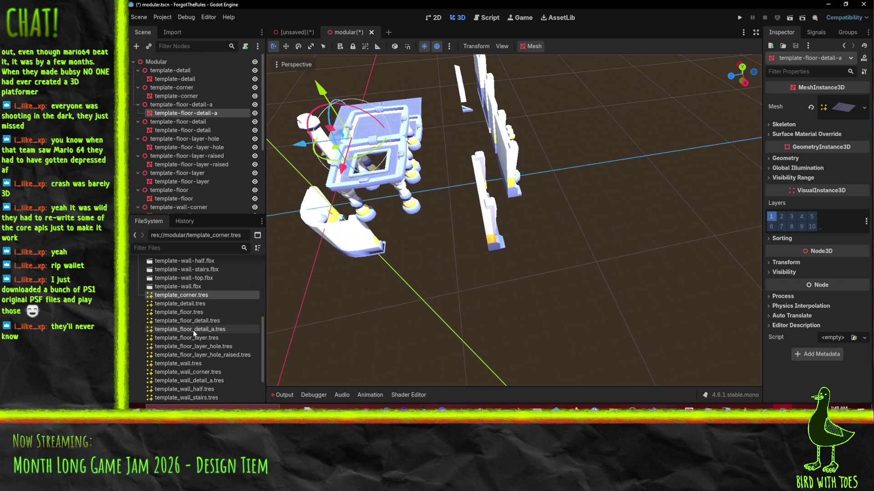
mouse_move(192, 330)
mouse_down()
mouse_move(534, 202)
mouse_move(856, 101)
mouse_up()
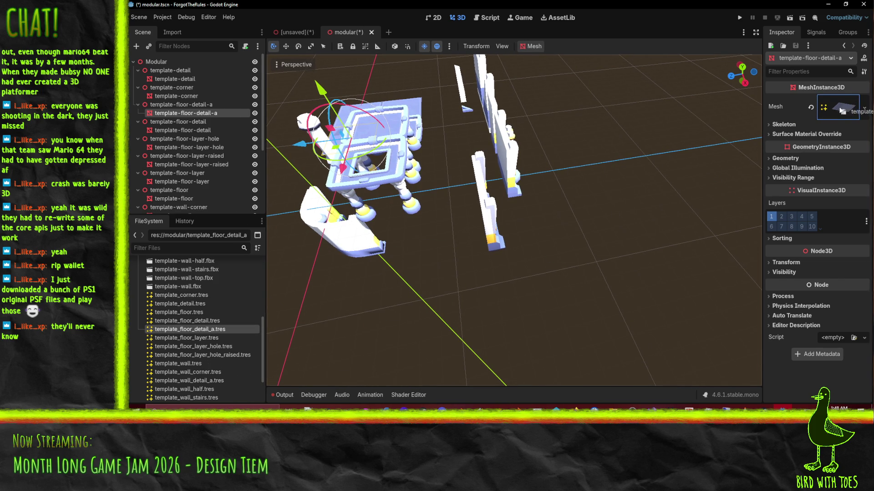
shift+middle_drag(436, 262, 528, 230)
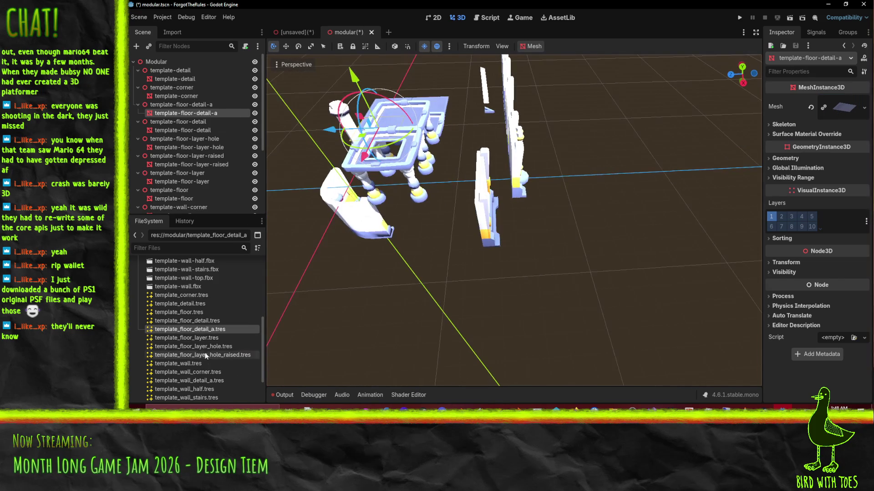
click(189, 130)
mouse_move(191, 321)
mouse_down()
mouse_move(286, 303)
mouse_move(855, 118)
mouse_up()
Assign template_floor_layer_hole.tres and template_floor_layer_hole_raised.tres to the hole and raised floor-layer pieces.
click(203, 148)
drag(213, 347, 849, 140)
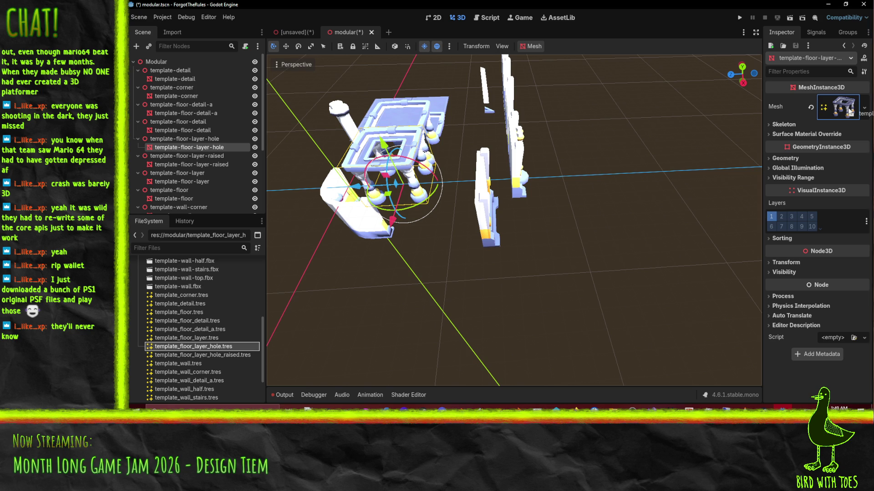
drag(843, 106, 843, 106)
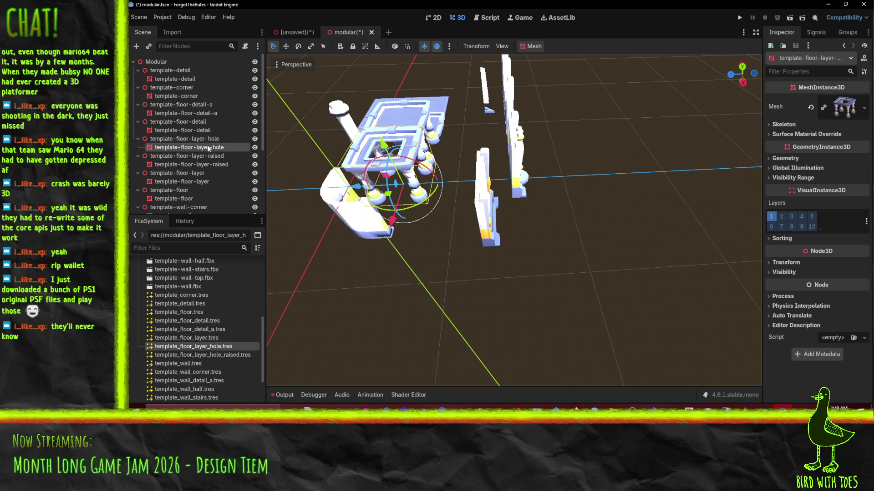
click(188, 164)
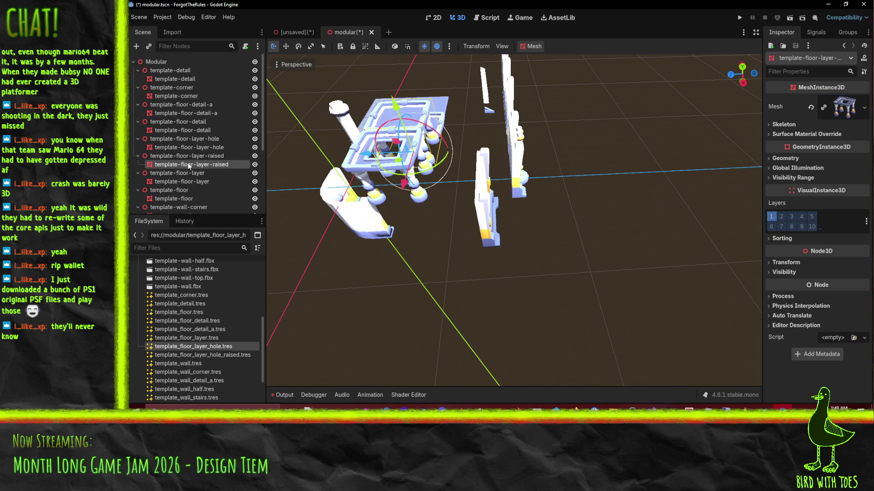
click(216, 355)
drag(523, 307, 851, 165)
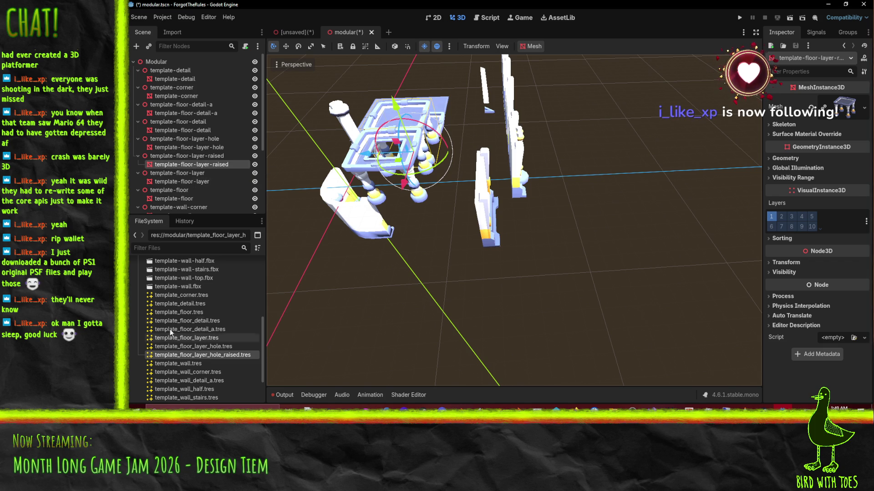
click(176, 365)
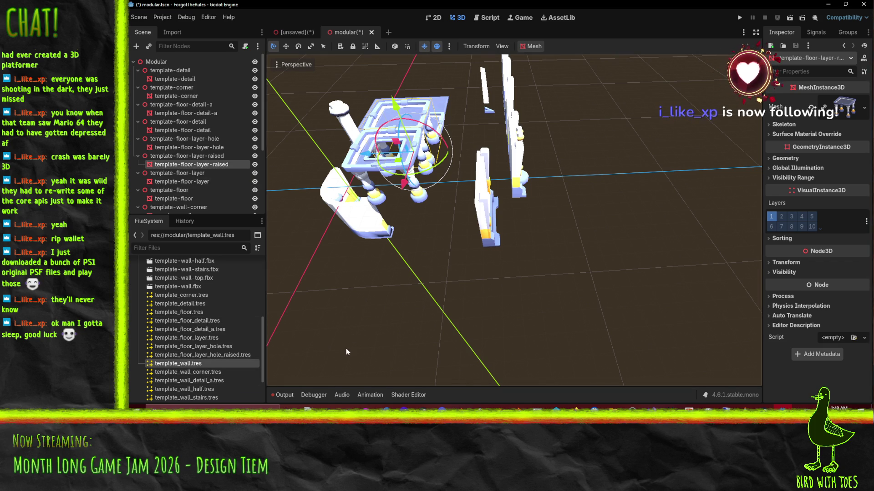
Assign template_floor_layer.tres and template_floor.tres to the floor-layer and floor pieces.
click(188, 182)
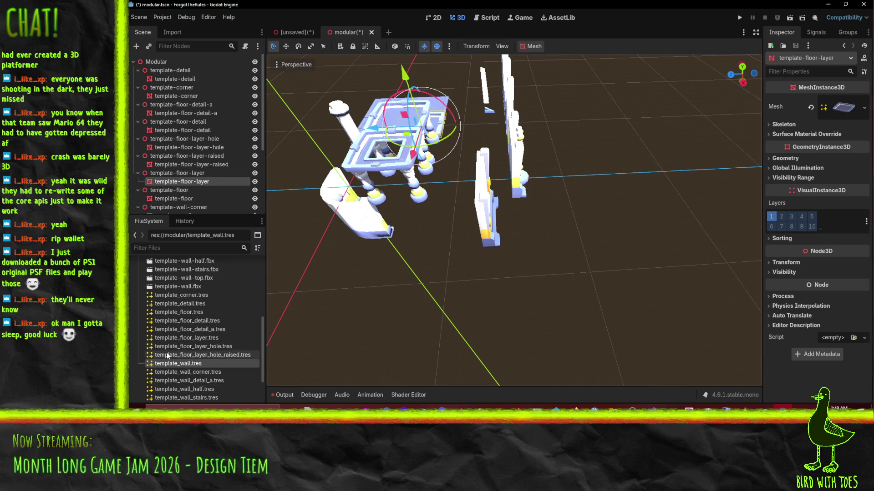
mouse_move(381, 346)
middle_down()
mouse_move(482, 259)
mouse_move(325, 312)
middle_up()
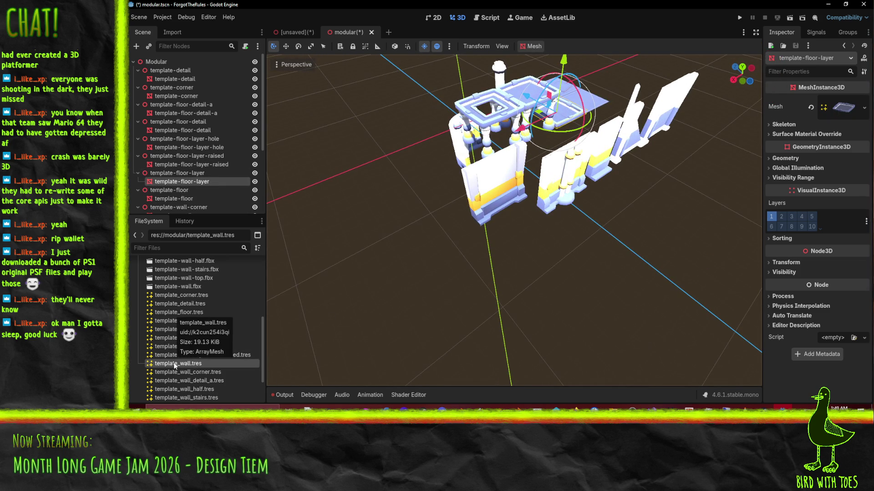
mouse_move(173, 362)
mouse_down()
mouse_move(287, 318)
mouse_move(162, 362)
mouse_up()
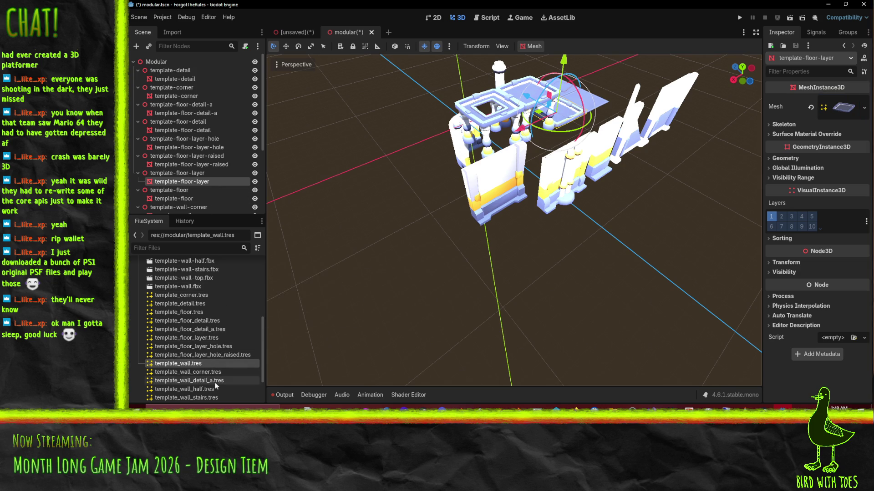
drag(203, 337, 842, 150)
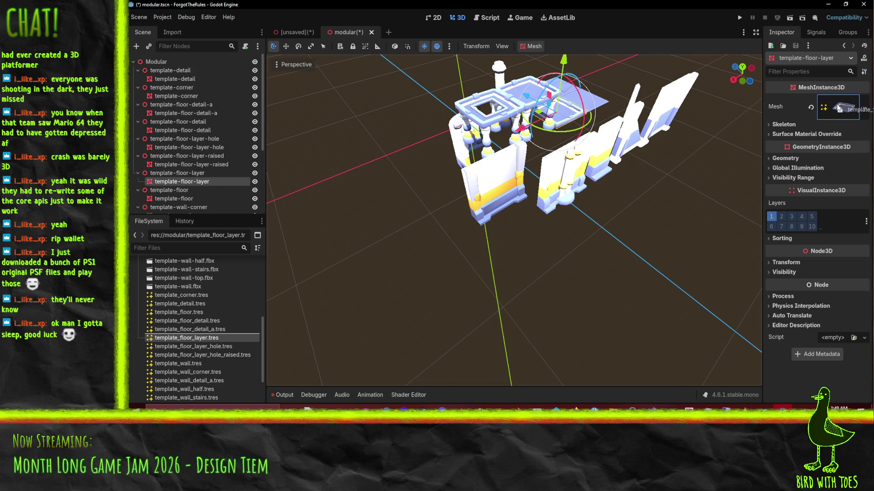
click(179, 199)
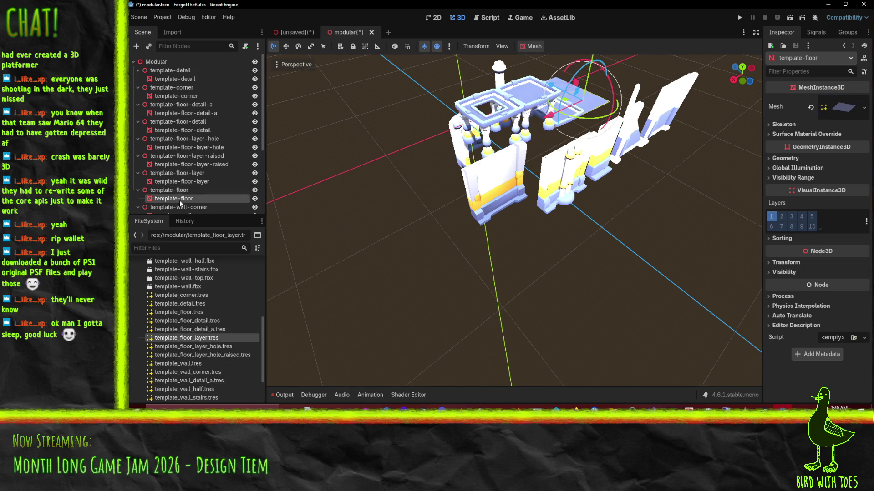
mouse_move(196, 312)
mouse_down()
mouse_move(551, 255)
mouse_move(845, 110)
mouse_up()
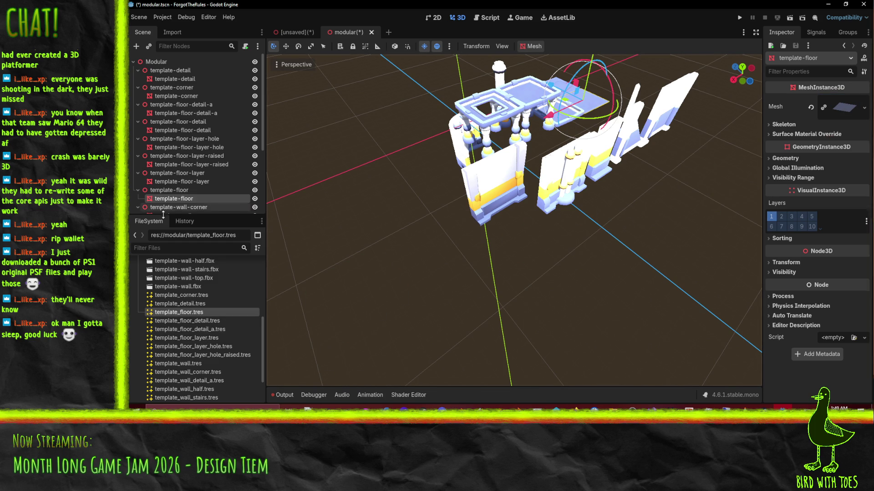
scroll(181, 194, down, 4)
click(196, 138)
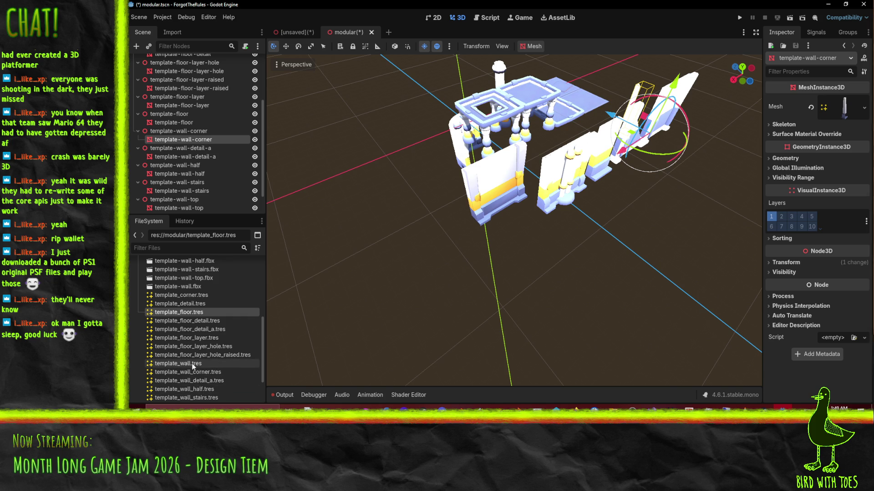
Assign template_wall_corner, template_wall_detail_a and template_wall_half .tres meshes to their wall pieces.
drag(192, 372, 382, 343)
drag(848, 111, 848, 111)
mouse_move(410, 137)
middle_down()
mouse_move(466, 126)
mouse_move(713, 163)
mouse_move(637, 164)
mouse_move(471, 197)
middle_up()
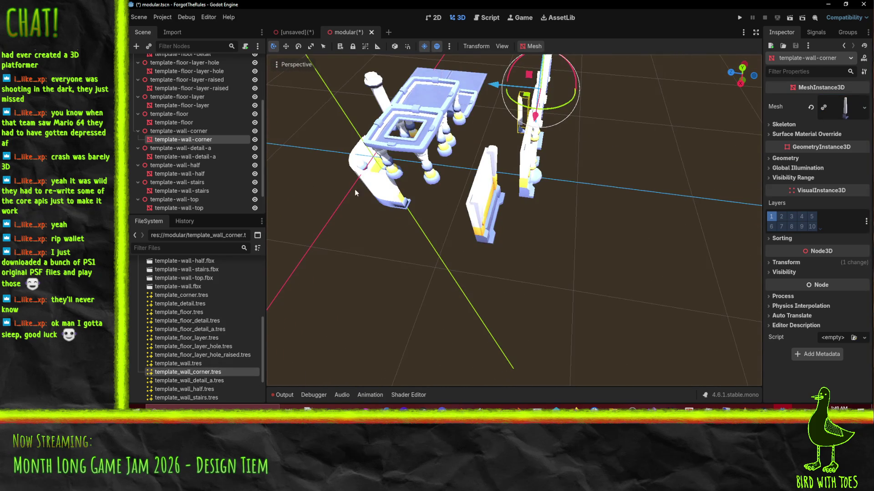
click(182, 157)
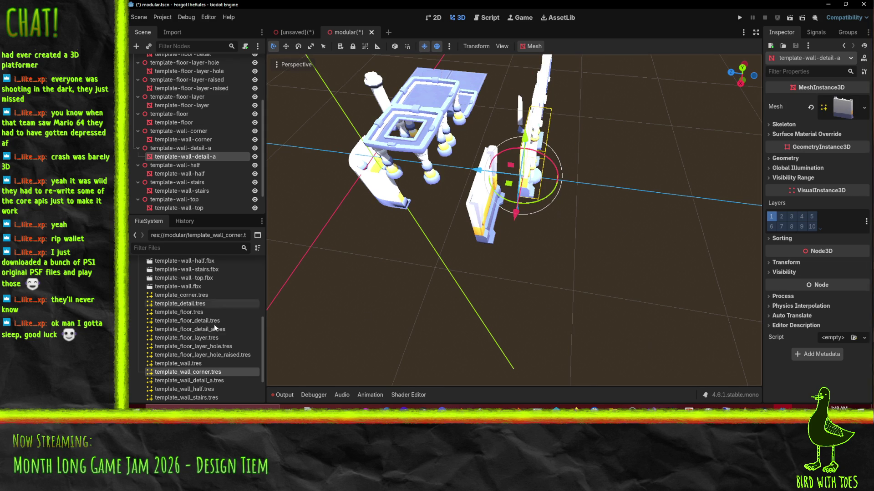
drag(189, 381, 836, 109)
mouse_move(637, 136)
middle_down()
mouse_move(503, 118)
mouse_move(363, 332)
middle_up()
mouse_move(417, 202)
middle_down()
mouse_move(517, 220)
mouse_move(492, 246)
mouse_move(458, 249)
middle_up()
click(208, 175)
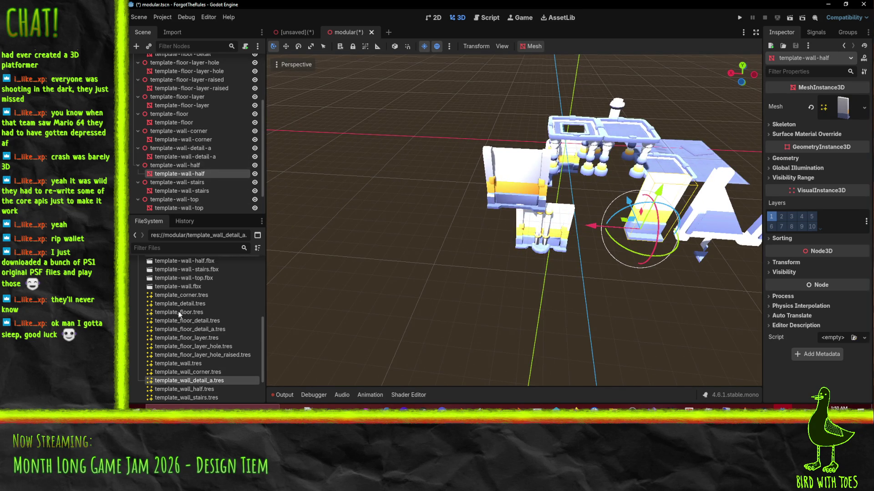
drag(184, 389, 860, 145)
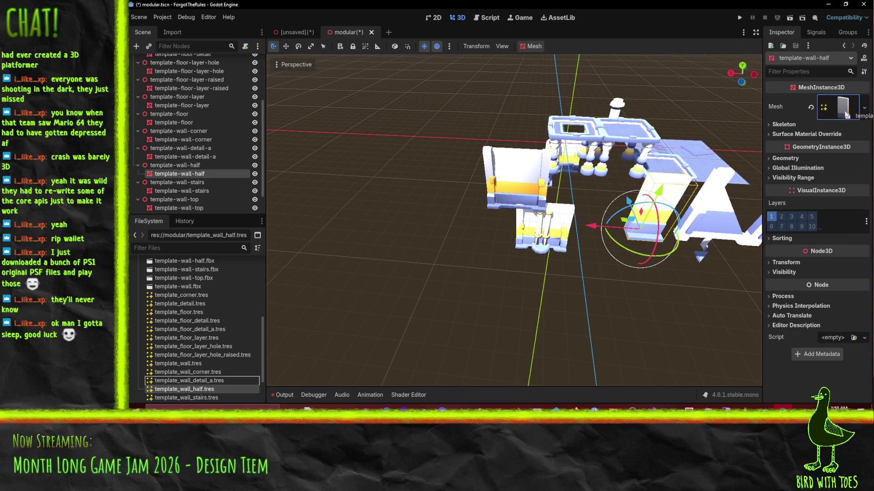
drag(846, 114, 845, 111)
middle_drag(698, 263, 623, 273)
Assign template_wall_stairs, template_wall_top and template_wall .tres meshes, then move over to Blender.
click(191, 191)
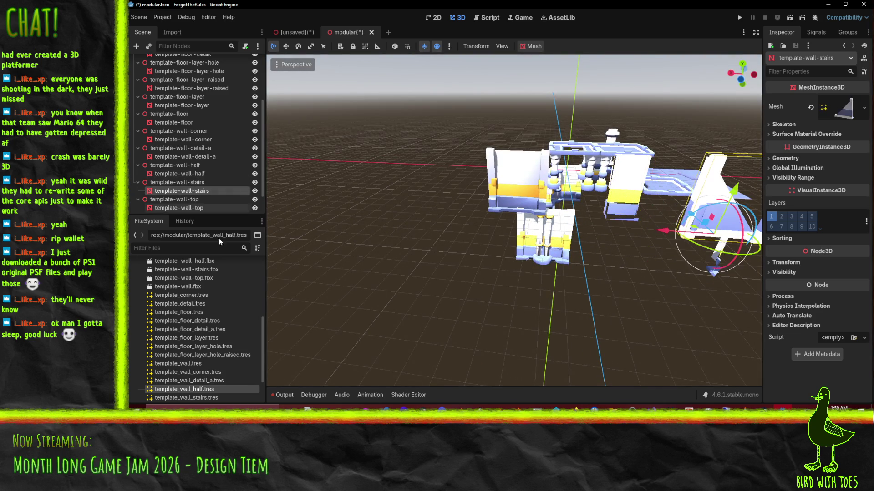
mouse_move(197, 398)
mouse_down()
mouse_move(864, 130)
mouse_move(843, 110)
mouse_up()
mouse_move(682, 292)
middle_down()
mouse_move(669, 286)
mouse_move(691, 297)
mouse_move(687, 283)
mouse_move(532, 224)
mouse_move(575, 246)
mouse_move(560, 237)
mouse_move(542, 258)
middle_up()
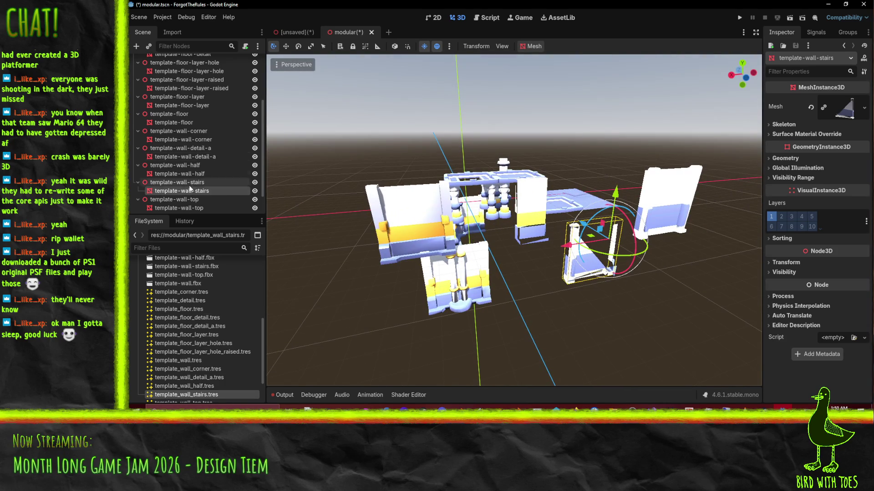
click(196, 208)
scroll(202, 321, down, 2)
mouse_move(195, 361)
mouse_down()
mouse_move(746, 239)
mouse_move(841, 108)
mouse_up()
mouse_move(673, 191)
middle_down()
mouse_move(614, 239)
mouse_move(409, 225)
middle_up()
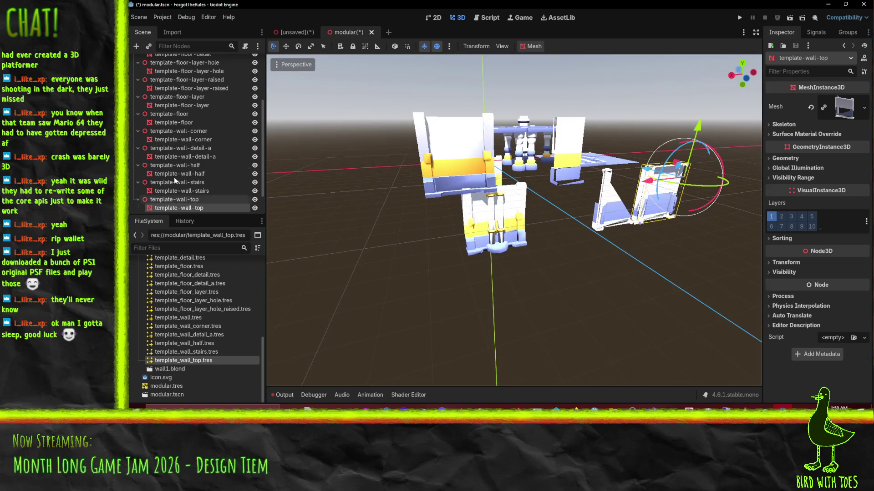
scroll(173, 209, down, 1)
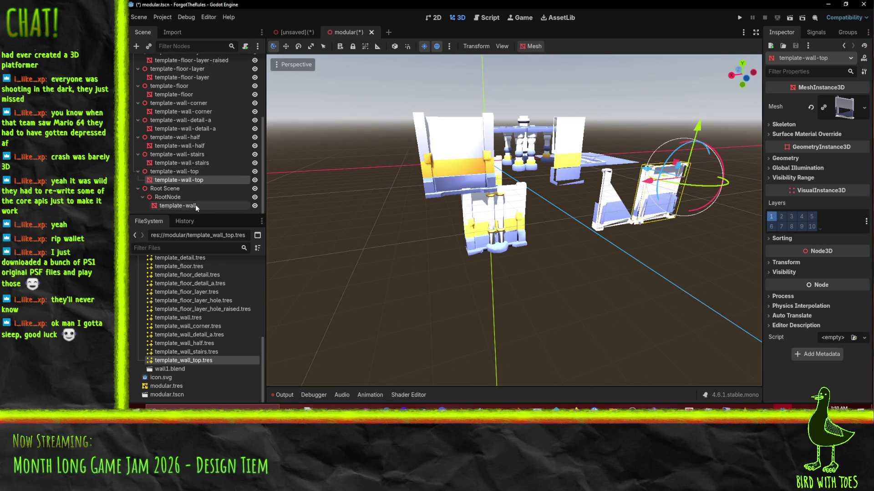
click(195, 206)
mouse_move(196, 318)
mouse_down()
mouse_move(267, 311)
mouse_move(841, 109)
mouse_up()
mouse_move(514, 252)
middle_down()
mouse_move(484, 274)
mouse_move(515, 250)
middle_up()
click(516, 218)
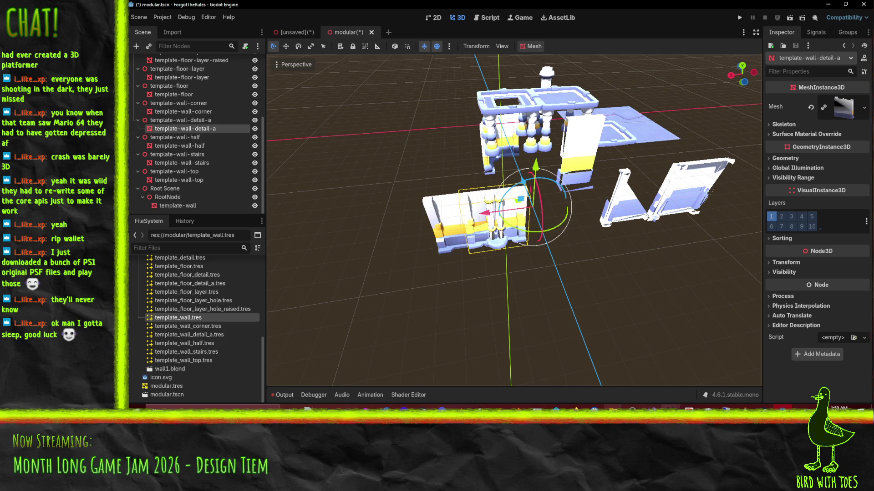
key(alt+Tab)
Delete the corner model in Blender and import template-wall-detail-a.fbx instead.
mouse_move(482, 270)
middle_down()
mouse_move(397, 177)
mouse_move(442, 147)
middle_up()
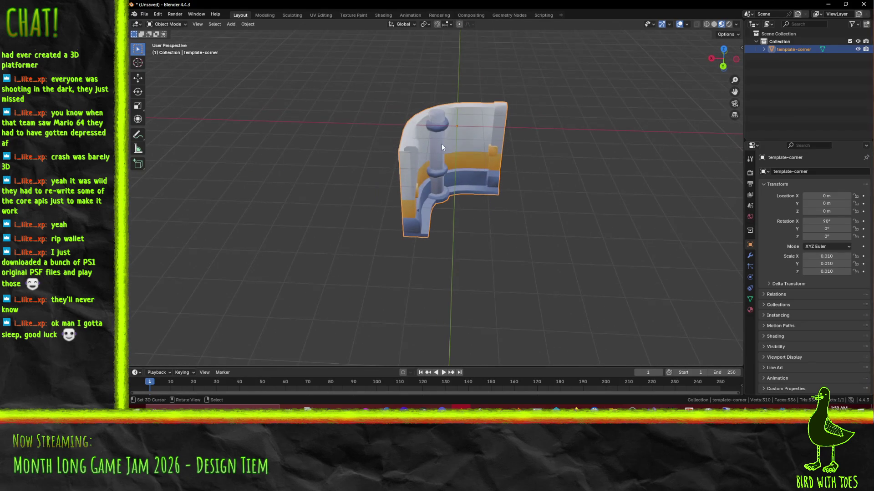
key(Tab)
key(Tab)
key(Tab)
key(Tab)
key(x)
click(613, 134)
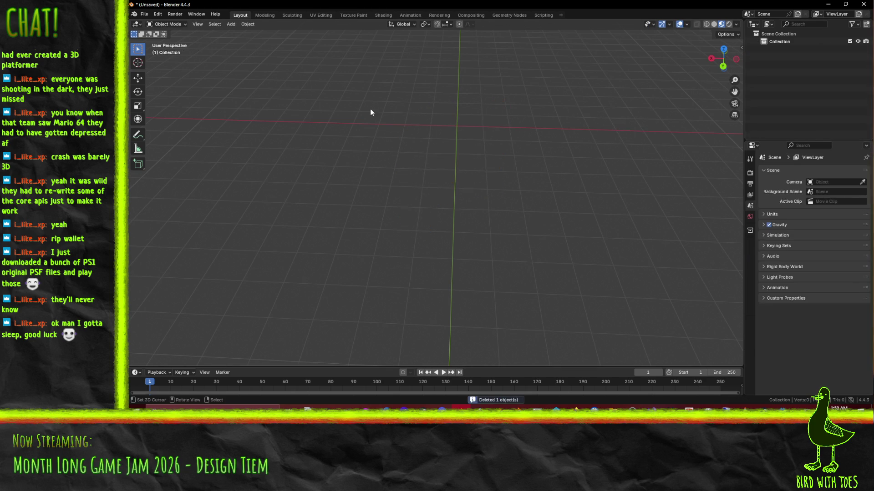
click(144, 14)
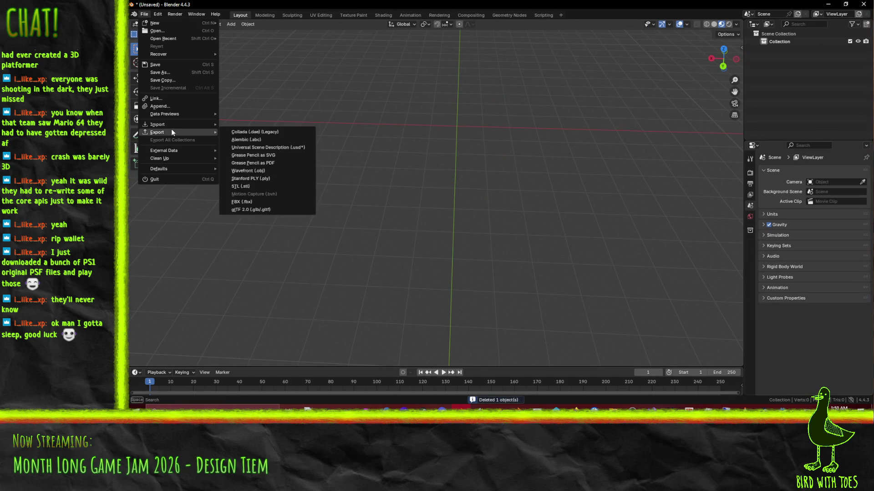
mouse_move(171, 122)
click(273, 195)
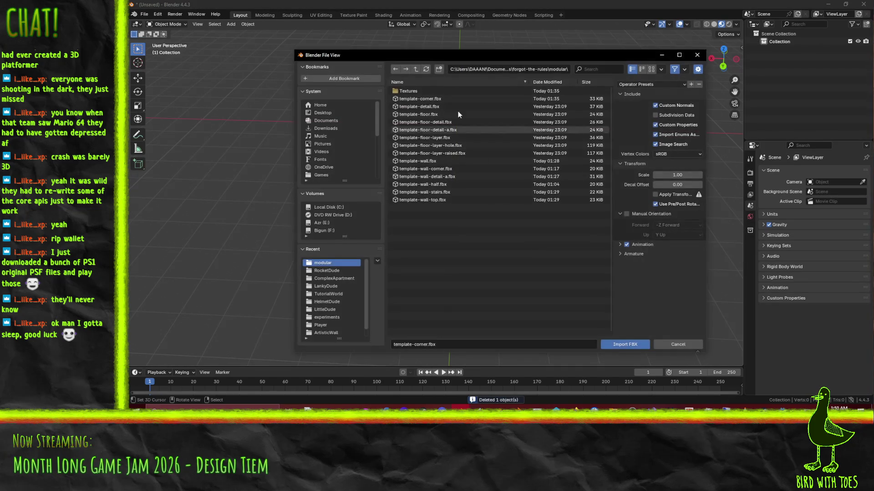
double_click(454, 177)
Shift the wall detail's geometry 2 m sideways in edit mode, then return to object mode.
middle_drag(535, 176, 478, 165)
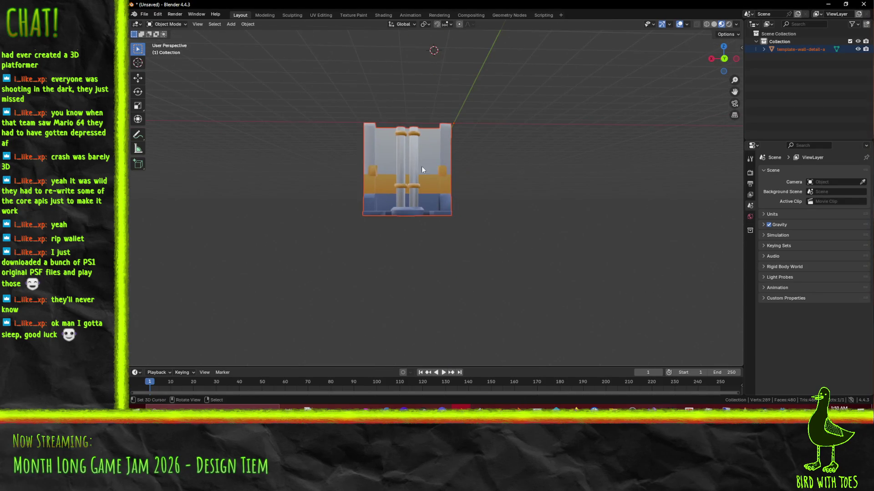
click(425, 171)
key(Tab)
key(ctrl+KP_1)
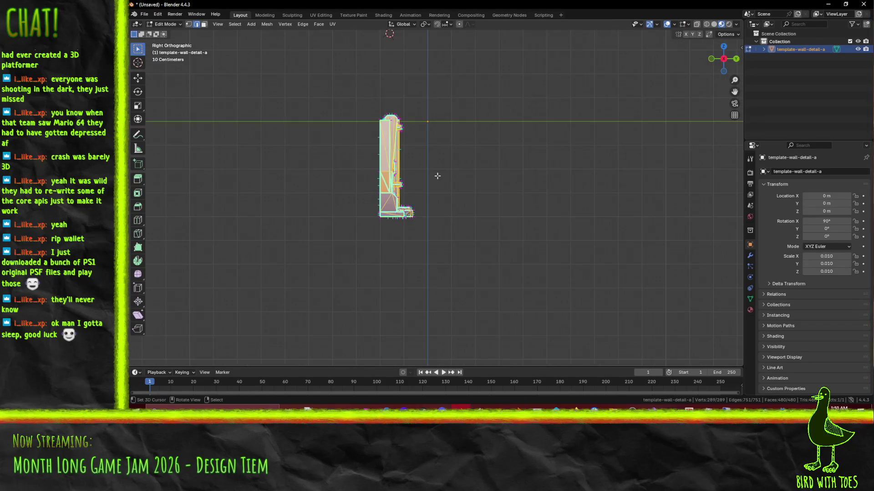
key(g)
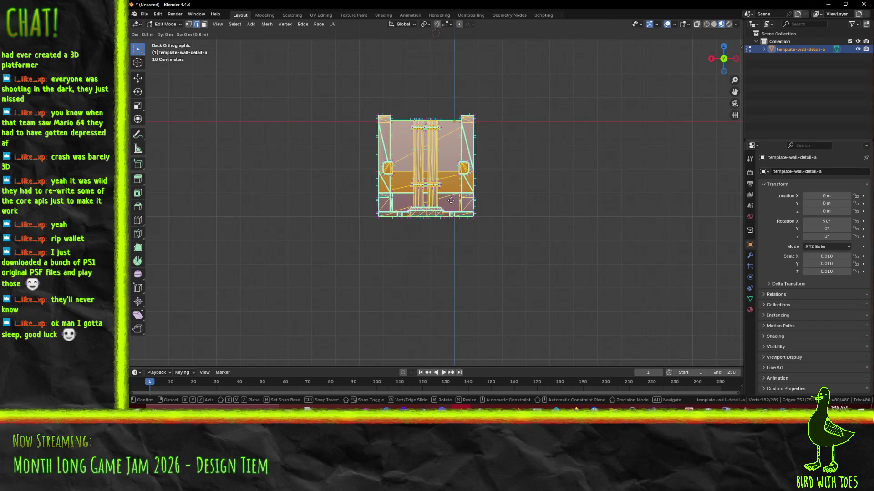
alt+scroll(421, 255, down, 1)
click(507, 258)
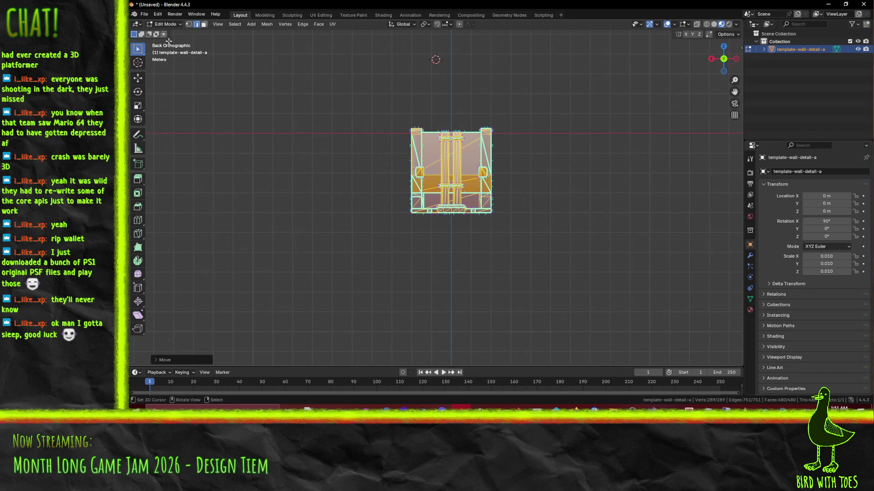
click(146, 18)
click(178, 151)
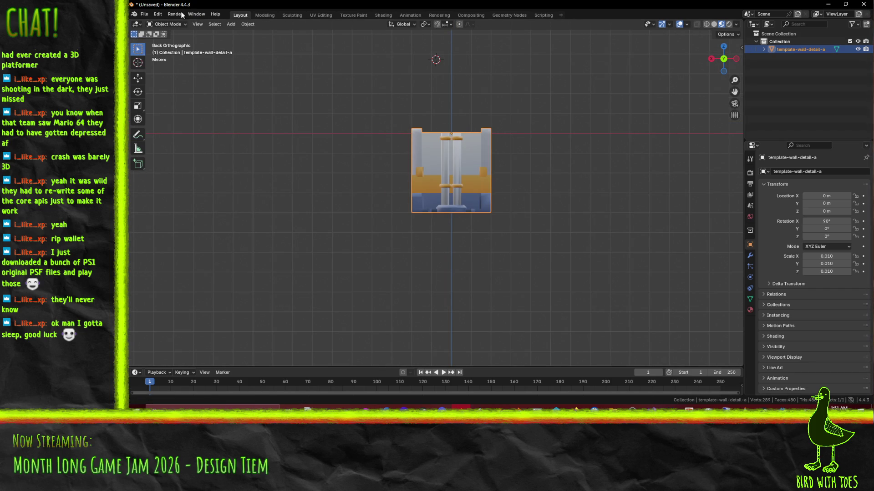
Export the model over template-wall-detail-a.fbx and return to Godot.
click(145, 14)
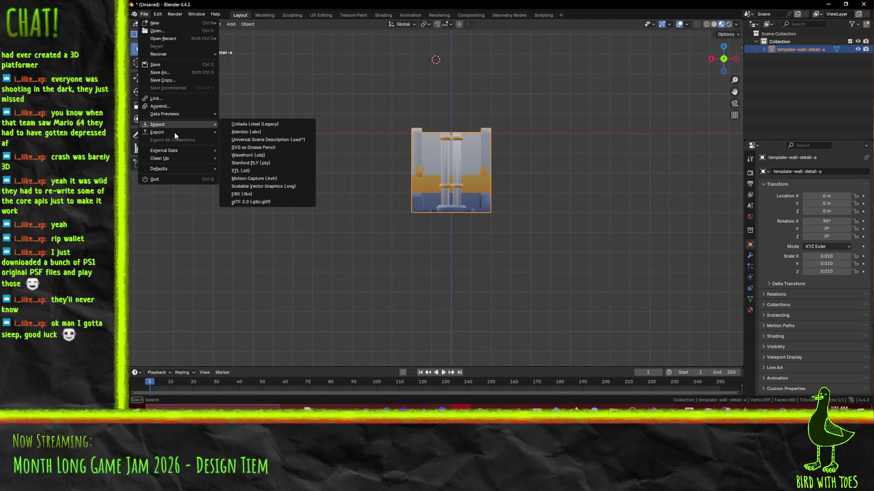
mouse_move(158, 133)
click(245, 202)
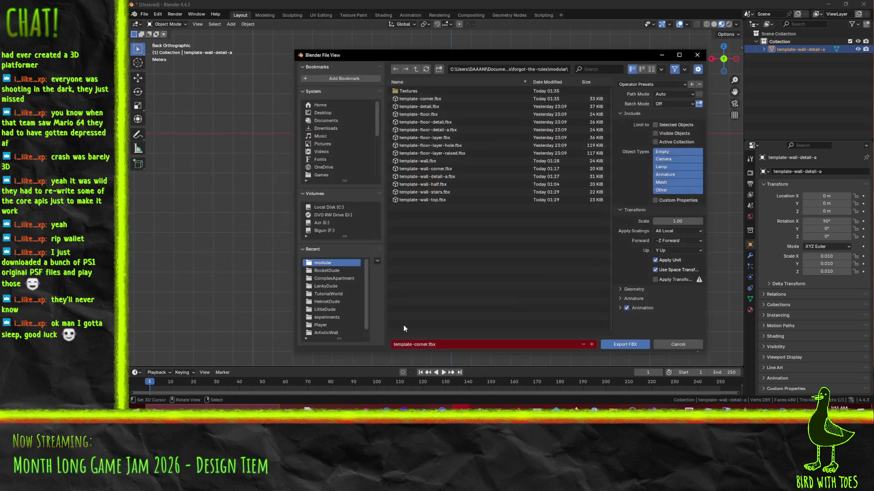
click(448, 177)
click(624, 344)
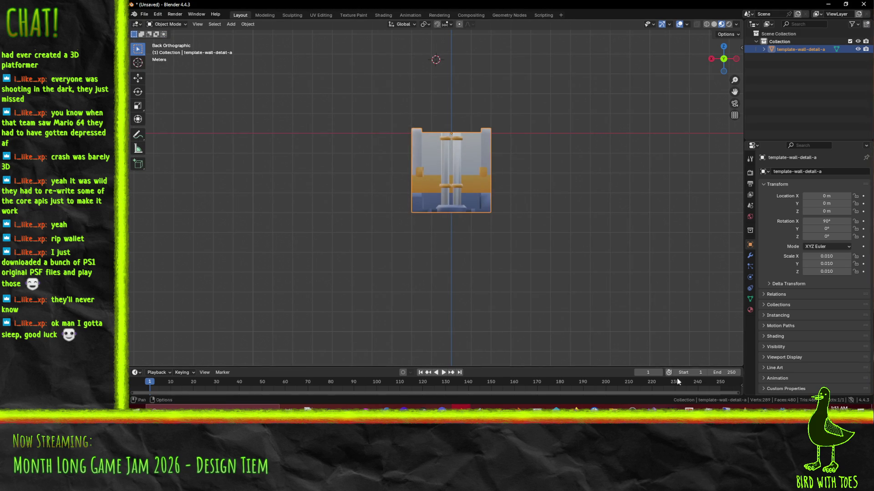
key(alt+Tab)
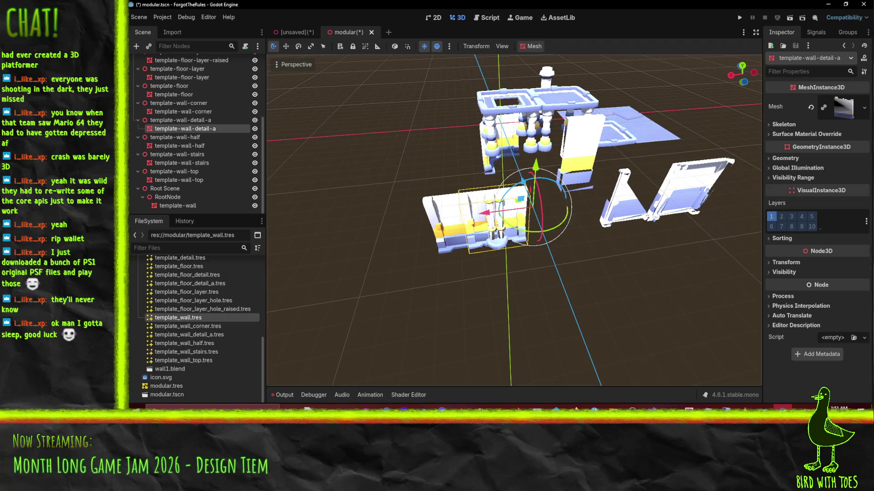
Open template-wall-detail-a.fbx's advanced import settings and select the Scene_014 mesh.
middle_drag(531, 271, 522, 247)
middle_drag(726, 134, 708, 150)
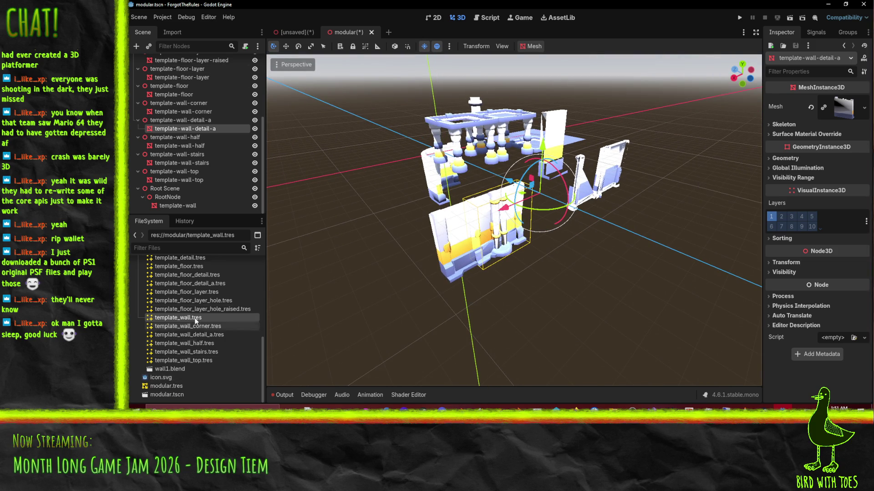
scroll(206, 329, up, 5)
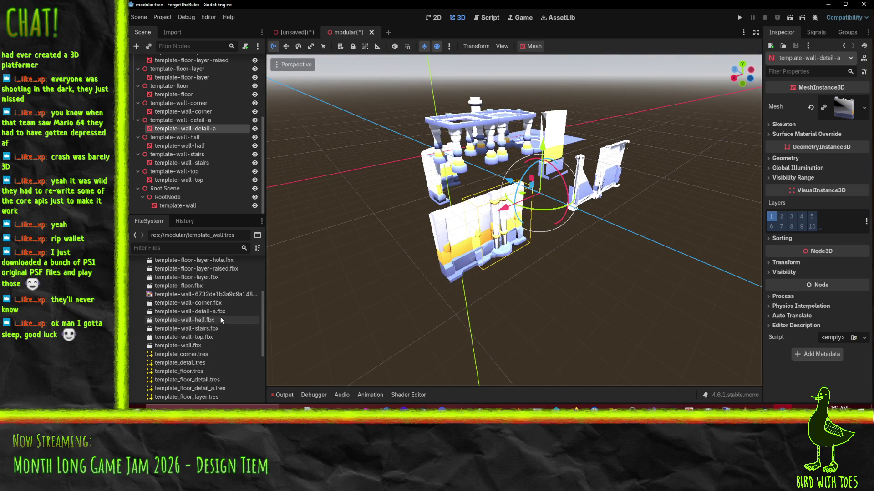
double_click(220, 311)
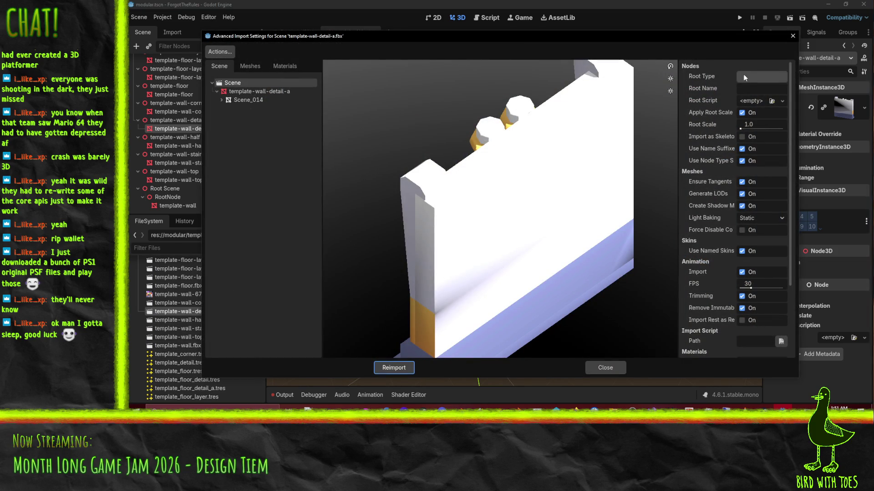
click(250, 100)
Save the Scene_014 mesh over template_wall_detail_a.tres and reimport the FBX.
mouse_move(627, 137)
mouse_down()
mouse_move(546, 163)
mouse_move(567, 170)
mouse_up()
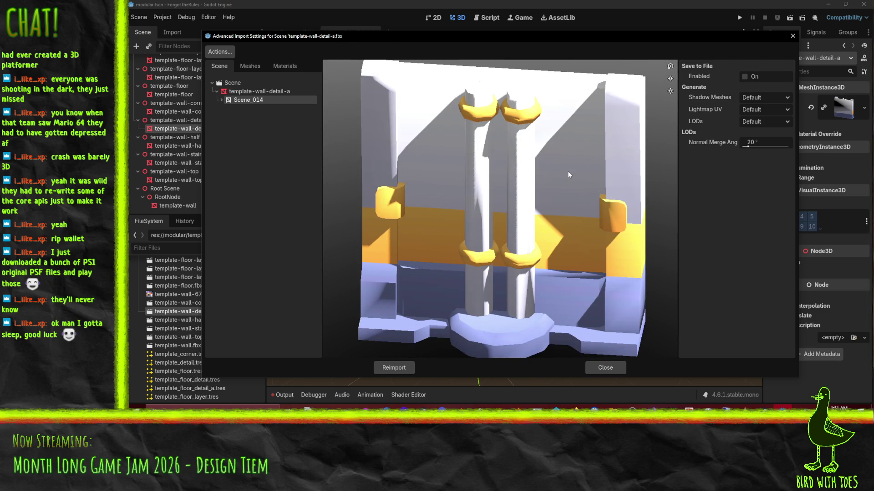
click(745, 77)
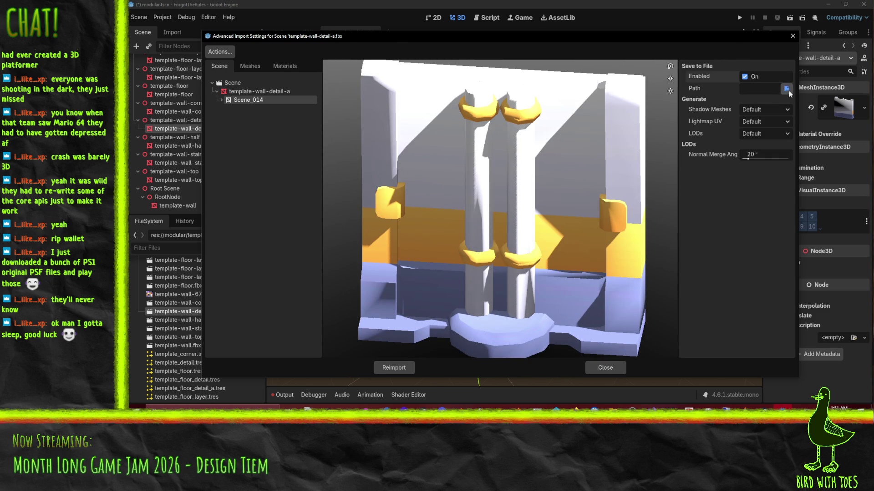
click(787, 90)
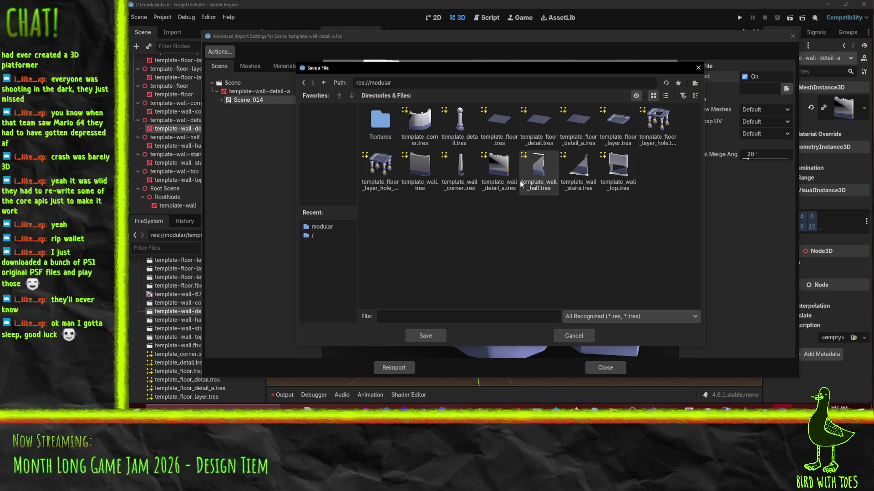
click(503, 183)
click(419, 340)
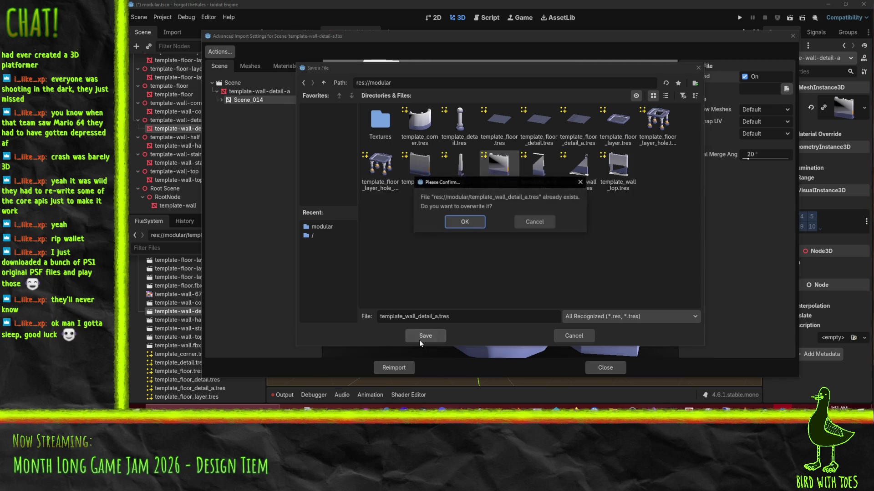
click(463, 222)
click(395, 367)
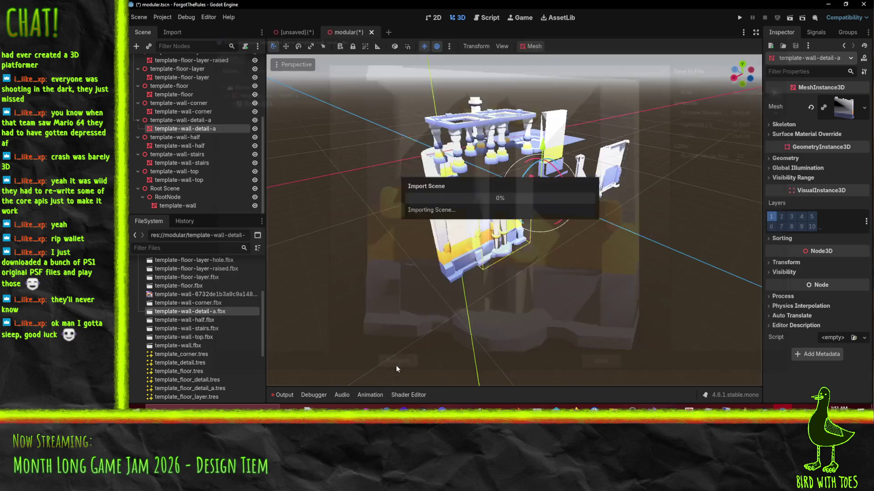
Orbit and zoom around the modular scene to inspect the reimported detail wall.
mouse_move(470, 273)
middle_down()
mouse_move(421, 266)
mouse_move(473, 255)
middle_up()
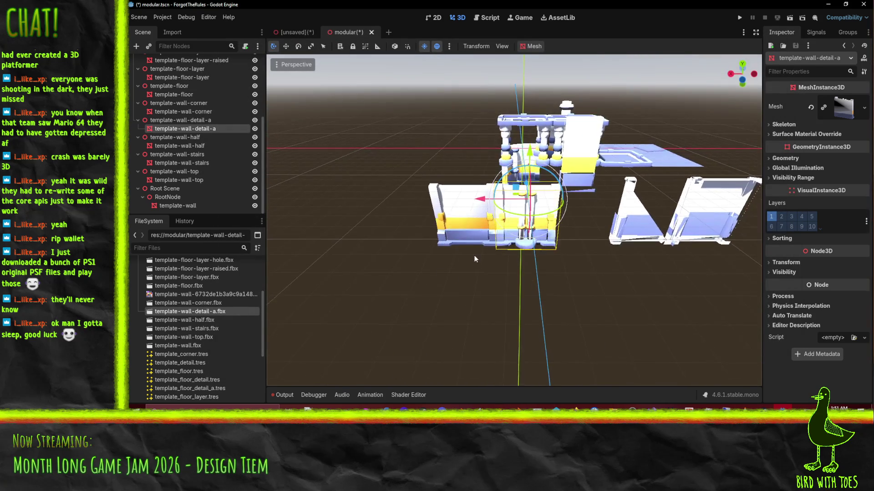
scroll(474, 255, up, 3)
mouse_move(519, 226)
middle_down()
mouse_move(475, 269)
mouse_move(498, 256)
mouse_move(487, 303)
mouse_move(529, 288)
mouse_move(556, 313)
middle_up()
scroll(498, 256, down, 5)
scroll(498, 256, up, 3)
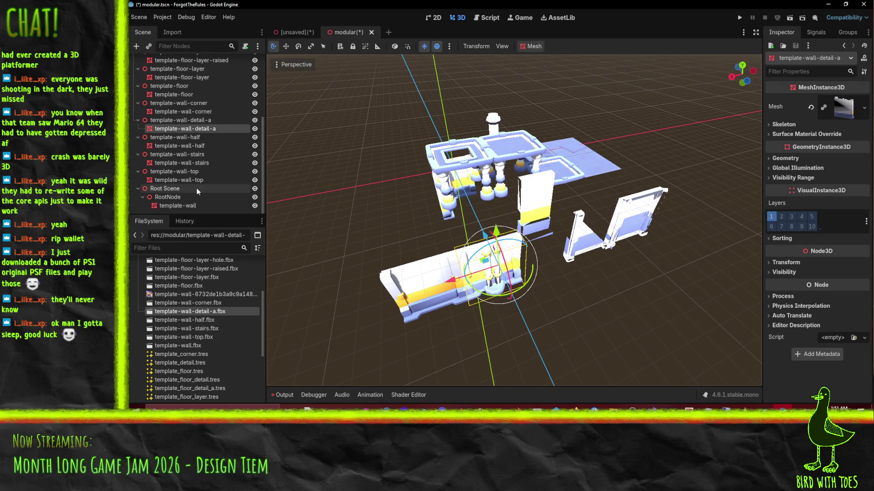
scroll(196, 188, down, 2)
scroll(196, 188, up, 3)
Select the template-wall-half piece and toggle the preview sunlight off and back on.
scroll(198, 189, down, 1)
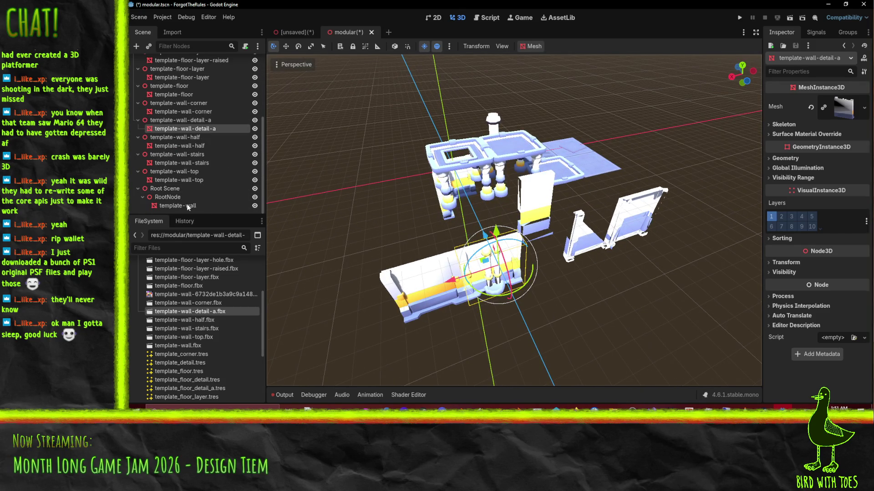
mouse_move(387, 191)
middle_down()
mouse_move(406, 173)
mouse_move(532, 191)
mouse_move(436, 48)
middle_up()
click(522, 194)
click(424, 46)
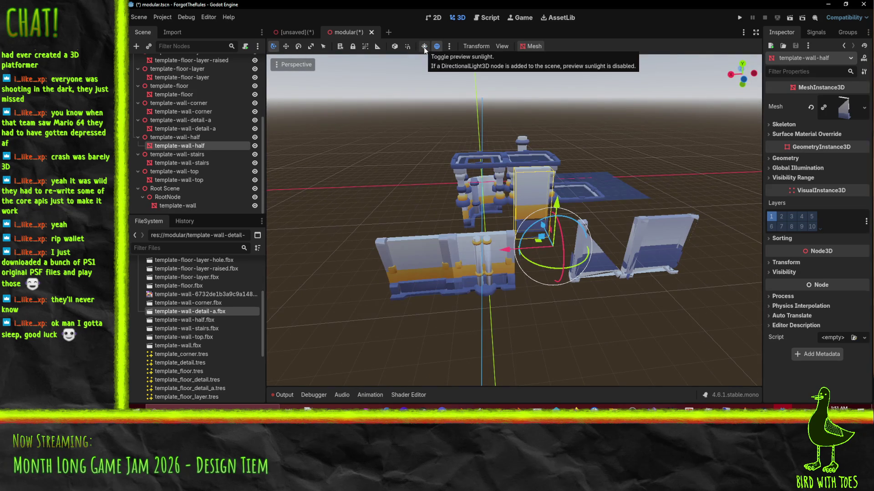
click(423, 50)
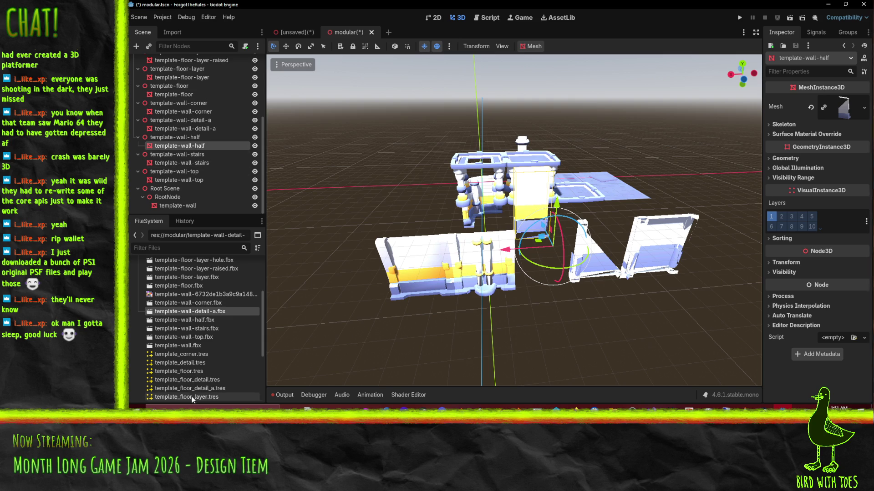
Review the Scene_001 mesh import options of template-wall-half.fbx, then close them.
drag(198, 321, 830, 182)
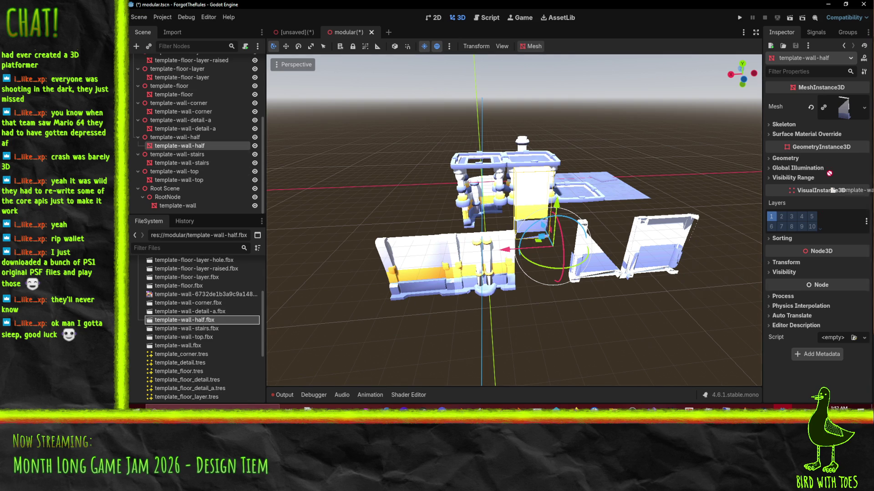
mouse_move(546, 227)
middle_down()
mouse_move(491, 218)
mouse_move(569, 248)
mouse_move(555, 237)
mouse_move(563, 233)
mouse_move(586, 258)
middle_up()
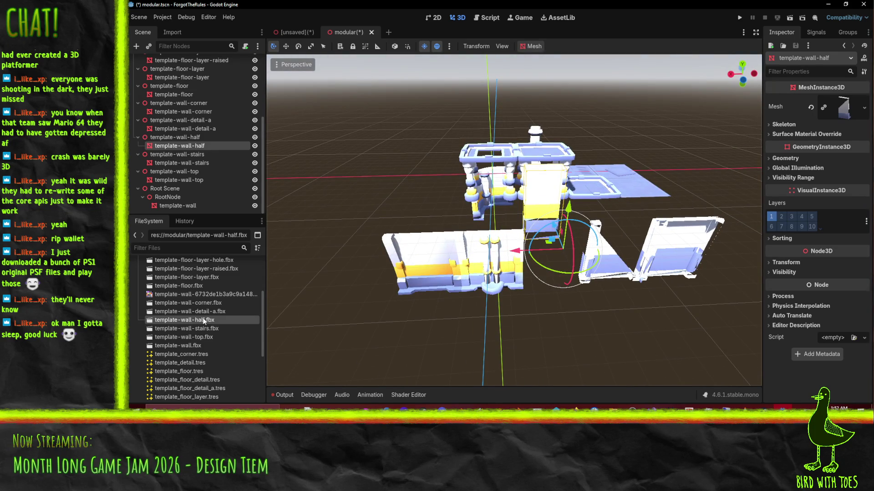
double_click(203, 320)
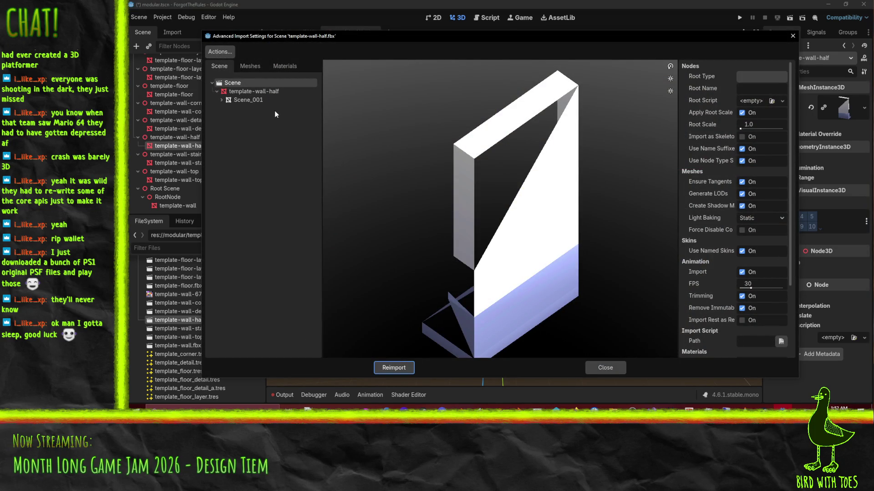
click(273, 100)
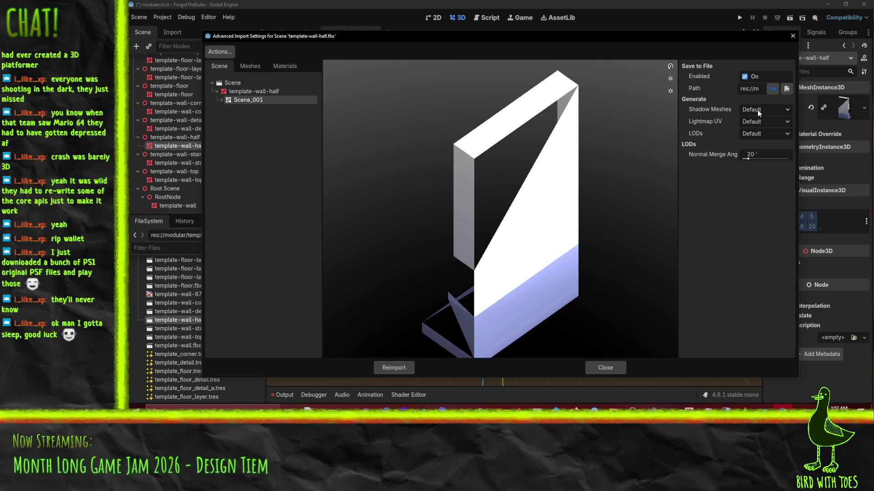
click(612, 367)
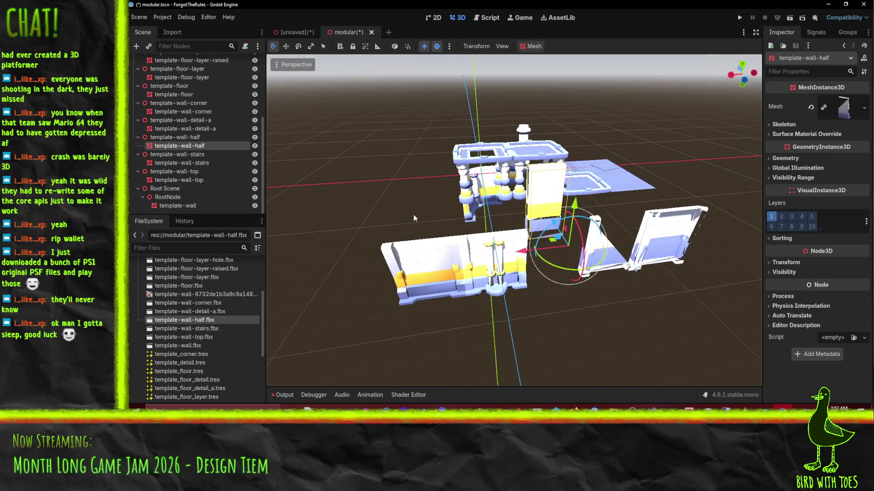
Assign template_wall_half.tres as the half wall's mesh in the Inspector.
scroll(182, 387, down, 5)
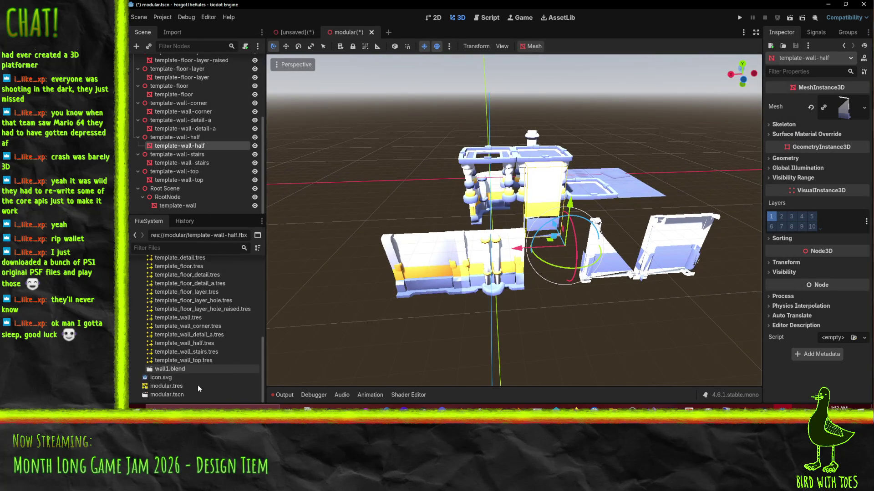
mouse_move(208, 343)
mouse_down()
mouse_move(824, 141)
mouse_move(812, 108)
mouse_move(200, 309)
mouse_move(200, 353)
mouse_move(449, 301)
mouse_move(845, 122)
mouse_move(833, 101)
mouse_up()
mouse_move(564, 255)
middle_down()
mouse_move(557, 251)
mouse_move(587, 243)
middle_up()
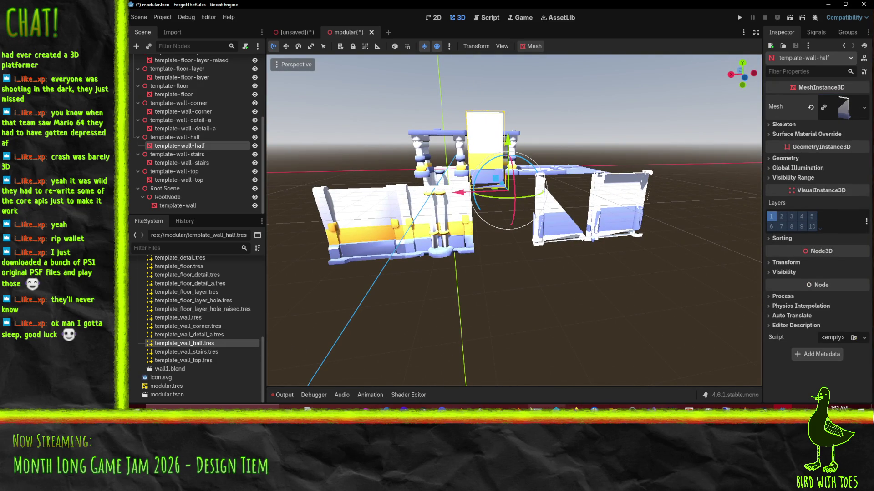
key(alt+Tab)
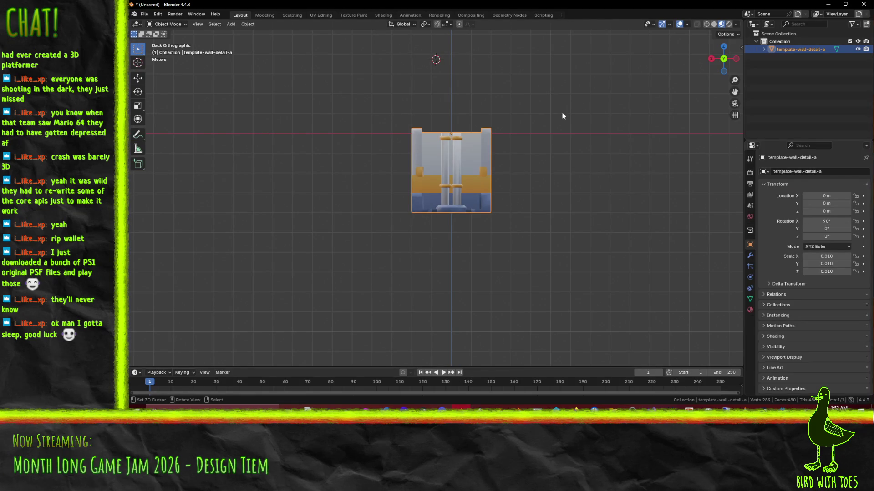
Delete the wall detail object and import template-wall-half.fbx in its place.
key(x)
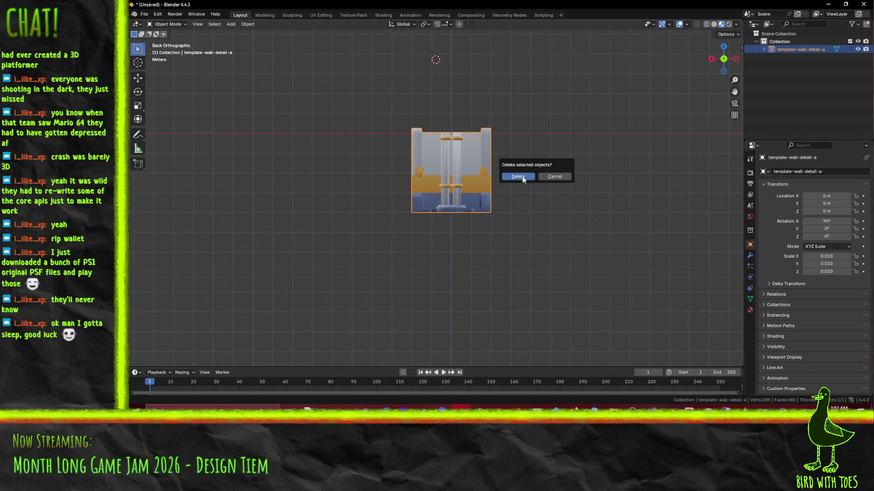
click(522, 177)
click(144, 15)
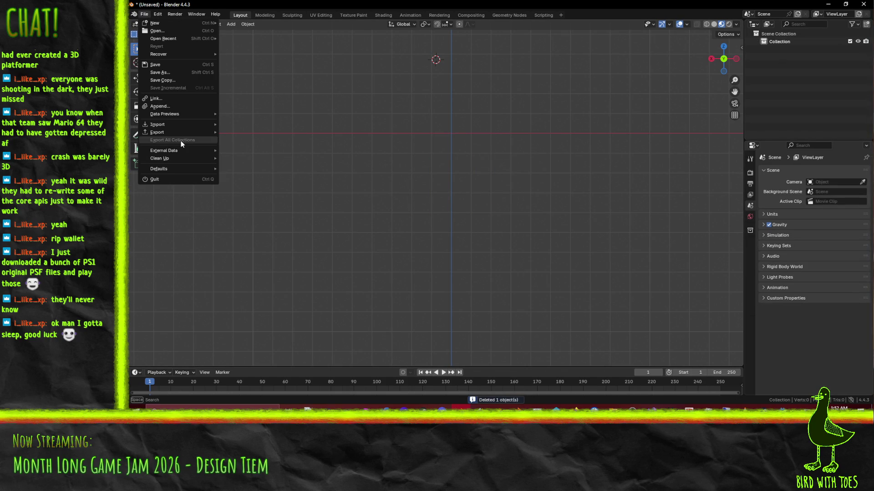
mouse_move(178, 125)
click(263, 193)
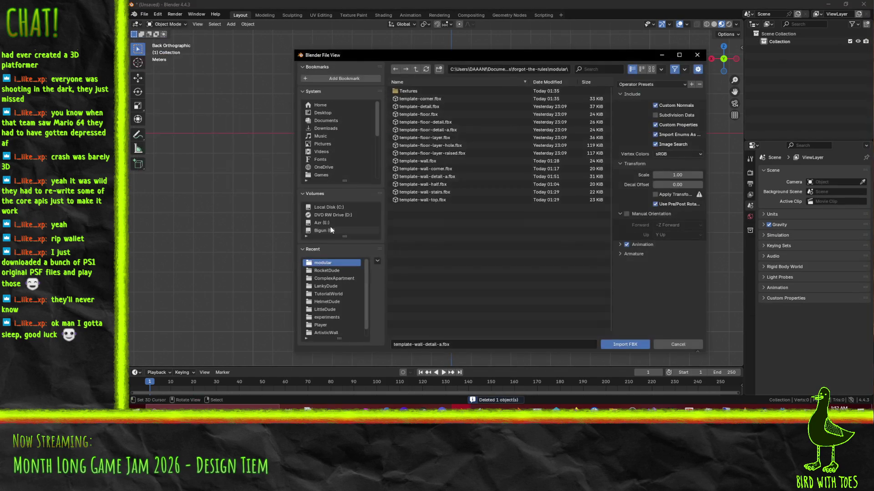
click(440, 184)
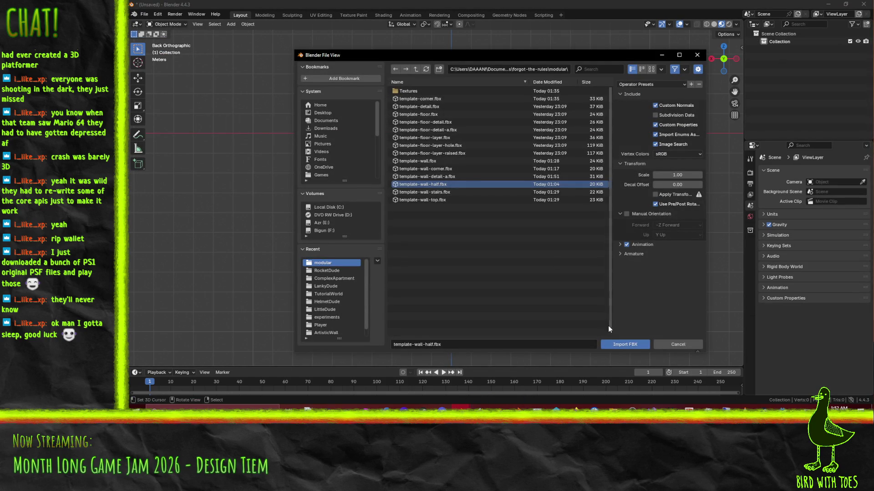
click(617, 343)
middle_drag(530, 120, 523, 125)
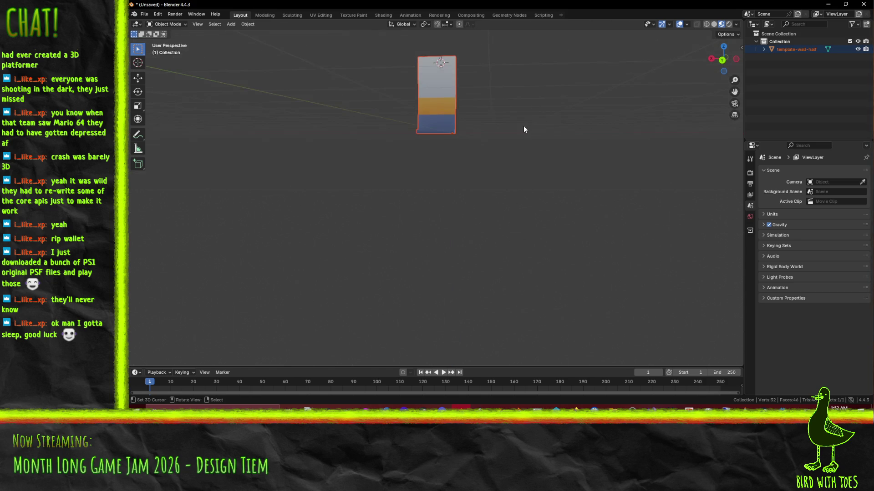
In Edit Mode, move the half-wall mesh vertically so its top meets the red axis.
key(Tab)
key(KP_3)
key(ctrl+KP_1)
key(g)
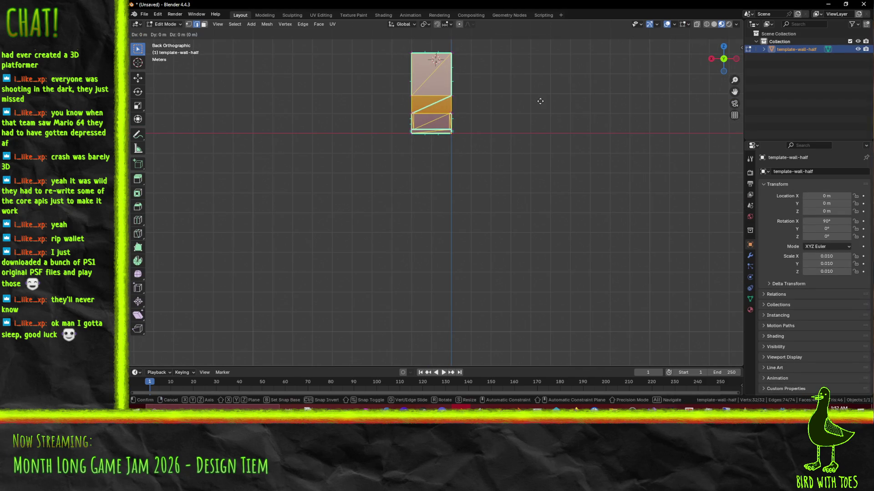
click(536, 189)
mouse_move(415, 129)
middle_down()
mouse_move(521, 187)
mouse_move(417, 157)
mouse_move(433, 157)
middle_up()
scroll(433, 158, up, 5)
scroll(472, 190, down, 2)
Mark the wall's left and right vertical edges and base edges as sharp.
click(415, 220)
shift+click(401, 167)
scroll(461, 223, up, 4)
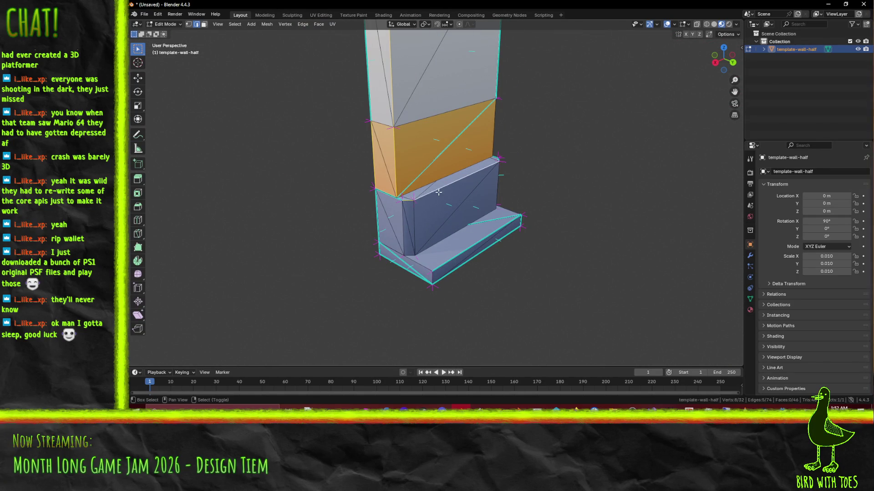
shift+click(400, 216)
middle_drag(400, 216, 473, 269)
scroll(549, 319, up, 3)
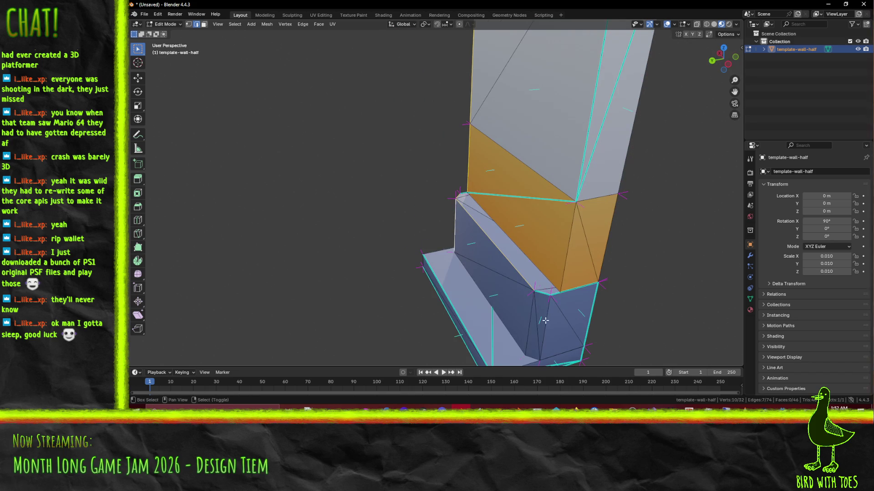
scroll(552, 324, down, 3)
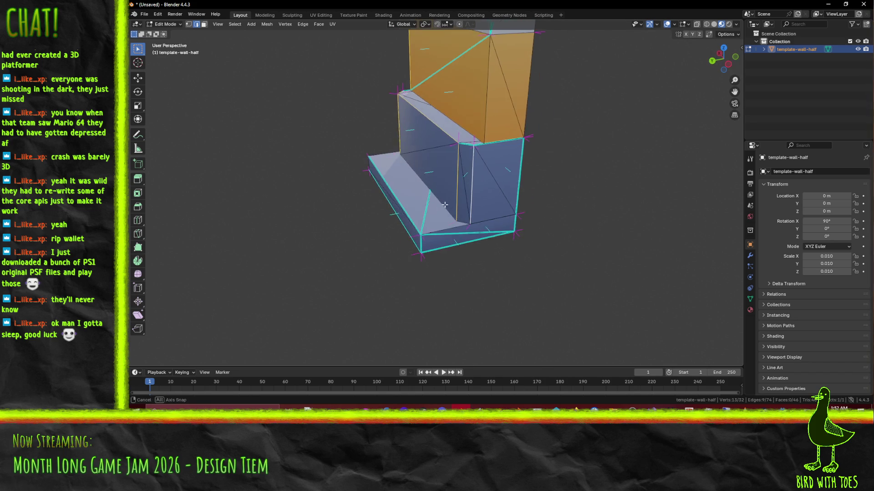
middle_drag(482, 237, 501, 217)
shift+click(501, 217)
middle_drag(462, 194, 488, 164)
shift+click(488, 164)
key(F3)
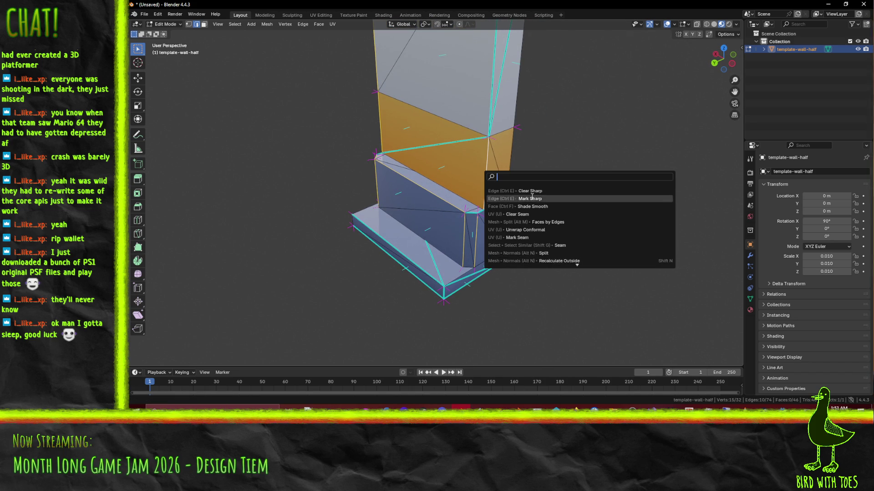
click(538, 199)
Select another pair of edges around the wall and mark them sharp.
click(499, 81)
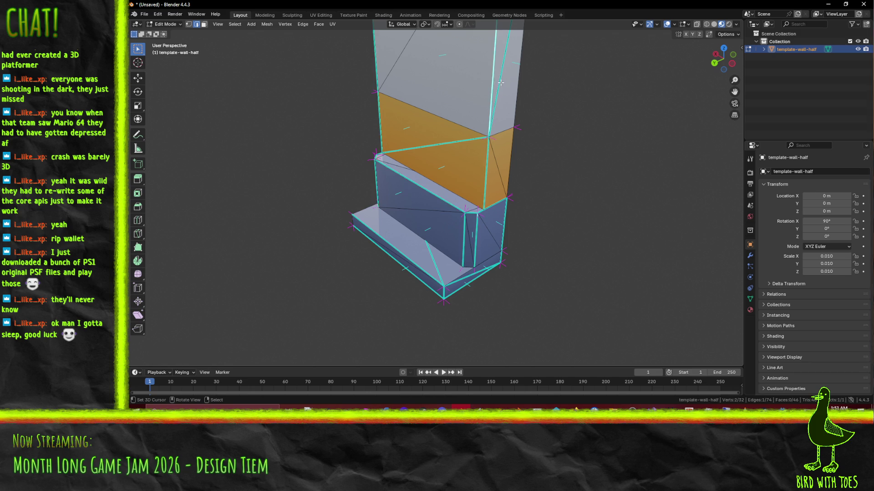
shift+click(429, 145)
middle_drag(429, 144, 419, 270)
middle_drag(428, 214, 362, 223)
key(F3)
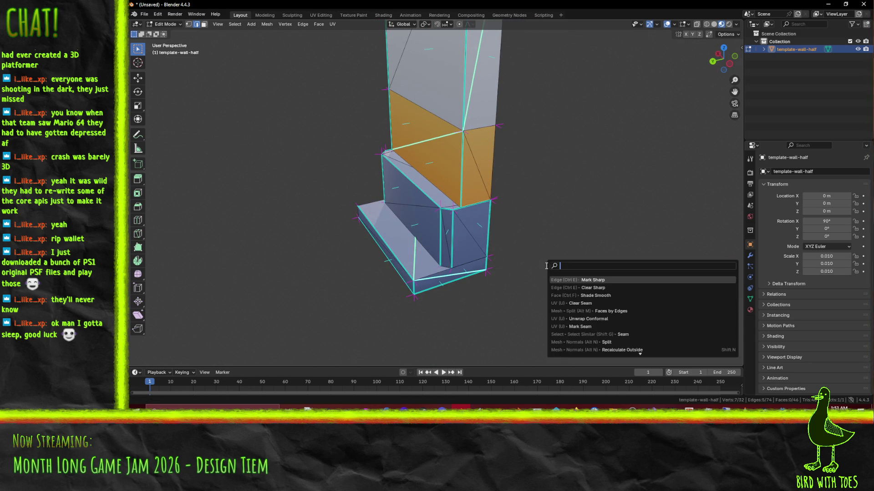
click(592, 291)
Mark the bottom edge and the blue block's bottom edge as sharp.
click(432, 283)
mouse_move(430, 272)
middle_down()
mouse_move(405, 247)
mouse_move(366, 246)
mouse_move(400, 239)
mouse_move(365, 246)
mouse_move(404, 244)
mouse_move(405, 256)
mouse_move(447, 258)
mouse_move(432, 219)
middle_up()
shift+click(402, 230)
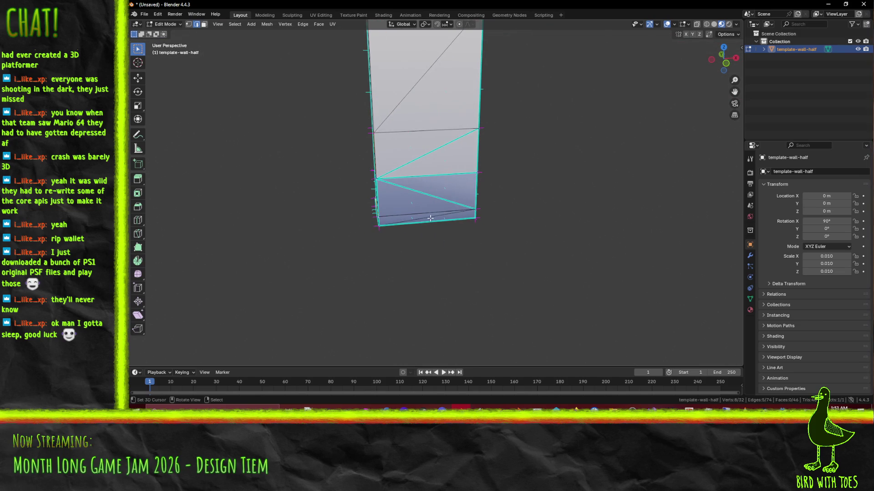
right_click(432, 218)
click(466, 235)
Mark a diagonal edge and two neighbouring edges as sharp.
click(407, 181)
shift+click(407, 177)
shift+click(437, 148)
right_click(458, 189)
click(458, 188)
Mark further corner edges sharp and select one remaining edge.
mouse_move(345, 123)
middle_down()
mouse_move(423, 98)
mouse_move(416, 233)
mouse_move(514, 260)
mouse_move(462, 188)
mouse_move(557, 209)
middle_up()
shift+click(424, 98)
right_click(514, 260)
click(513, 260)
click(491, 229)
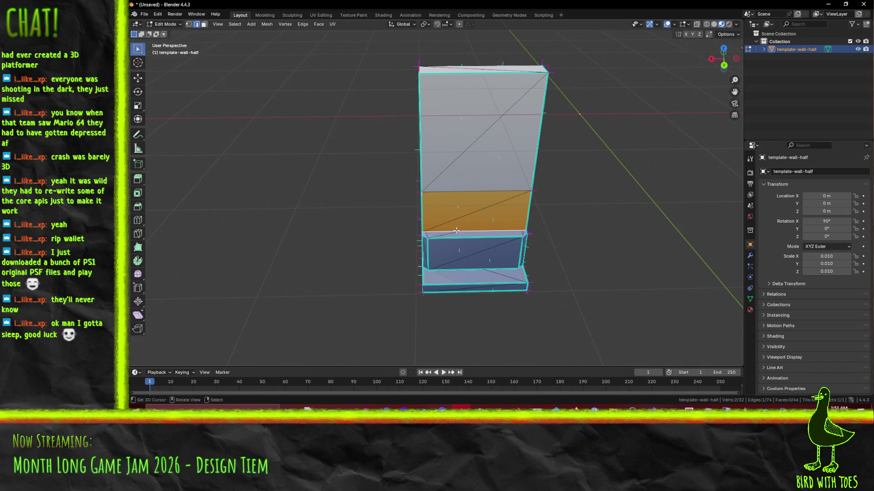
Mark the last edge sharp and recalculate all normals to face outside.
key(F3)
click(504, 246)
key(a)
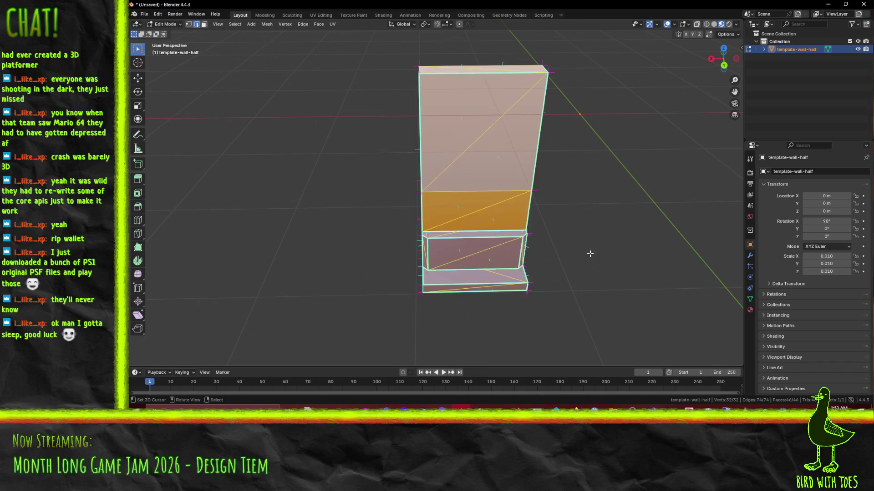
key(alt+n)
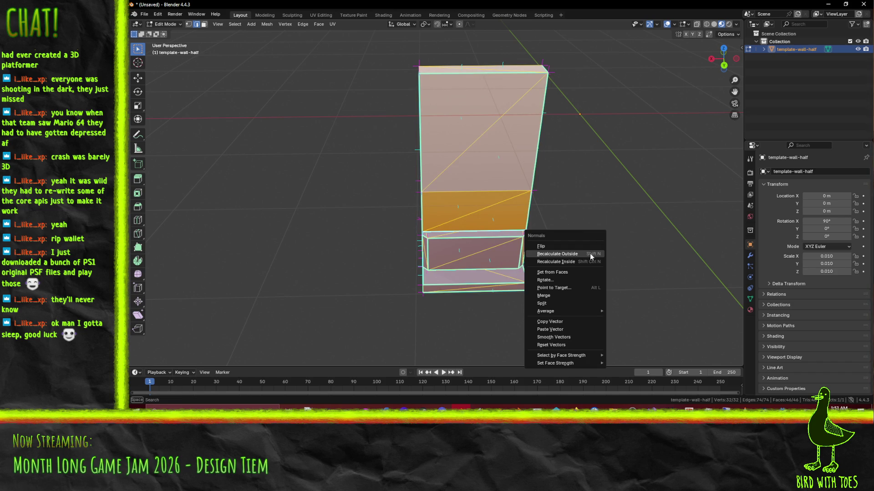
click(589, 253)
key(Tab)
Export the half wall as FBX over template-wall-half.fbx.
mouse_move(487, 251)
middle_down()
mouse_move(522, 243)
mouse_move(555, 206)
mouse_move(517, 241)
mouse_move(521, 224)
mouse_move(522, 241)
mouse_move(492, 272)
mouse_move(509, 268)
mouse_move(489, 231)
mouse_move(462, 251)
mouse_move(487, 257)
mouse_move(428, 246)
middle_up()
scroll(504, 255, up, 3)
key(Tab)
key(Tab)
scroll(515, 265, up, 2)
mouse_move(400, 234)
middle_down()
mouse_move(467, 228)
mouse_move(460, 218)
middle_up()
click(144, 14)
mouse_move(172, 133)
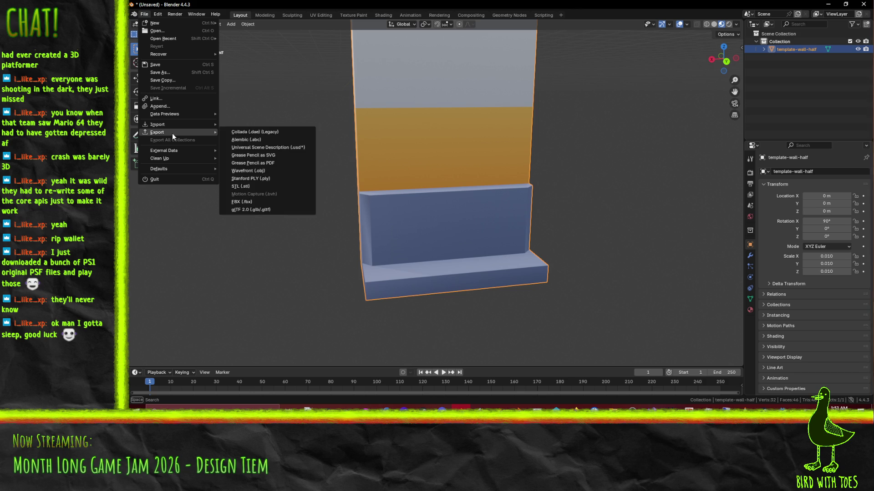
click(266, 203)
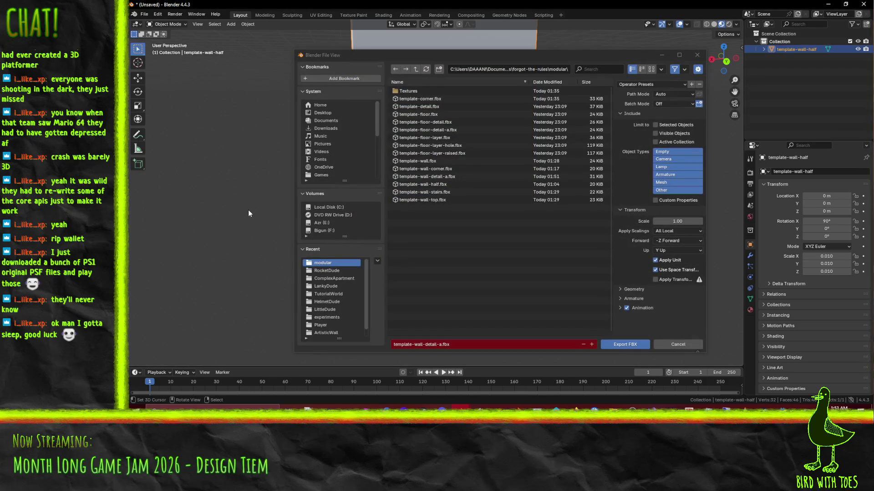
click(424, 184)
click(624, 343)
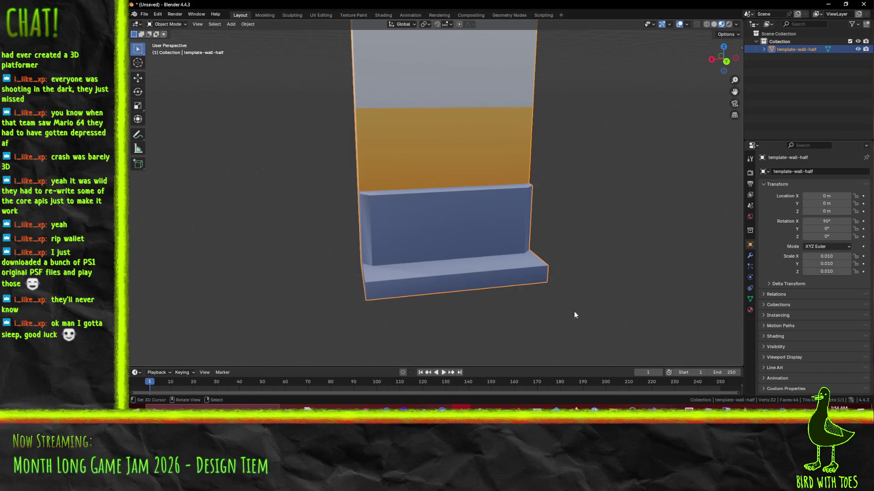
scroll(588, 310, down, 5)
key(alt+Tab)
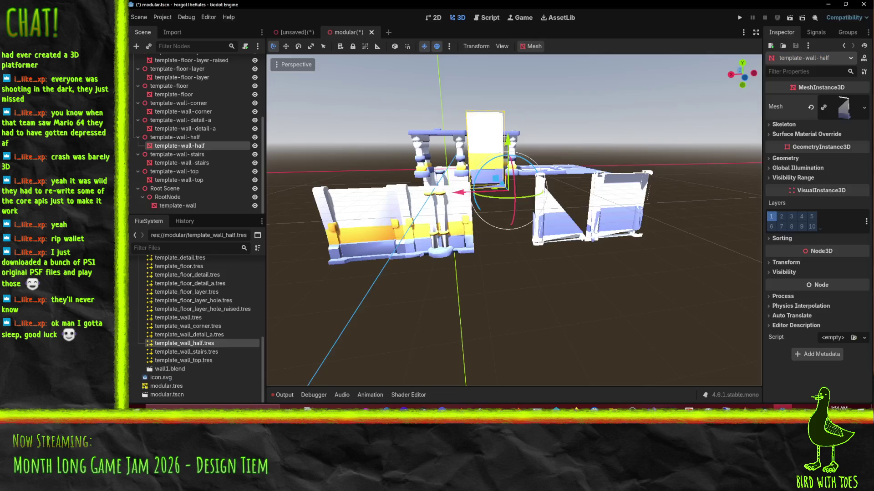
Open template-wall-half.fbx's import settings and select the Scene_015 mesh.
middle_drag(604, 333, 448, 271)
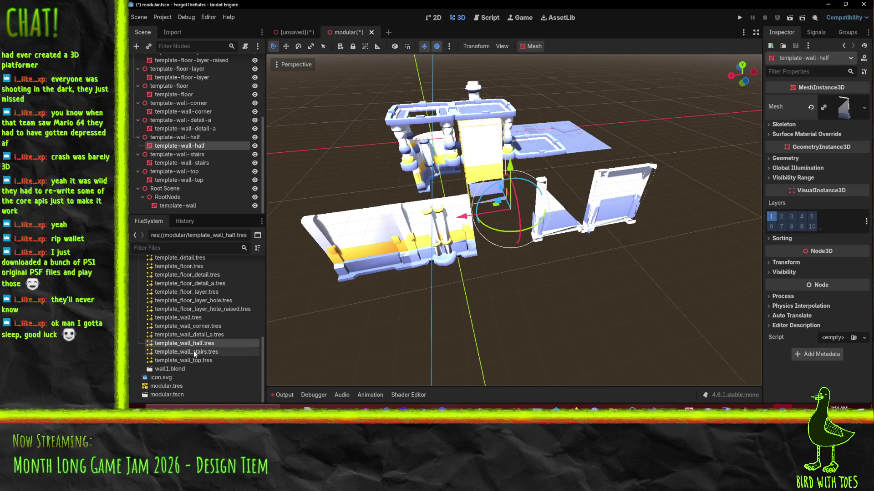
scroll(193, 351, up, 1)
middle_drag(445, 206, 484, 194)
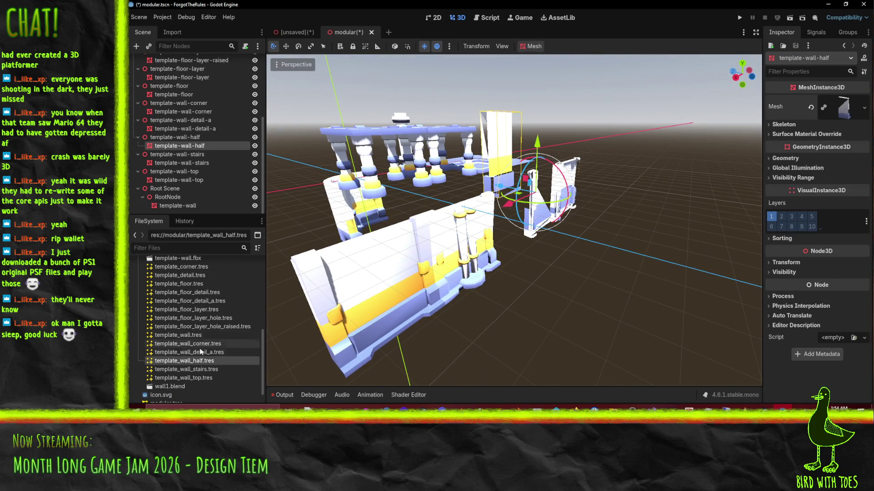
scroll(203, 346, up, 4)
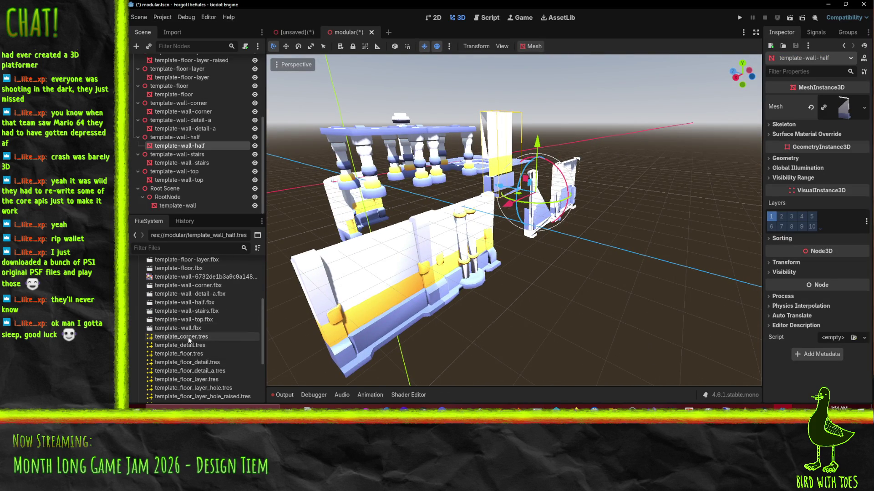
double_click(194, 303)
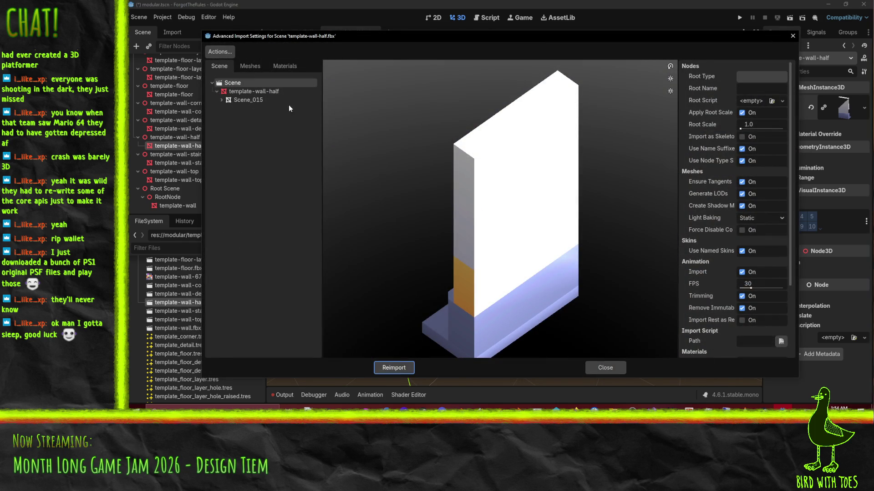
click(255, 100)
Save the Scene_015 mesh over template_wall_half.tres in the modular folder and reimport.
click(745, 76)
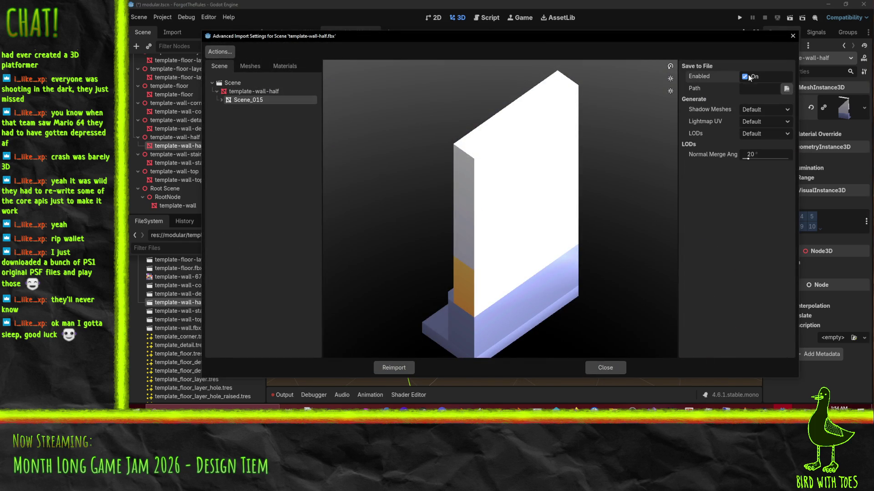
click(787, 89)
double_click(414, 139)
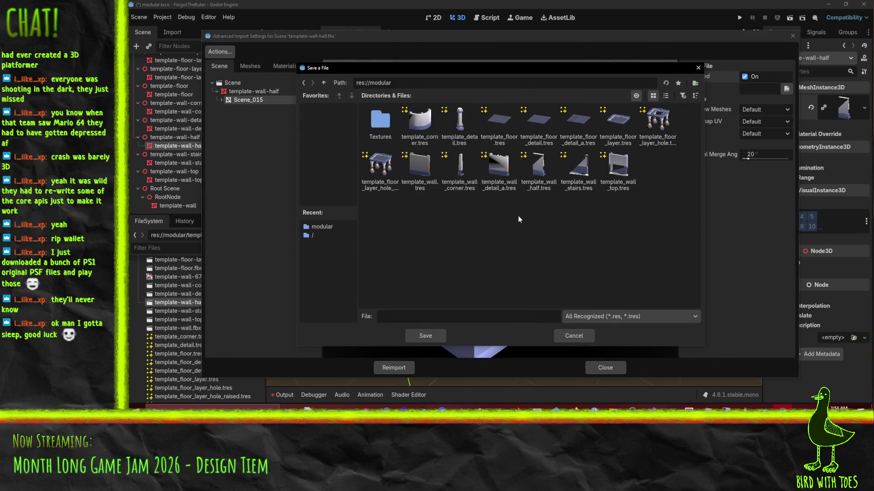
click(538, 166)
click(426, 336)
click(467, 222)
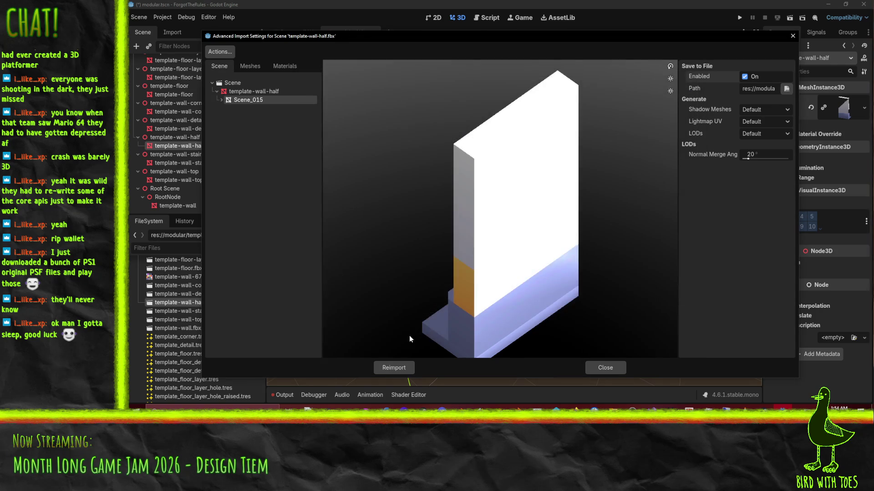
click(392, 367)
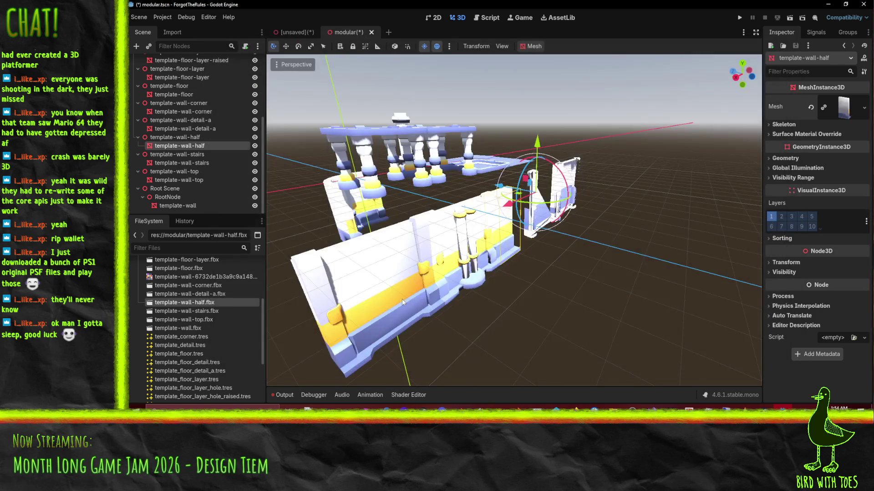
Save the modular.tscn scene with Ctrl+S.
scroll(440, 223, up, 6)
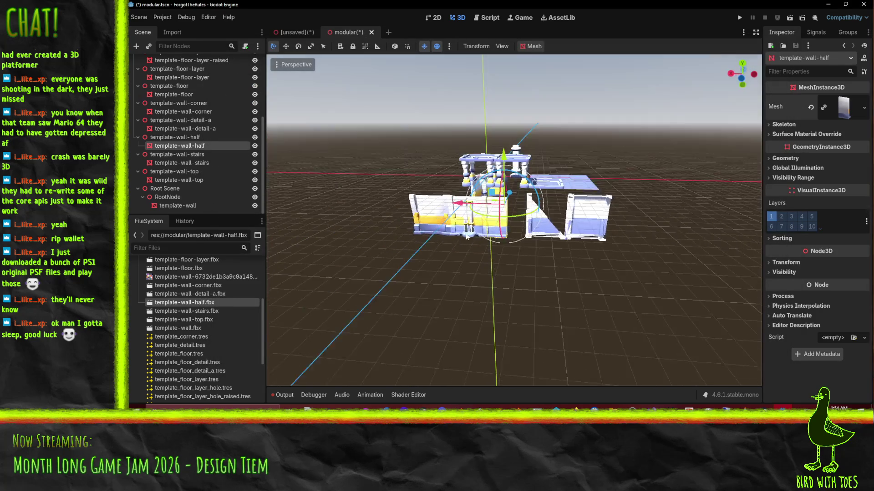
mouse_move(509, 258)
middle_down()
mouse_move(386, 255)
mouse_move(451, 276)
mouse_move(527, 273)
mouse_move(501, 209)
mouse_move(482, 214)
mouse_move(503, 228)
middle_up()
scroll(483, 214, down, 2)
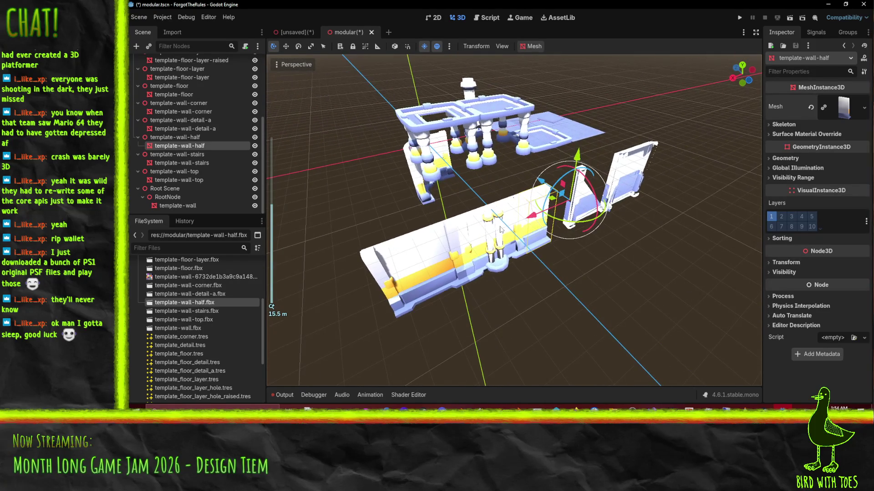
key(ctrl+s)
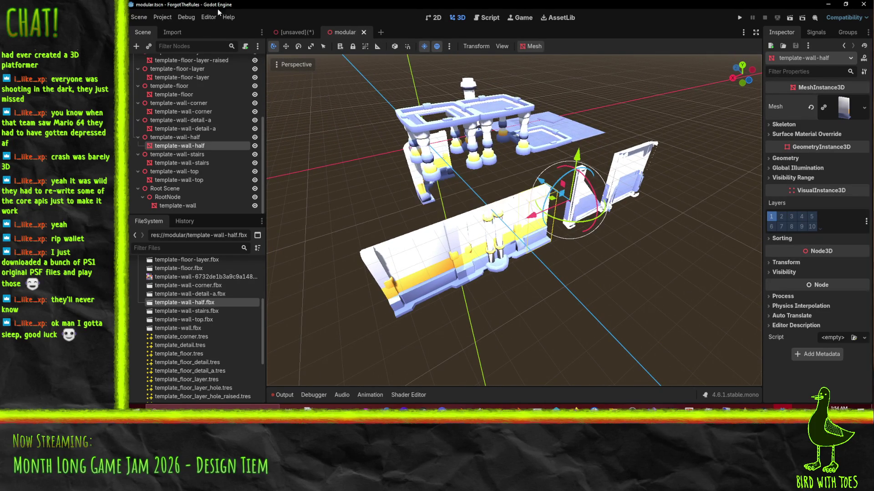
Bring up the Export Mesh Library dialog from the Scene menu after cancelling a mistaken glTF export.
click(141, 17)
click(142, 18)
click(139, 17)
mouse_move(182, 135)
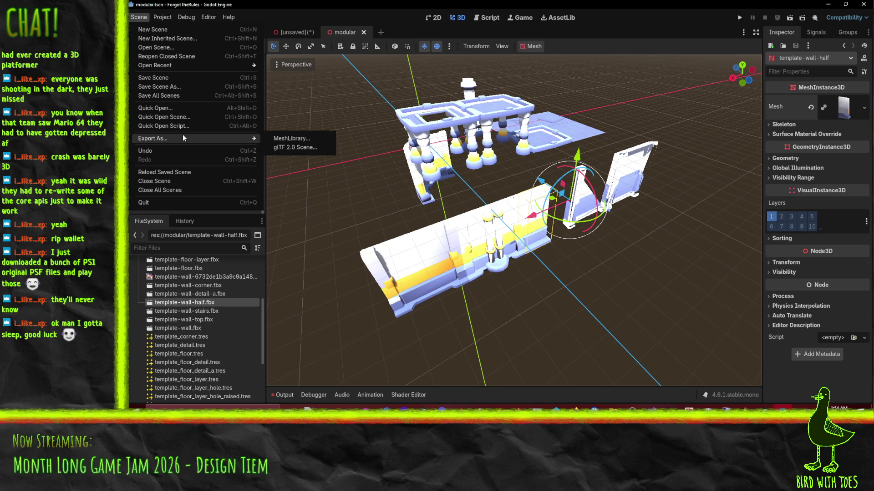
click(293, 146)
click(573, 336)
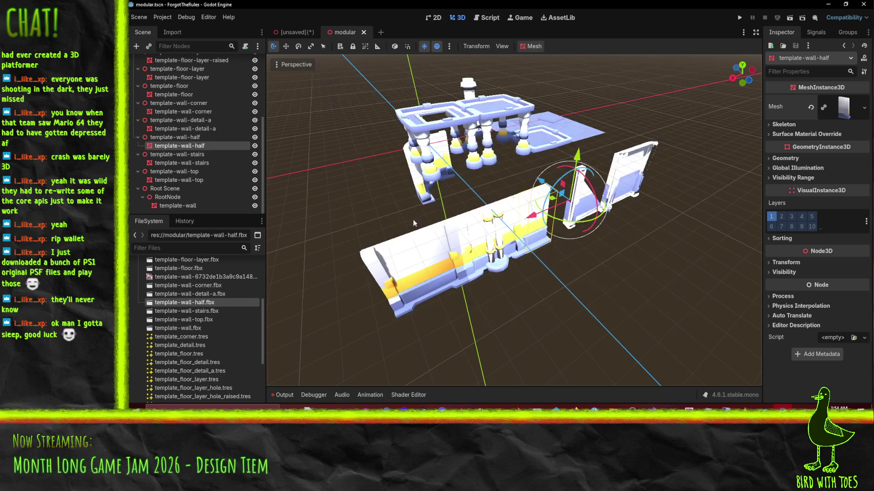
click(139, 18)
mouse_move(176, 135)
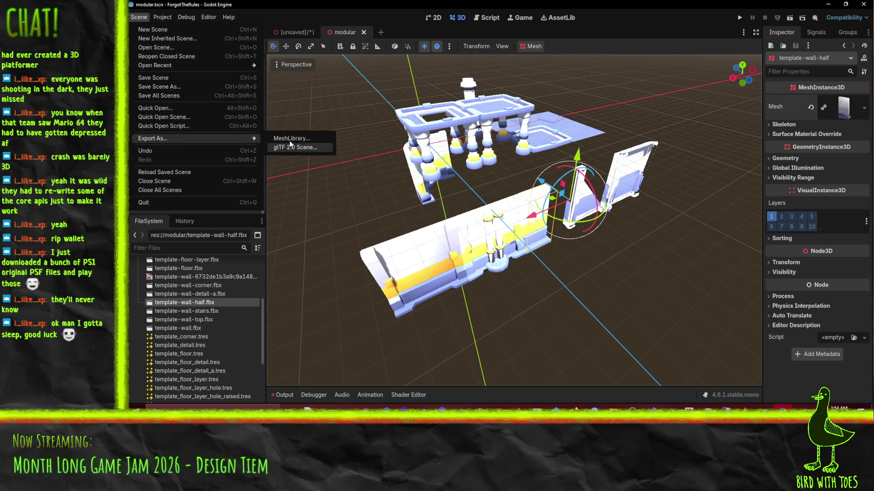
click(298, 148)
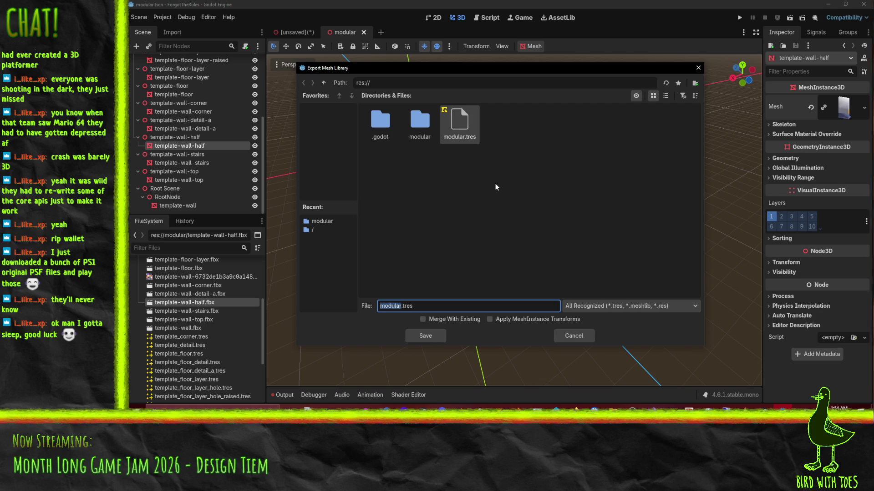
Export the mesh library over modular.tres, confirming the overwrite, and view the refreshed GridMap palette.
click(513, 208)
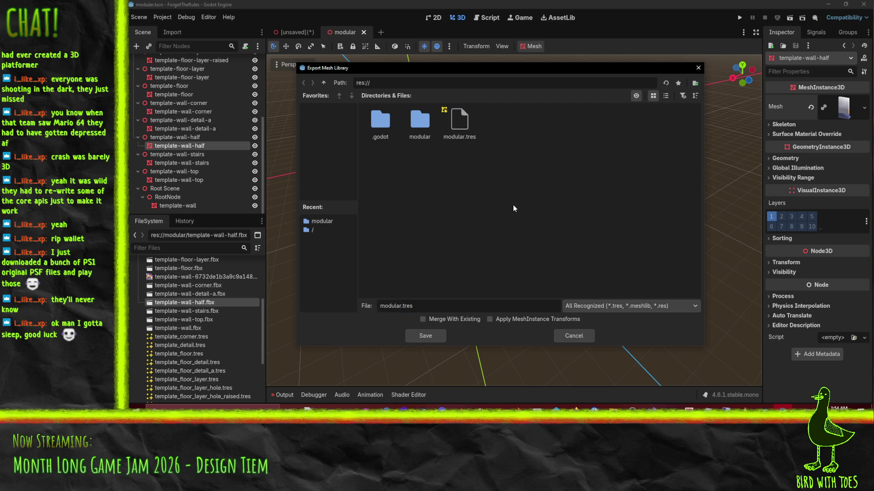
double_click(452, 137)
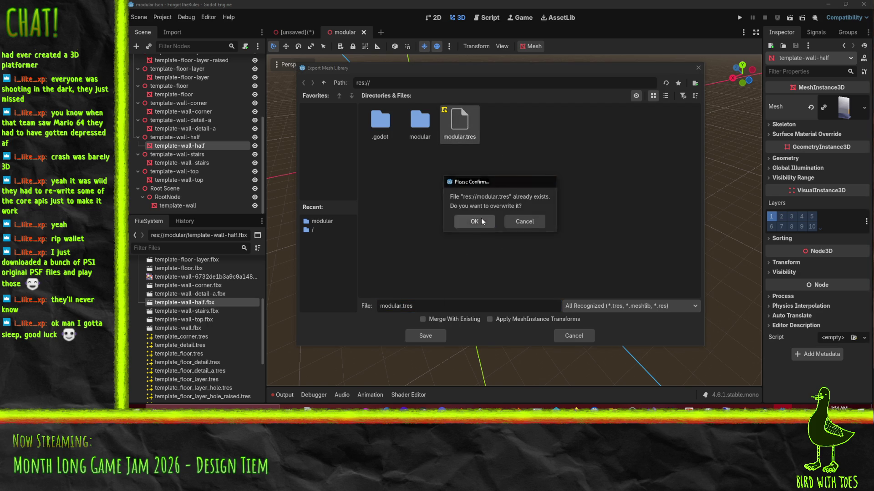
click(481, 219)
click(288, 31)
middle_drag(591, 228, 473, 289)
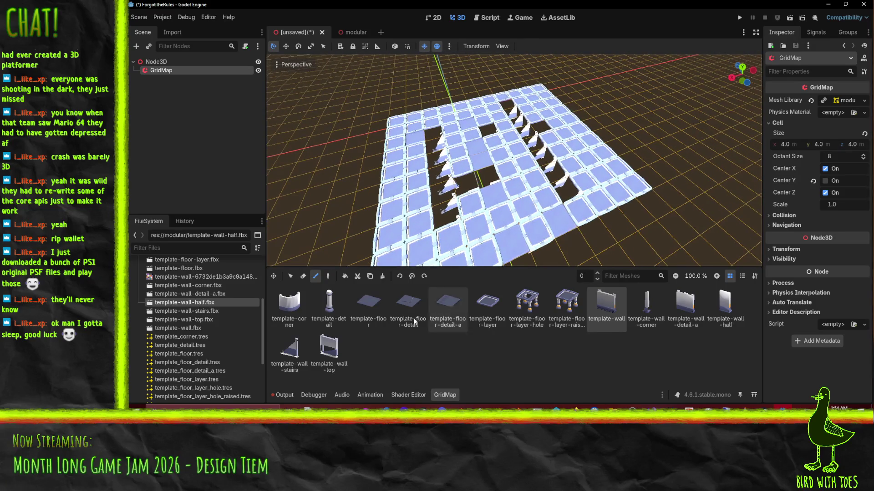
Paint template-floor tiles over three corner walls and two holes in the GridMap floor.
click(289, 304)
middle_drag(455, 179, 409, 228)
scroll(410, 228, up, 3)
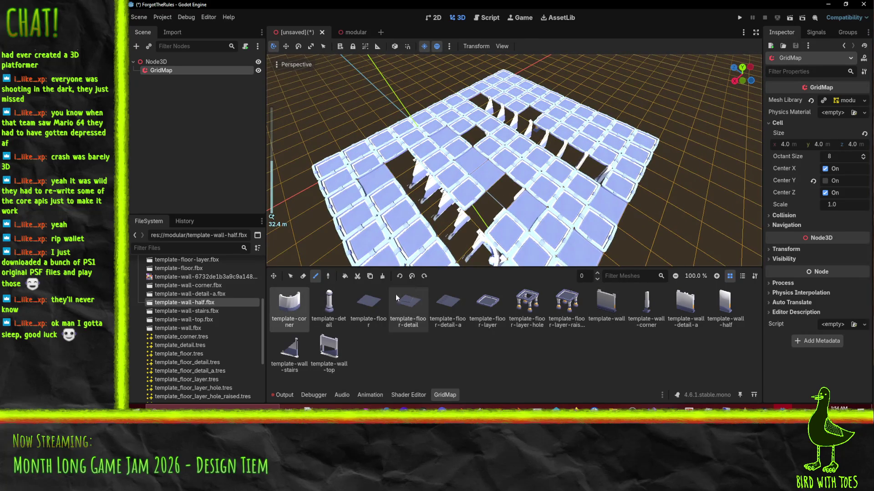
click(369, 304)
click(480, 250)
click(410, 177)
click(455, 223)
click(475, 241)
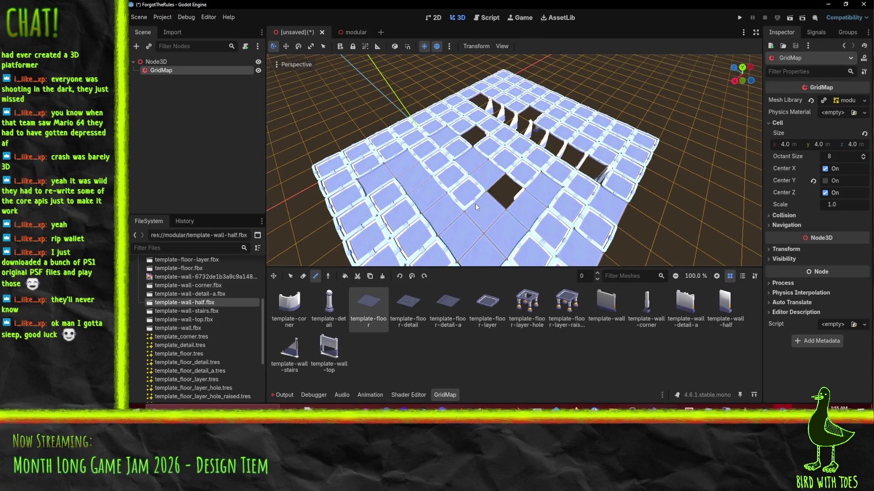
click(501, 192)
Paint plain floor over the diagonal strip, the remaining wall holes and the bordered tiles.
scroll(501, 191, down, 3)
drag(499, 253, 574, 178)
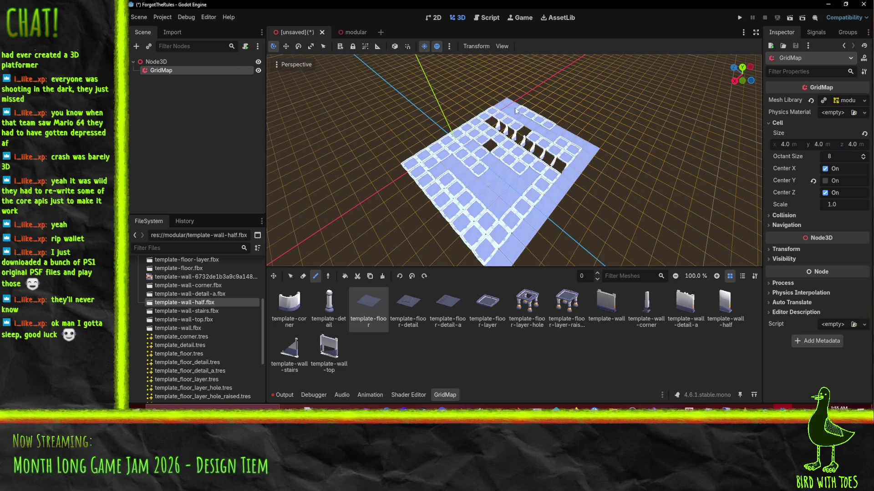
mouse_move(531, 147)
mouse_down()
mouse_move(533, 130)
mouse_move(431, 181)
mouse_up()
mouse_move(399, 206)
mouse_down()
mouse_move(471, 132)
mouse_move(466, 178)
mouse_up()
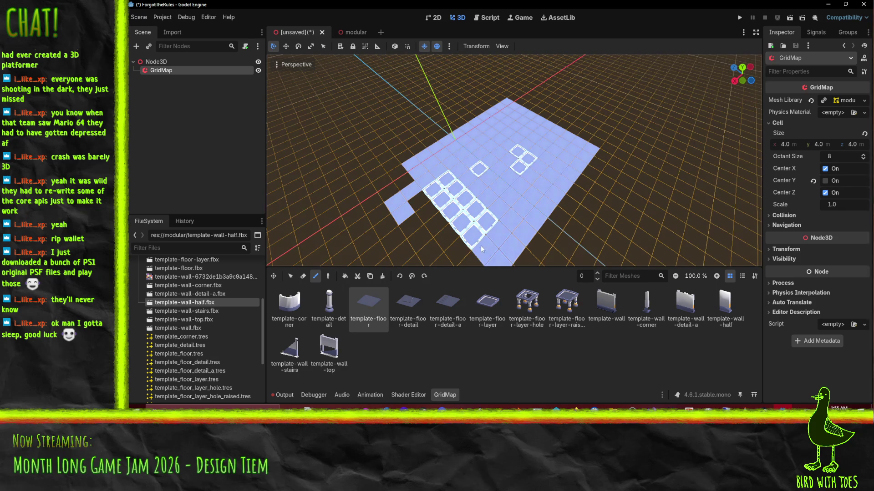
mouse_move(509, 145)
middle_down()
mouse_move(520, 178)
mouse_move(531, 174)
mouse_move(489, 173)
mouse_move(455, 200)
middle_up()
scroll(490, 173, up, 3)
click(289, 307)
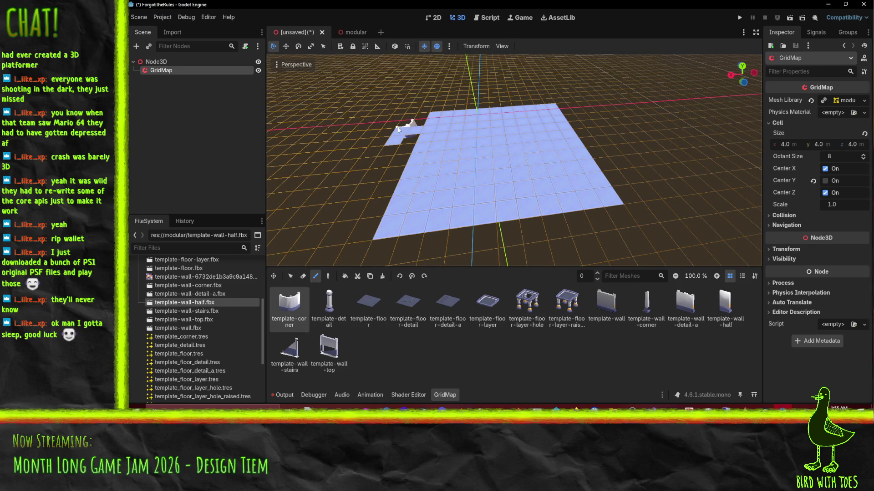
click(363, 32)
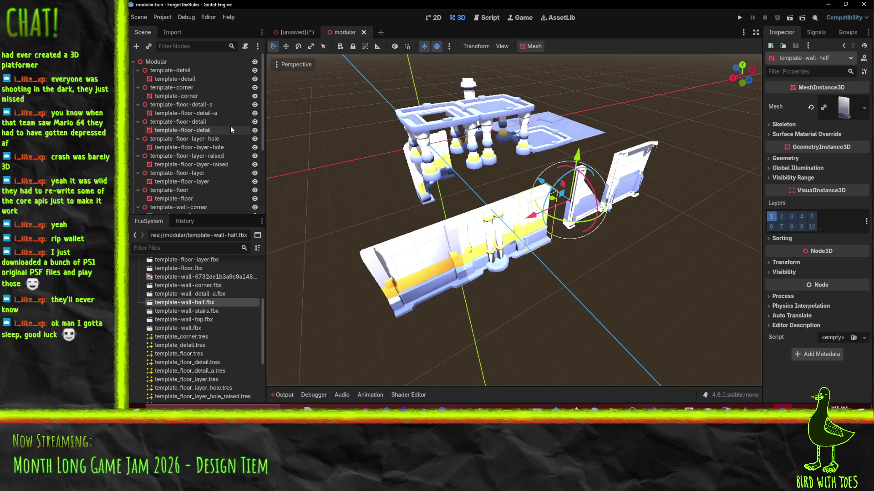
Select template-detail plus the wall, wall-corner, floor and floor-layer meshes in the scene tree.
scroll(198, 170, up, 5)
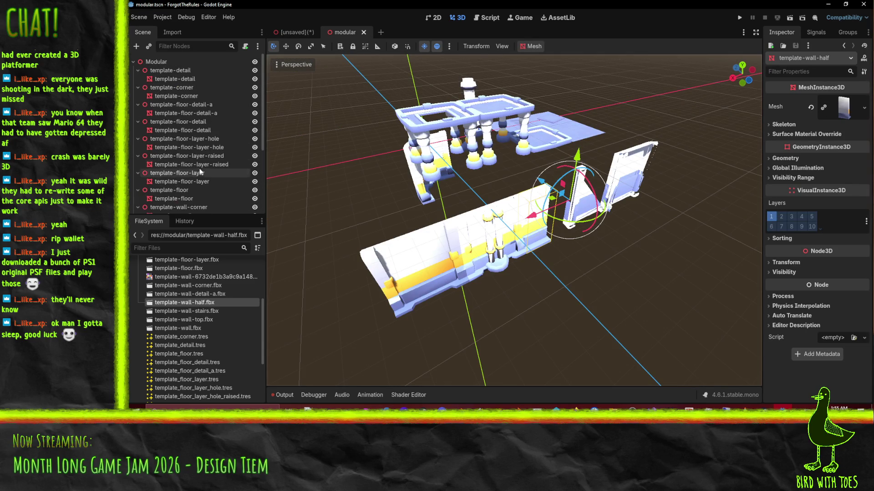
mouse_move(520, 160)
middle_down()
mouse_move(437, 197)
mouse_move(285, 133)
middle_up()
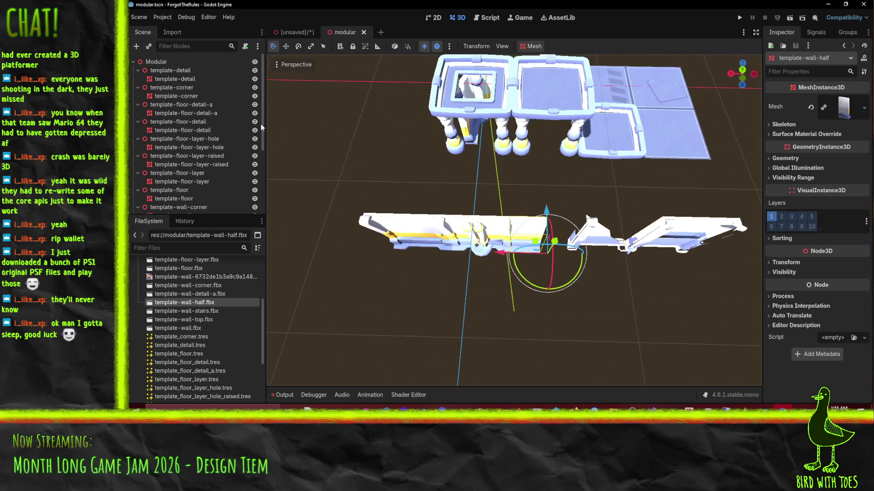
click(190, 80)
scroll(209, 121, down, 5)
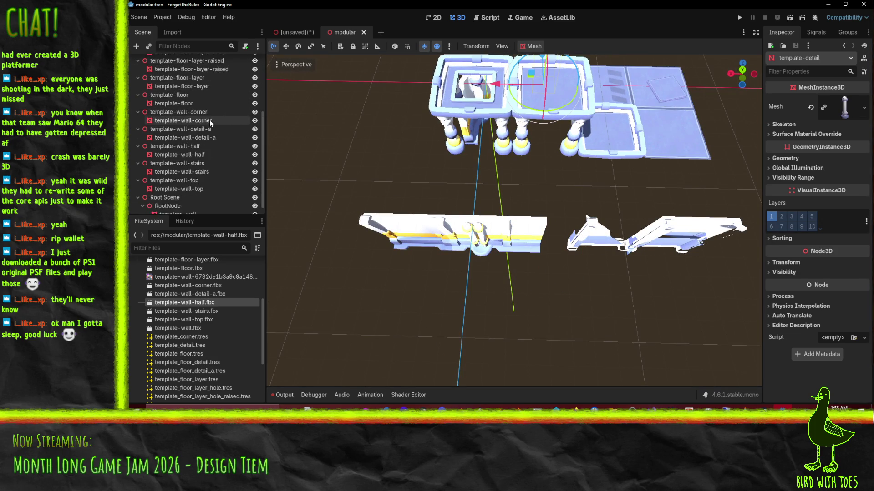
ctrl+click(181, 207)
ctrl+click(184, 180)
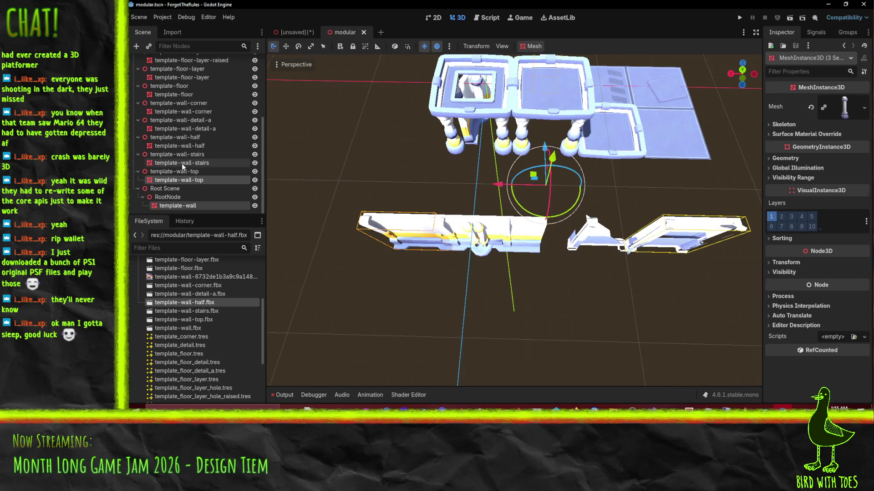
ctrl+click(184, 163)
ctrl+click(185, 146)
ctrl+click(184, 129)
ctrl+click(184, 111)
ctrl+click(185, 94)
ctrl+click(189, 77)
Add the floor-layer and floor-detail meshes to the selection and move them all directly under Modular.
scroll(216, 72, up, 5)
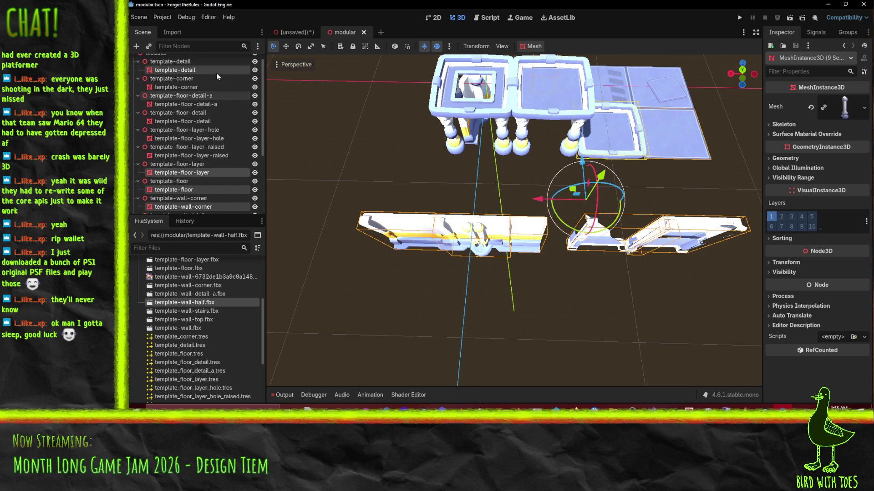
ctrl+click(201, 155)
ctrl+click(193, 138)
ctrl+click(195, 121)
ctrl+click(190, 105)
ctrl+click(184, 82)
ctrl+click(184, 83)
ctrl+click(181, 86)
drag(182, 88, 175, 60)
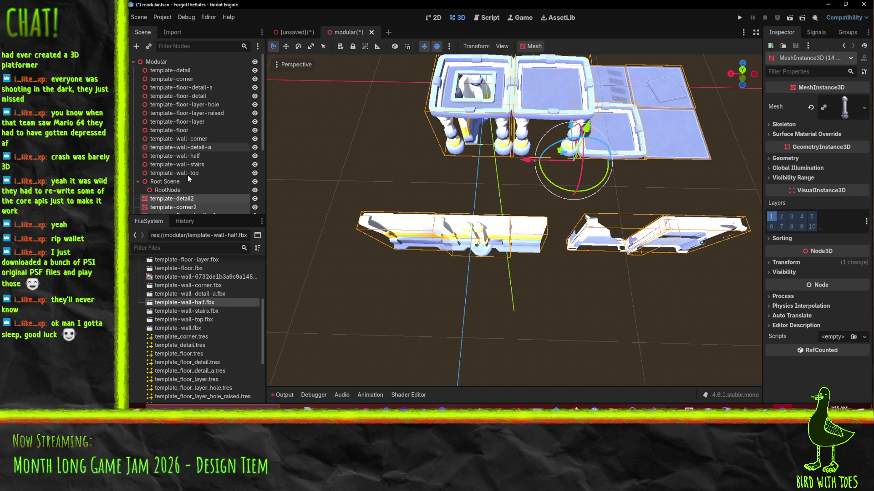
Delete the 14 emptied template nodes from template-detail down to RootNode.
click(173, 188)
shift+click(169, 71)
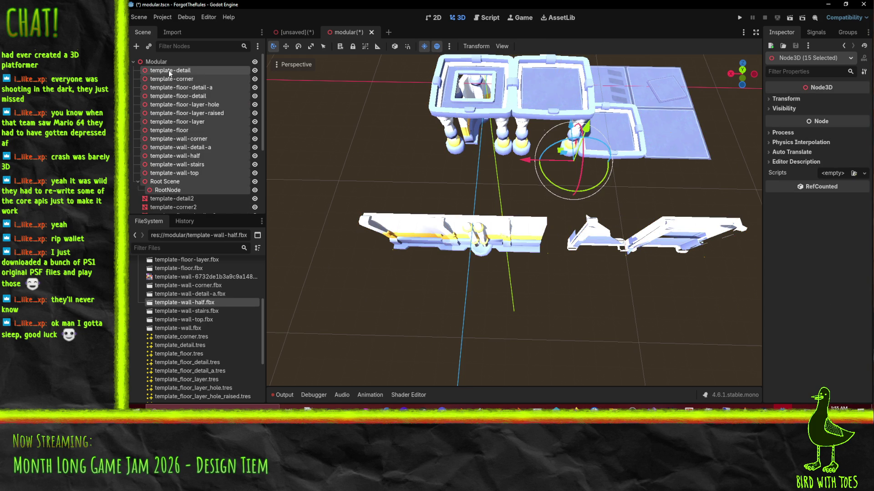
key(Delete)
click(470, 221)
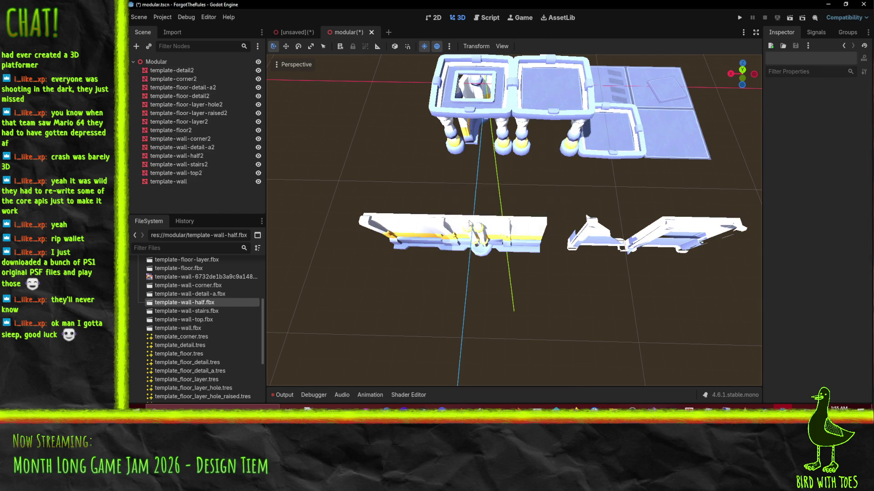
Export the modular scene as a MeshLibrary over modular.tres and check the GridMap scene.
click(139, 18)
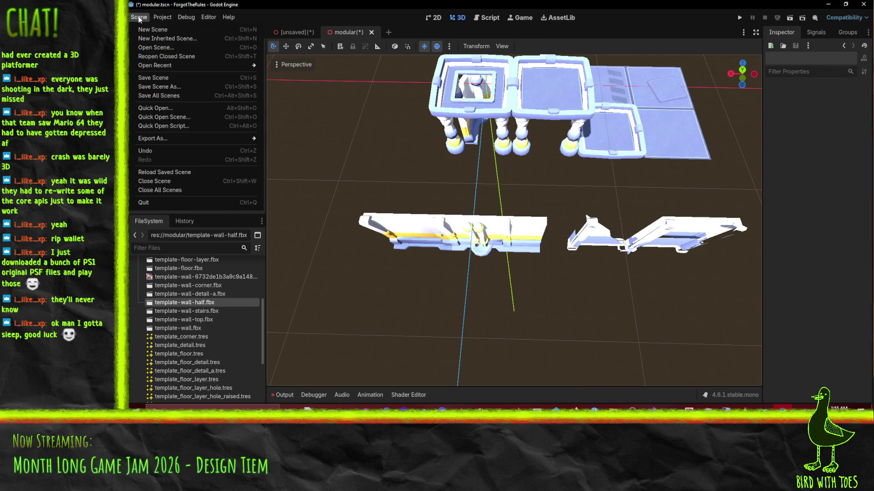
click(140, 18)
click(144, 18)
double_click(144, 18)
mouse_move(169, 138)
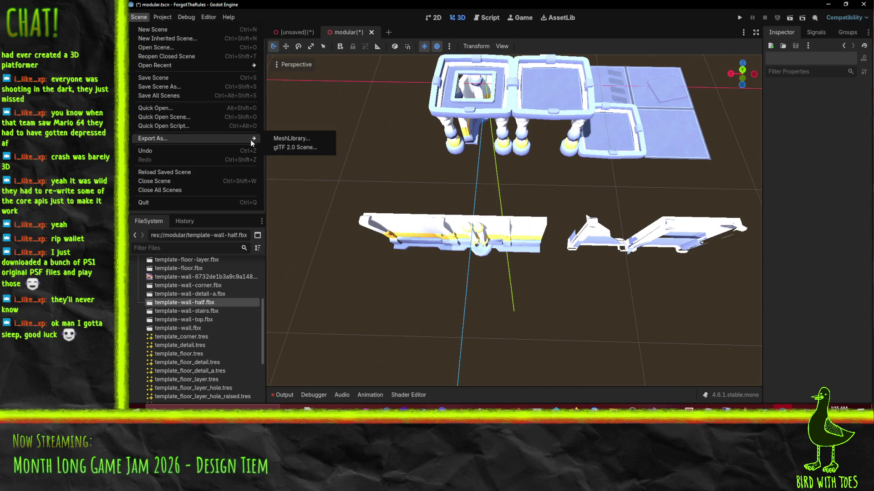
click(276, 140)
click(430, 337)
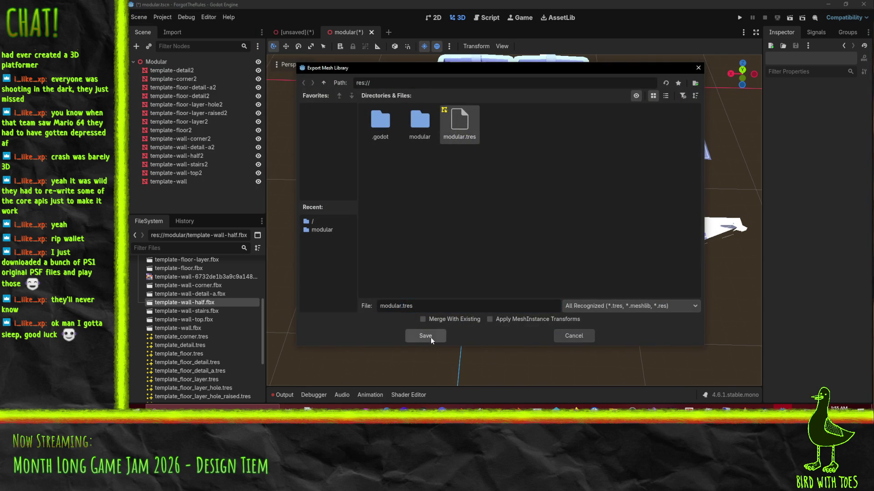
click(469, 219)
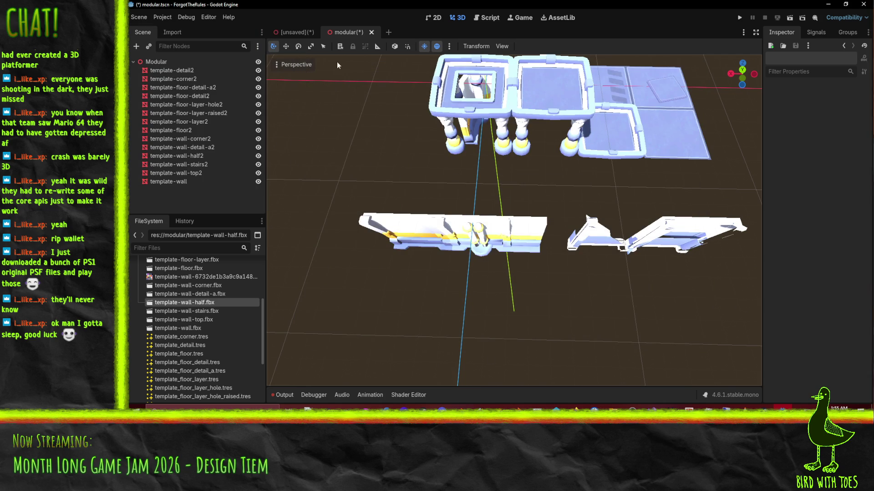
click(298, 32)
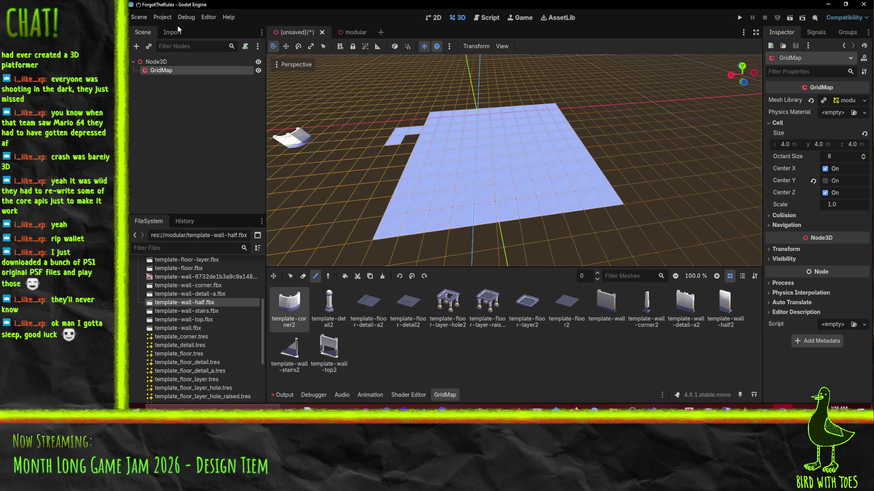
Re-export the modular scene as MeshLibrary modular.tres again, confirming the overwrite, and view the GridMap scene.
click(351, 32)
click(138, 18)
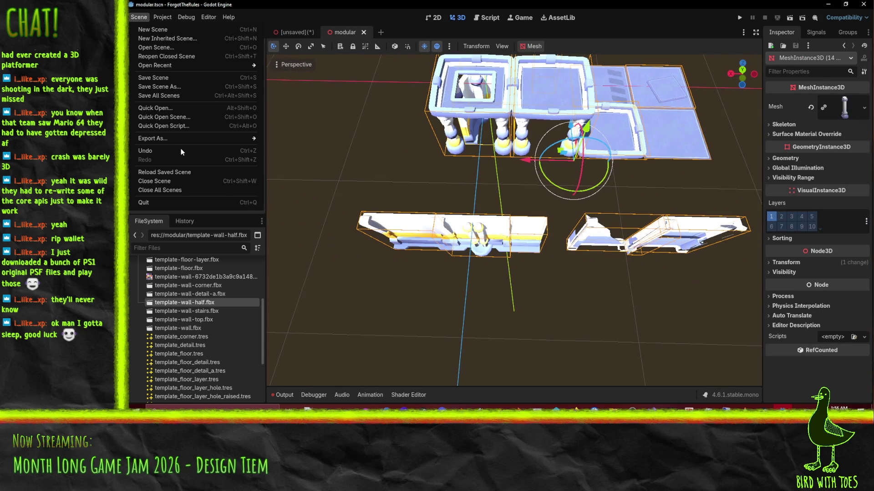
mouse_move(201, 138)
click(325, 138)
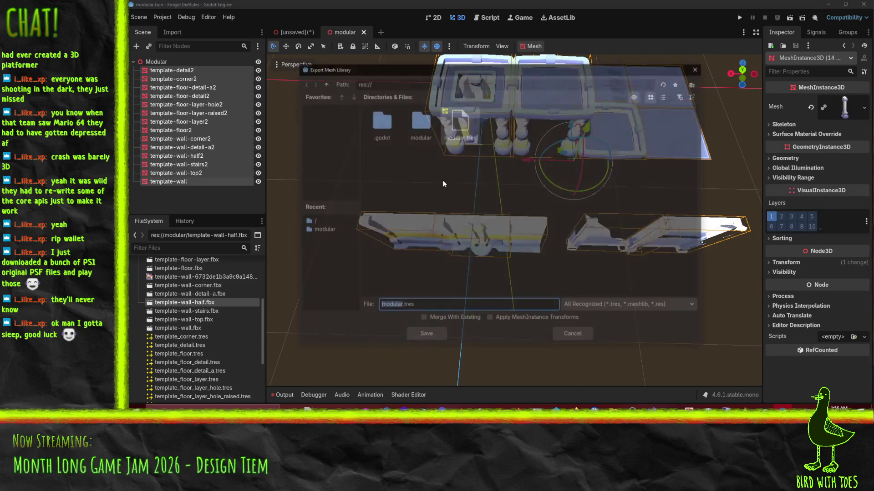
click(419, 338)
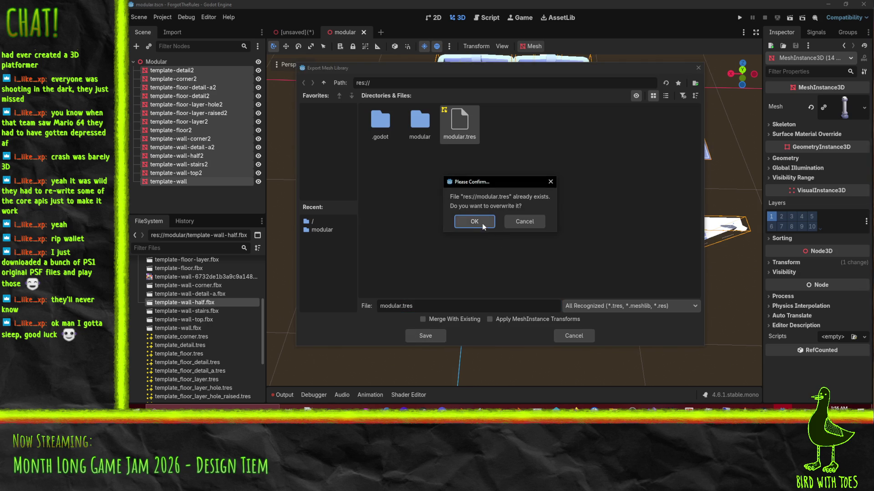
click(421, 221)
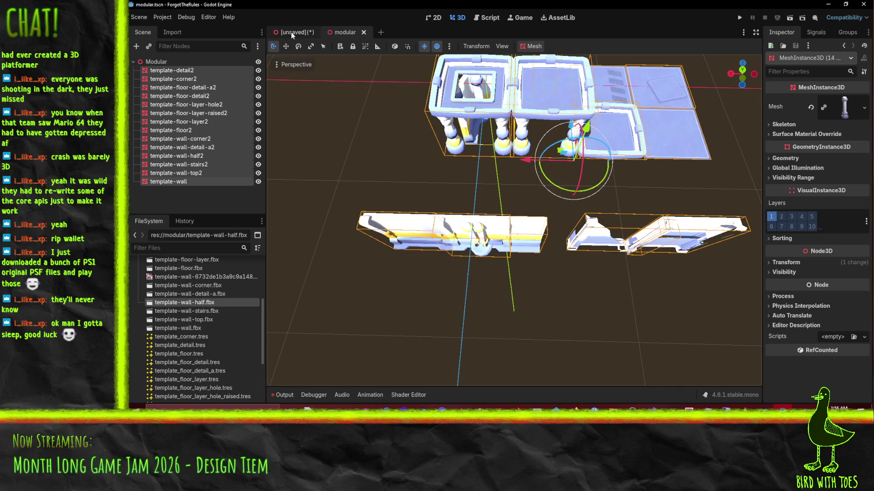
click(291, 32)
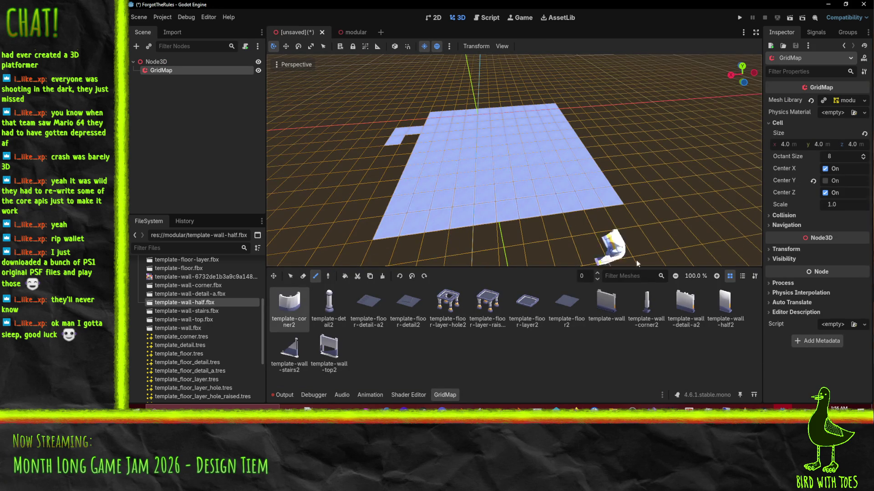
Raise the GridMap floor level to 1 and place corner pieces at the floor's right, top-left and top-right corners.
click(598, 273)
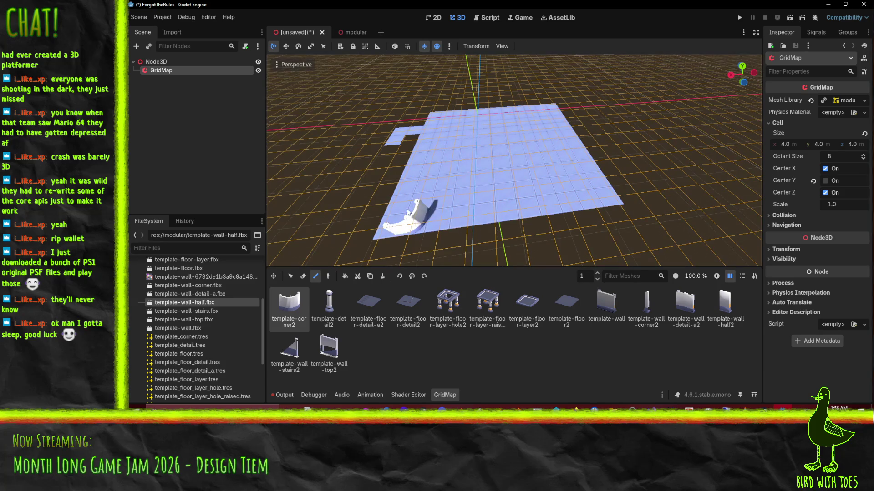
click(617, 193)
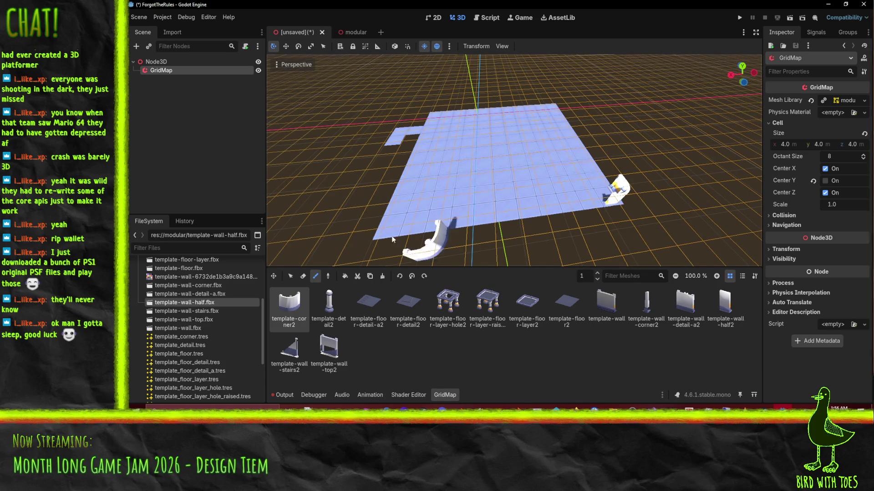
click(411, 280)
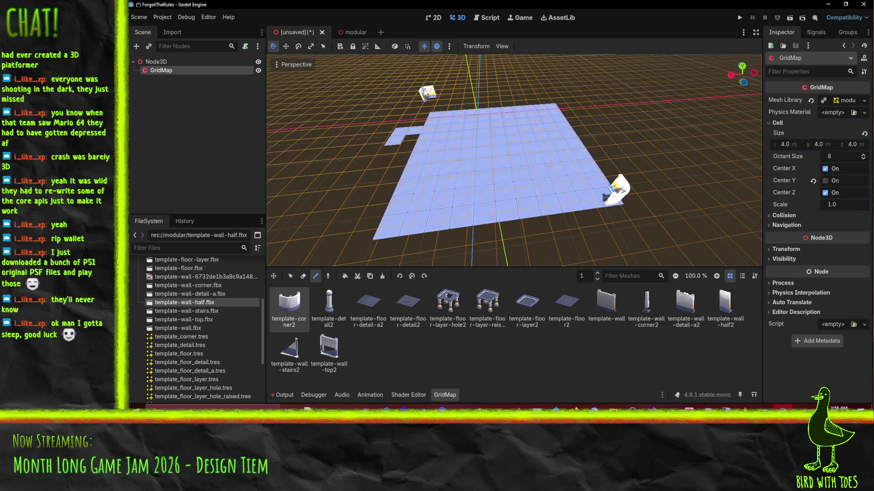
click(432, 107)
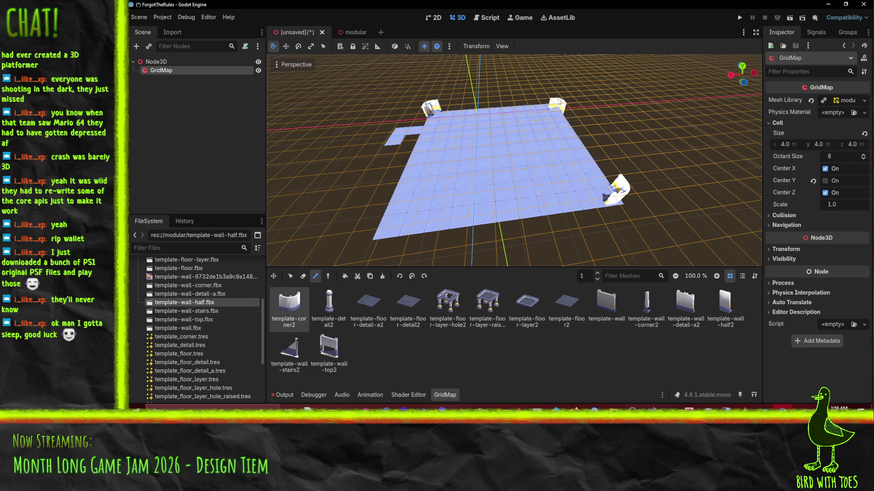
click(556, 101)
middle_drag(556, 101, 534, 97)
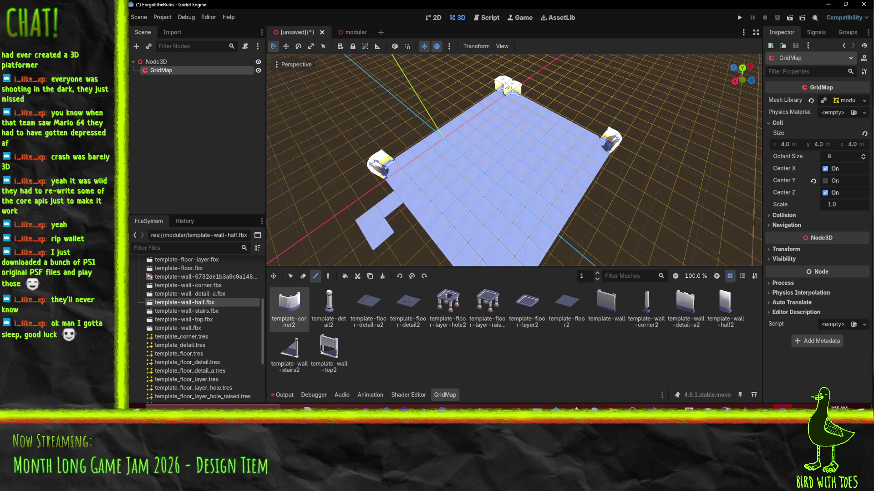
Paint template-wall along the top edge and template-wall-detail-a2 along the left and far edges.
click(619, 304)
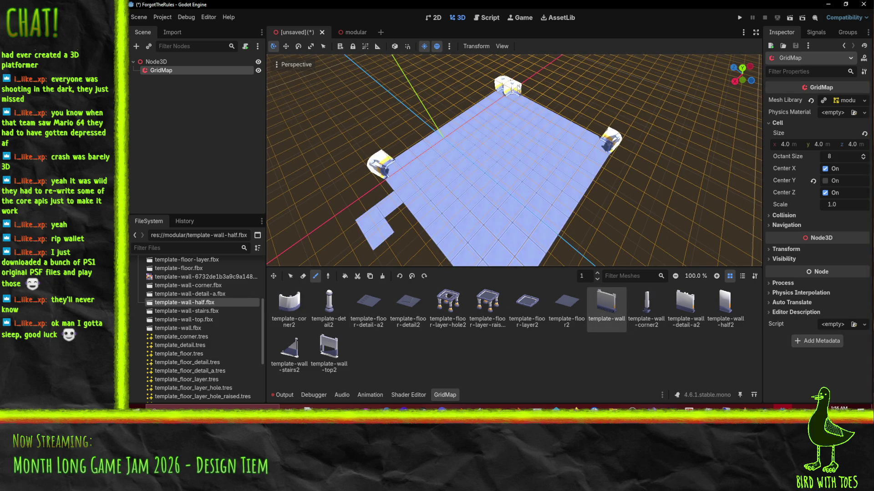
drag(541, 98, 567, 117)
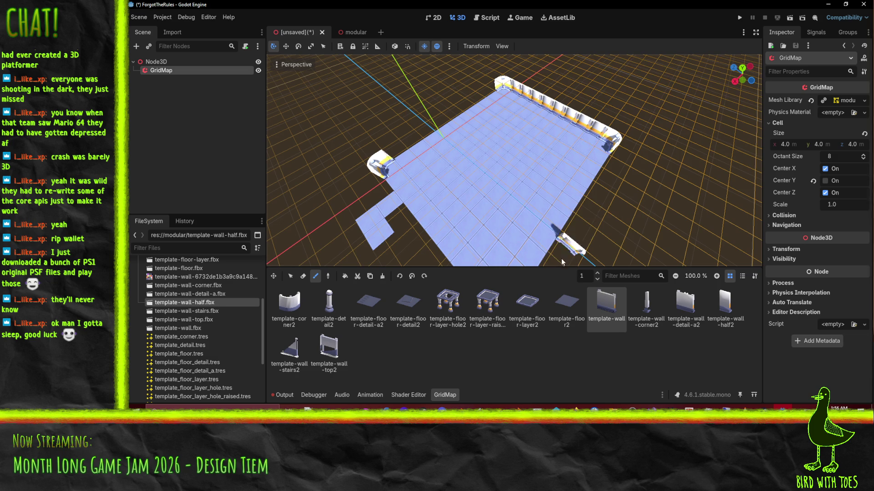
mouse_move(542, 233)
shift+middle_down()
mouse_move(496, 206)
mouse_move(504, 160)
shift+middle_up()
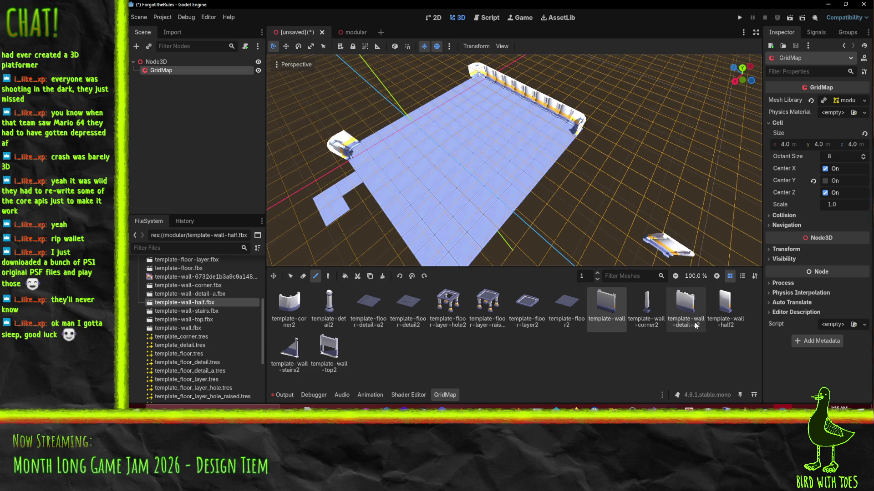
click(686, 304)
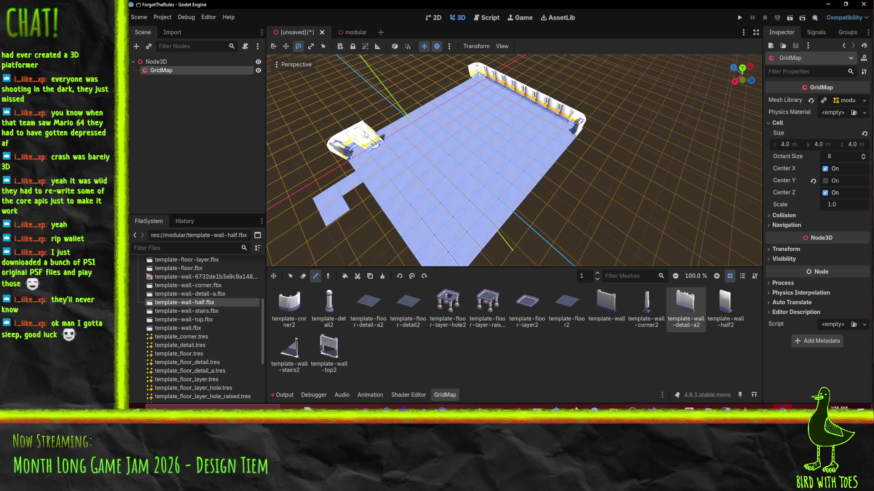
mouse_move(388, 124)
mouse_down()
mouse_move(426, 107)
mouse_move(381, 122)
mouse_up()
mouse_move(426, 104)
mouse_down()
mouse_move(458, 87)
mouse_move(408, 101)
mouse_up()
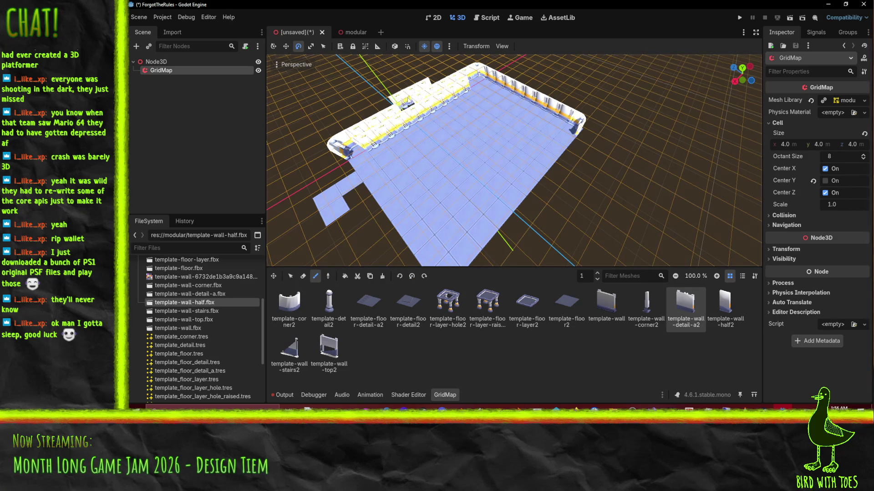
Erase the extra inner row of wall cells and inspect the room from a low angle.
mouse_move(409, 116)
middle_down()
mouse_move(357, 212)
mouse_move(397, 245)
mouse_move(340, 277)
middle_up()
click(302, 276)
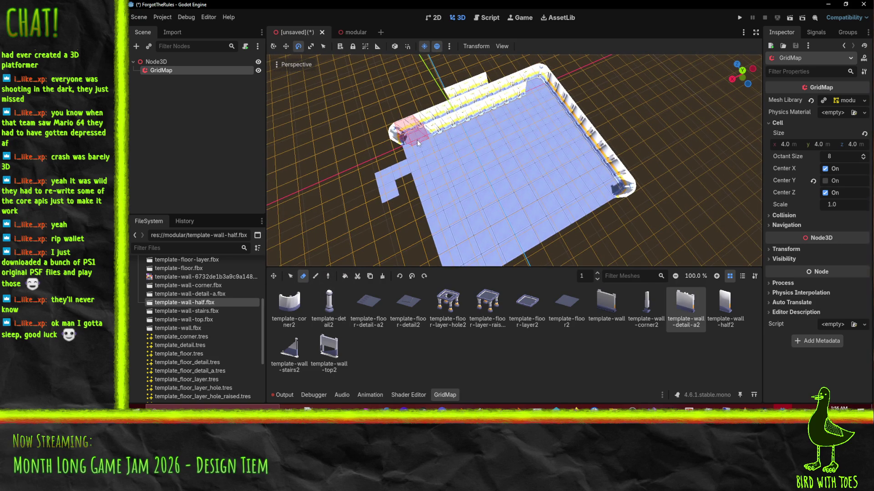
drag(505, 113, 469, 108)
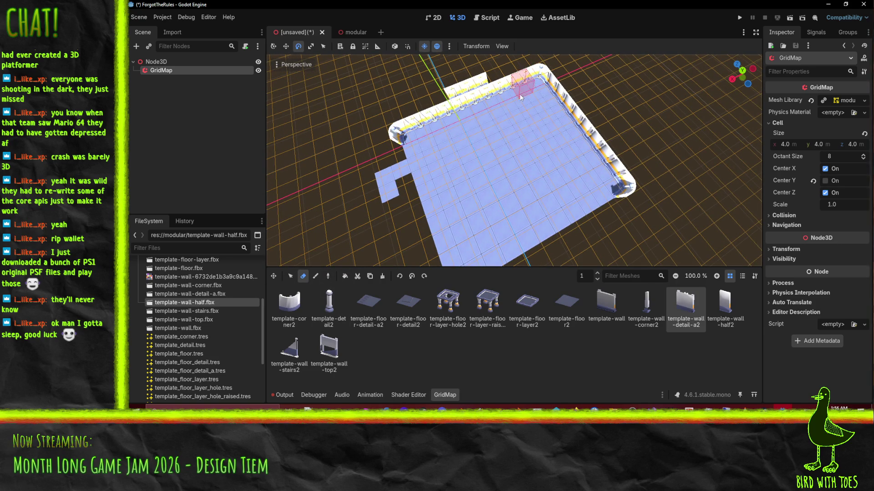
mouse_move(435, 89)
middle_down()
mouse_move(455, 63)
mouse_move(545, 83)
middle_up()
scroll(545, 83, up, 5)
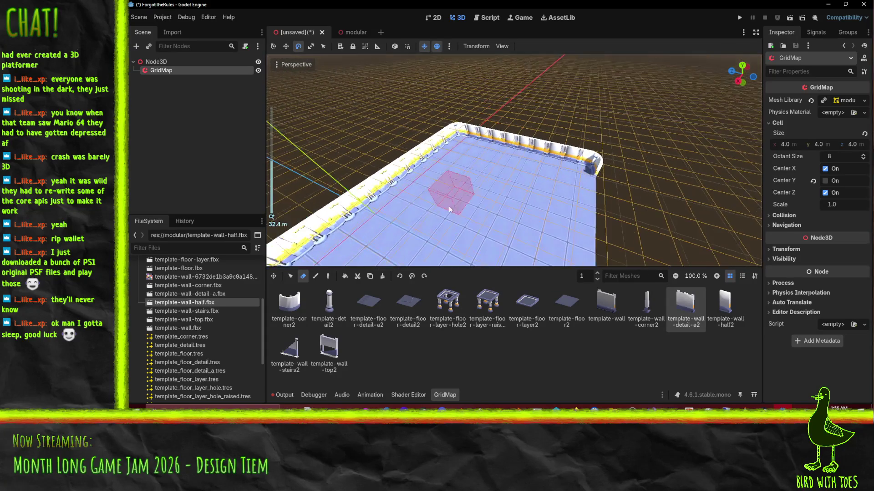
mouse_move(387, 205)
middle_down()
mouse_move(417, 223)
mouse_move(364, 187)
mouse_move(425, 155)
mouse_move(494, 145)
mouse_move(417, 181)
mouse_move(410, 205)
middle_up()
click(345, 32)
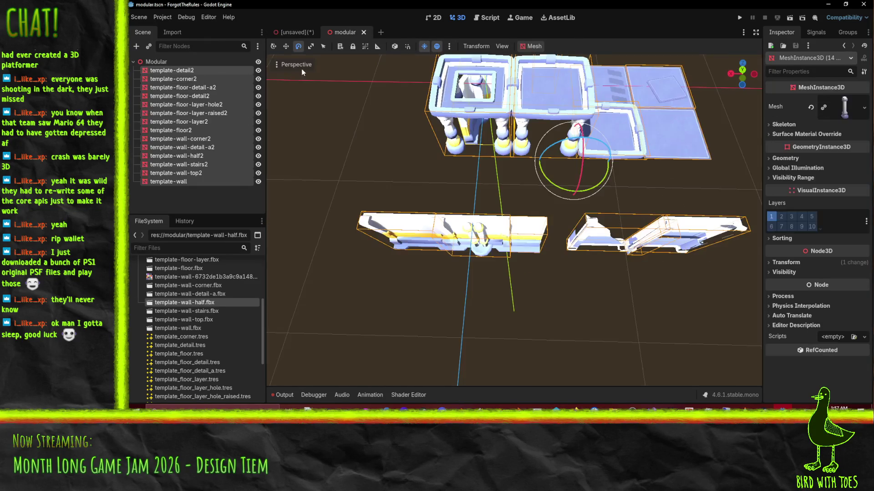